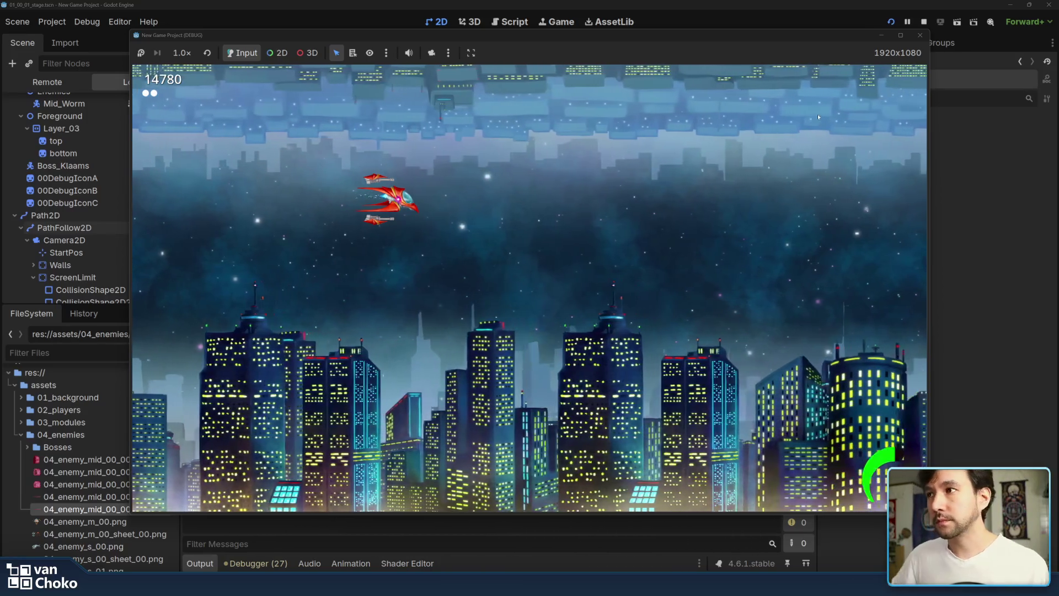
Step: Nudge the running game window while playing to the jellyshot.gd line 22 break
drag(761, 35, 742, 39)
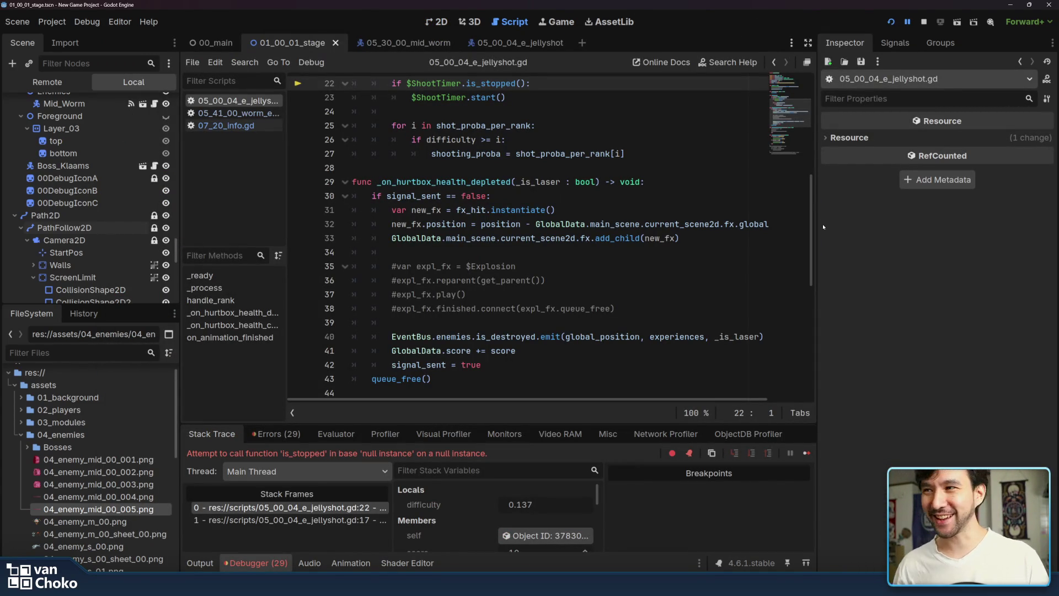
Step: Inspect the debugger Errors list and jump to the code raising the null ShootTimer error
click(273, 435)
scroll(436, 512, down, 5)
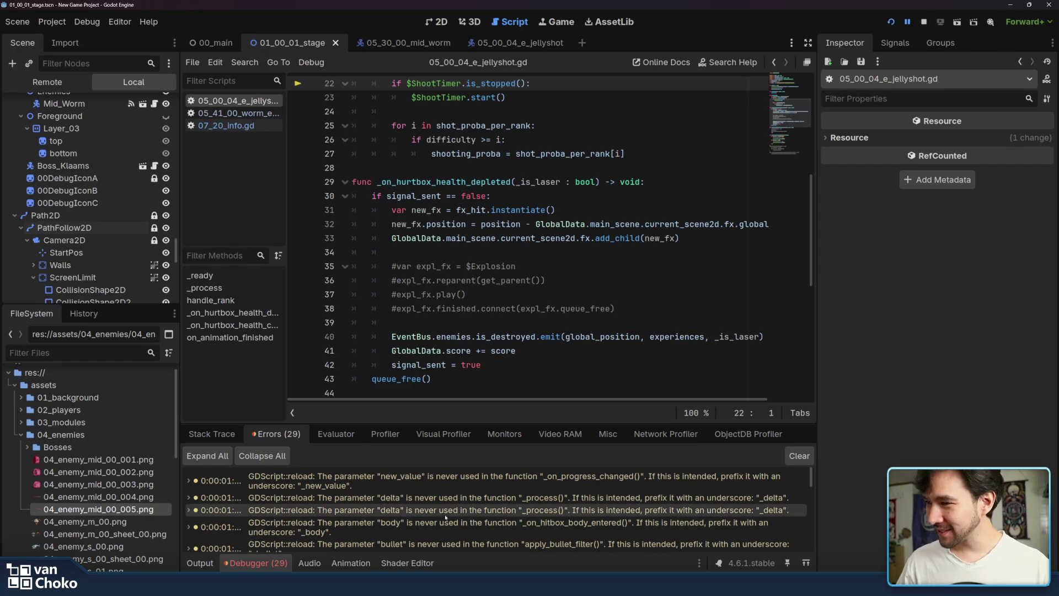
scroll(436, 512, down, 10)
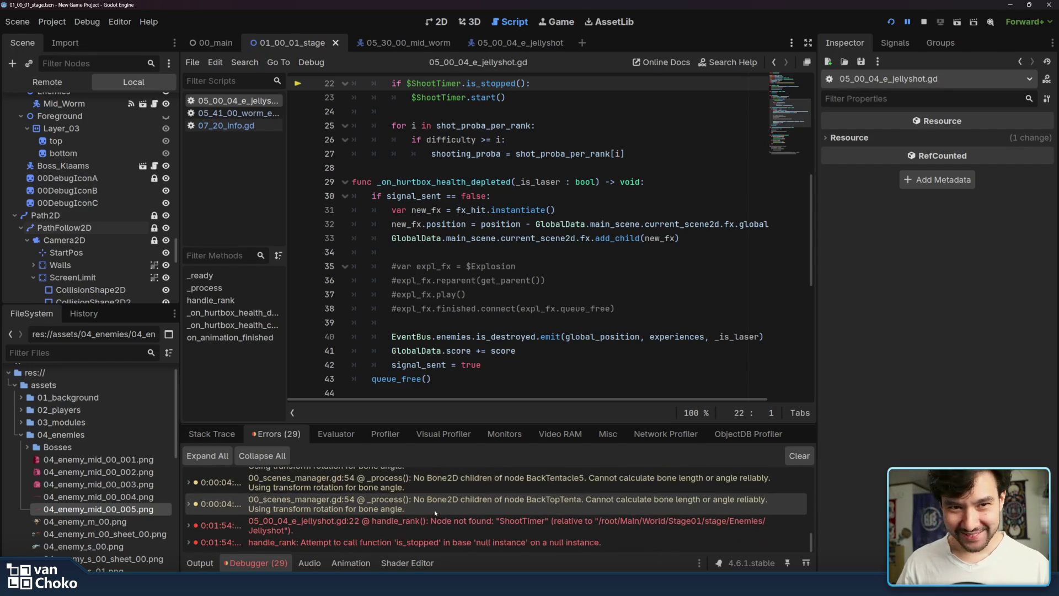
double_click(585, 527)
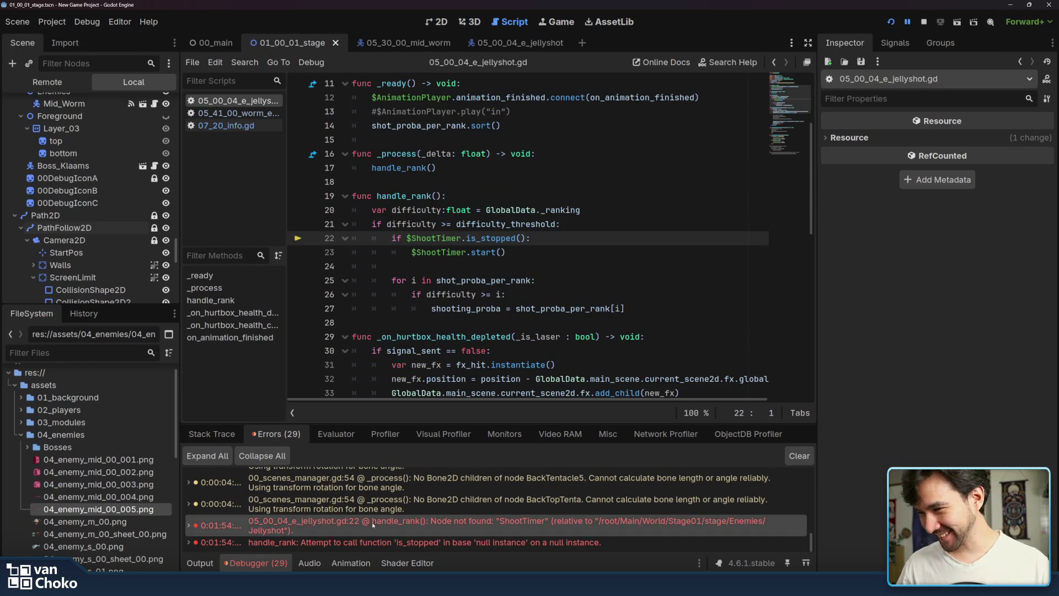
click(569, 543)
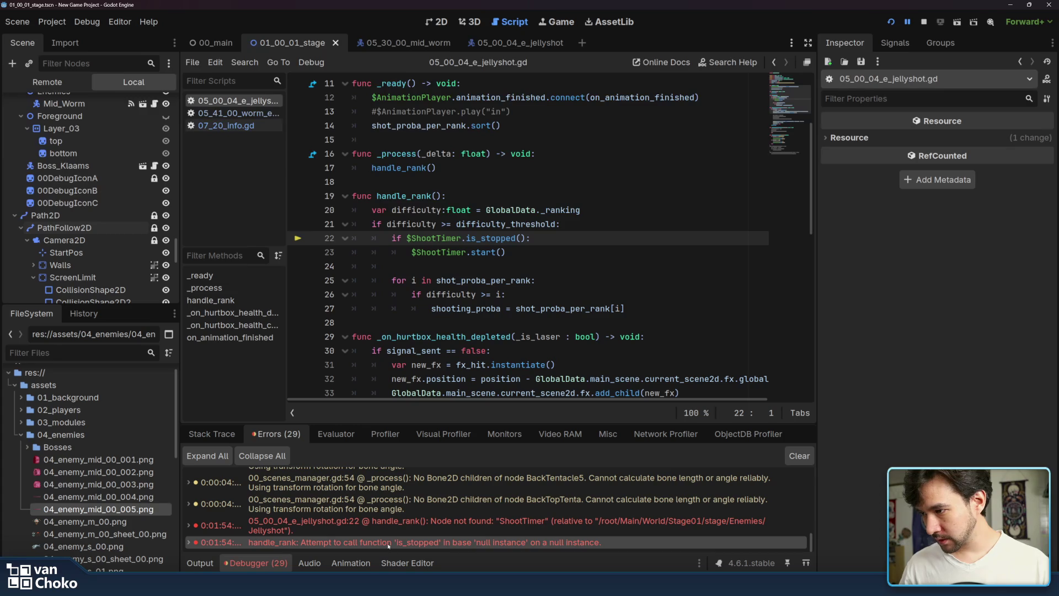
mouse_move(385, 546)
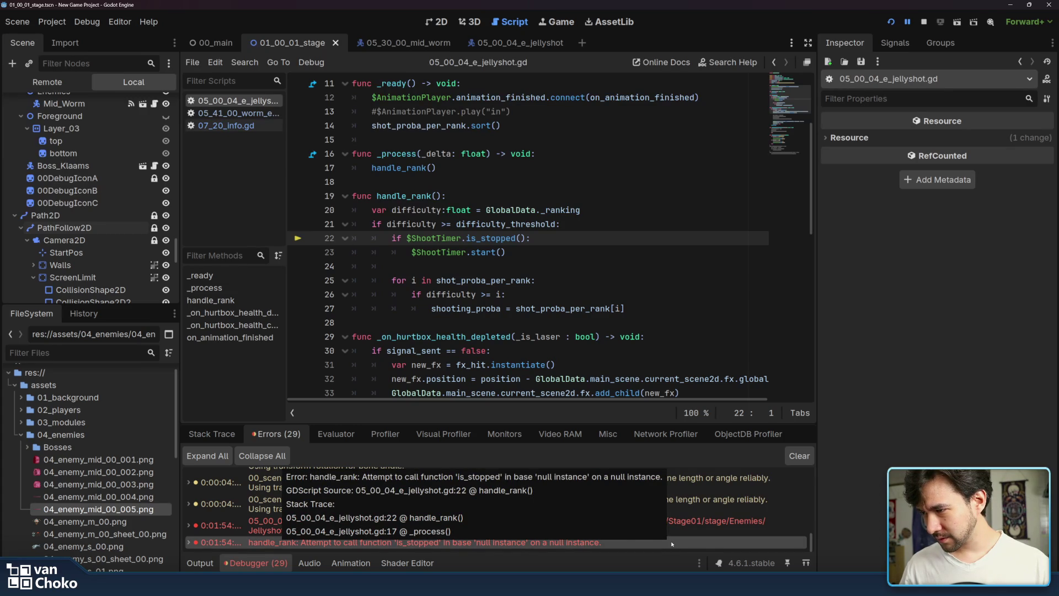
mouse_move(696, 521)
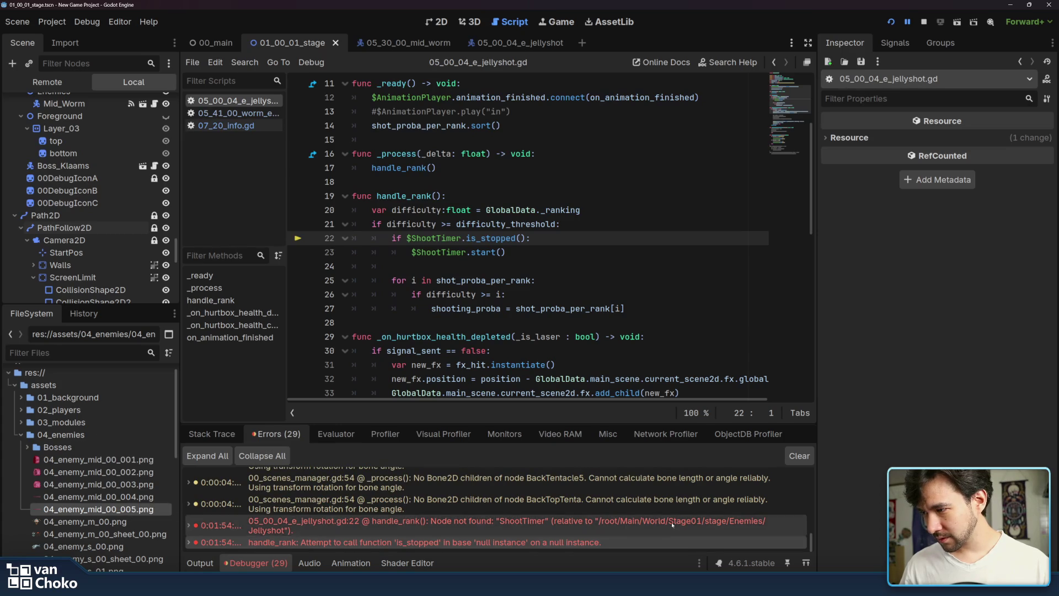
Step: Stop the game with F8 and browse to the hurtbox depleted and handle_rank functions
key(F8)
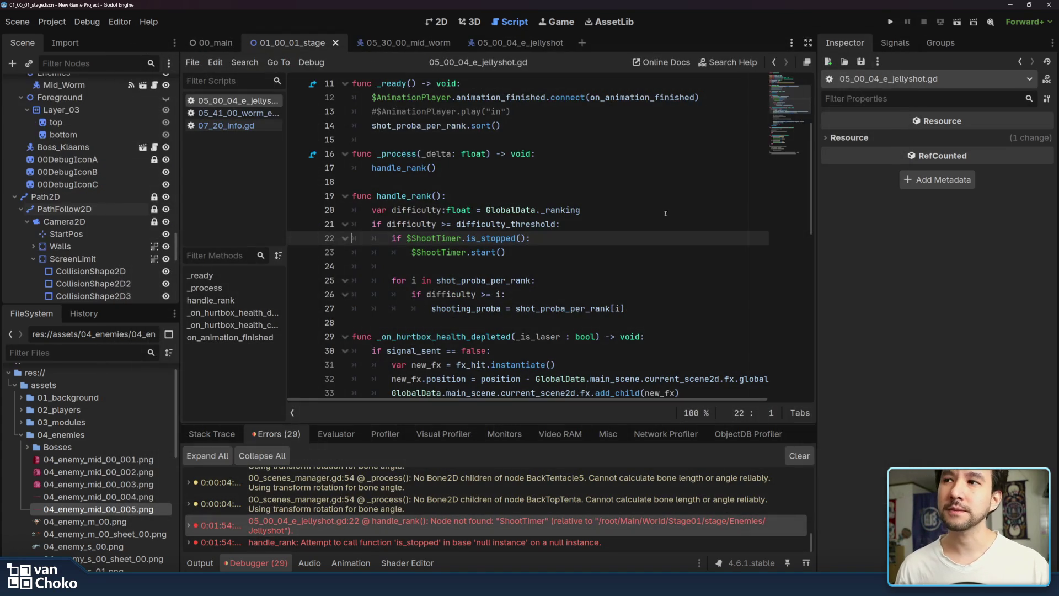
click(631, 335)
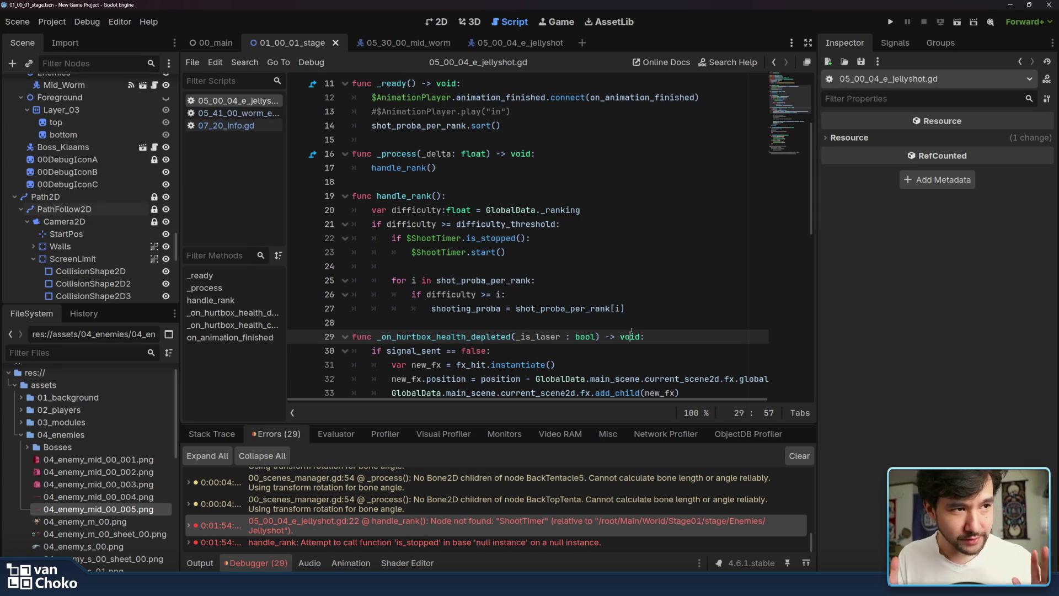
click(507, 196)
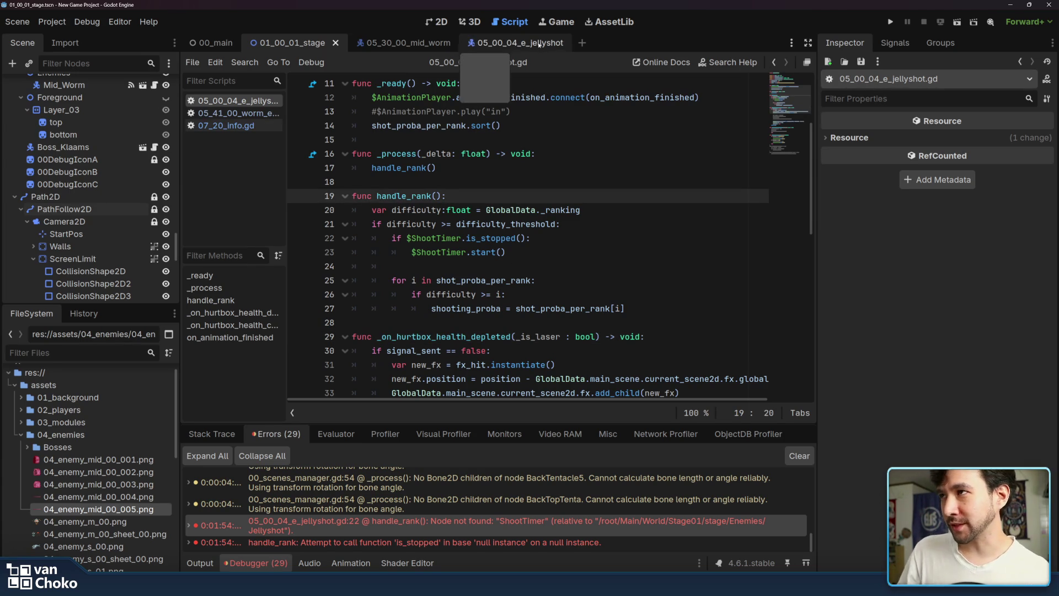
Step: Open the 05_30_00_mid_worm scene in 2D and check the null-instance error code and output log
click(435, 44)
click(437, 22)
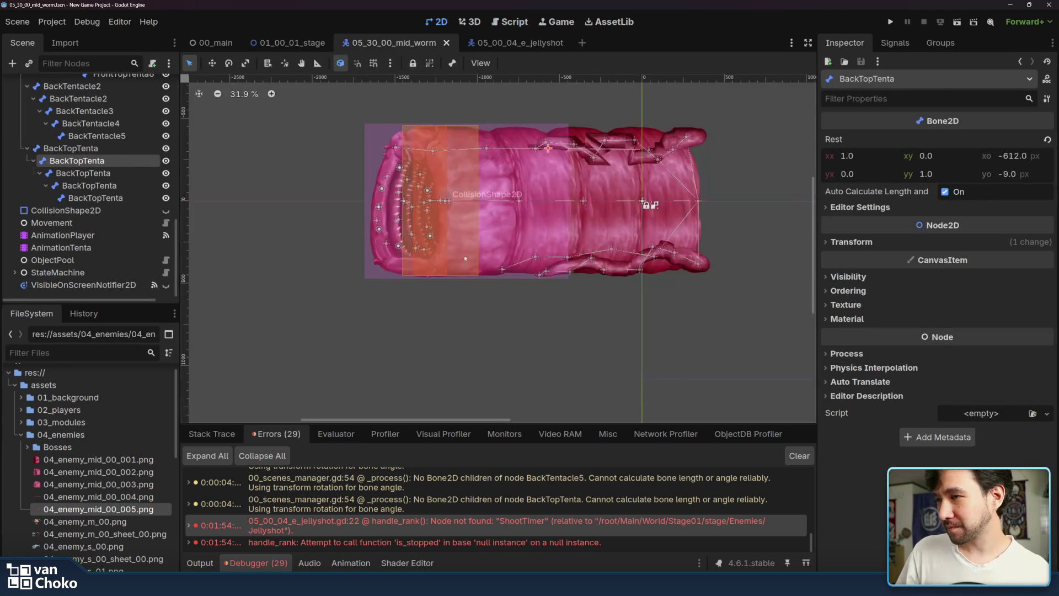
scroll(378, 176, up, 5)
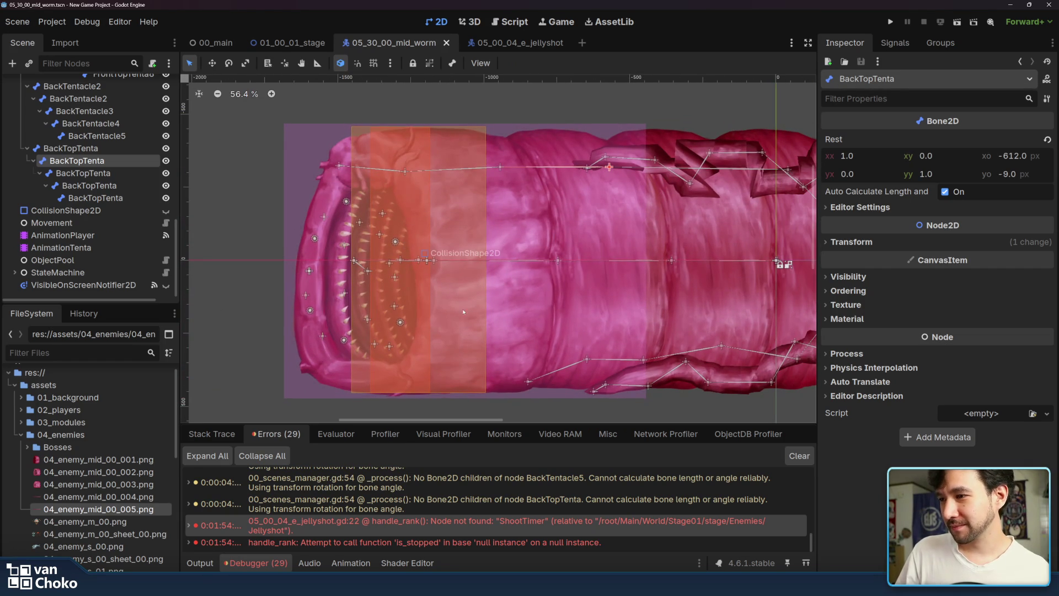
click(492, 539)
click(200, 563)
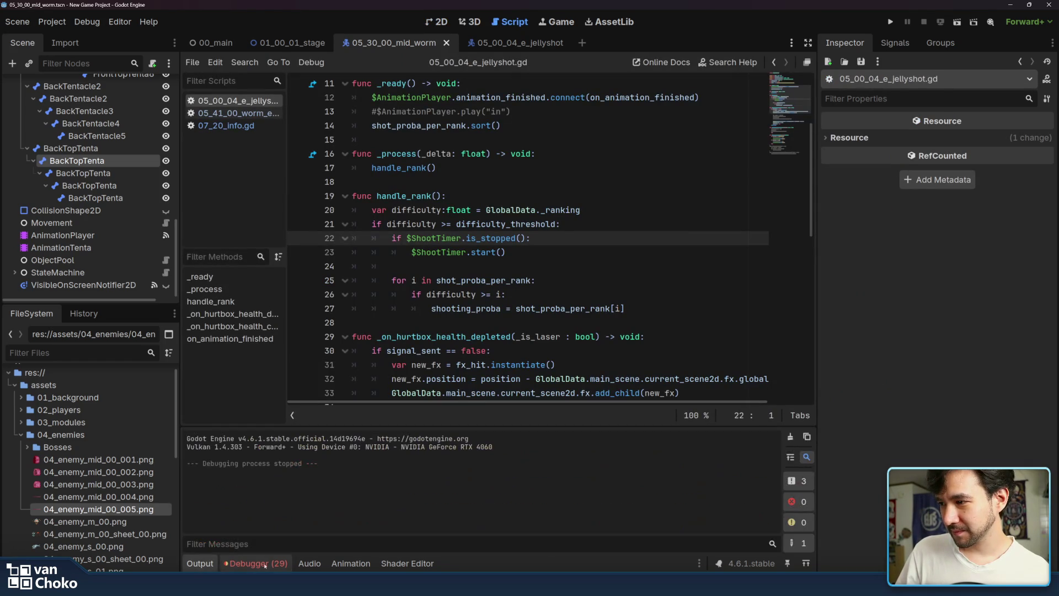
Step: Back in 2D, select AnimationTenta in the Scene dock and play its idle animation
click(437, 21)
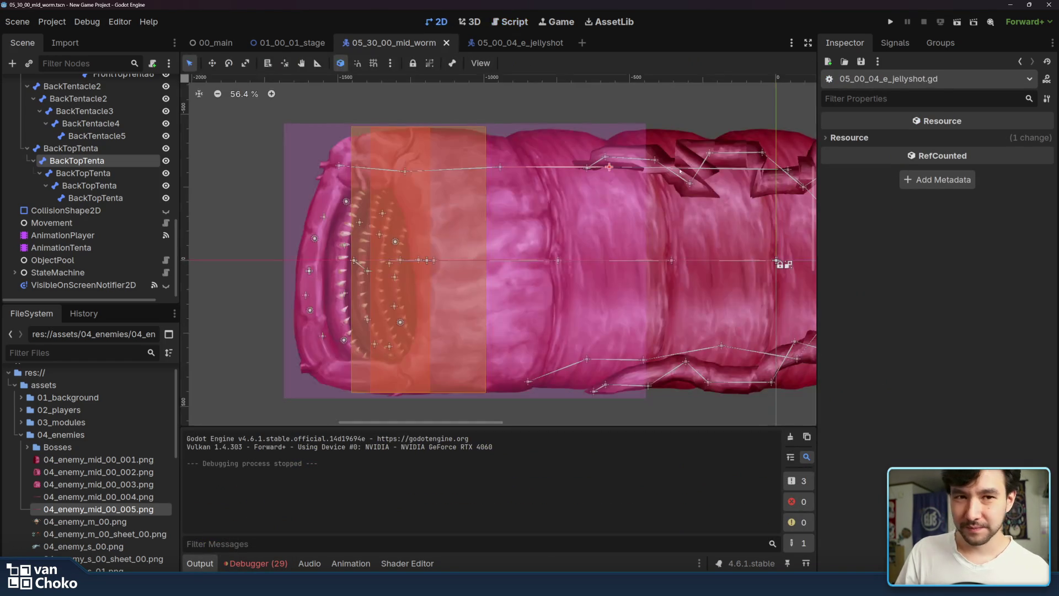
scroll(600, 204, left, 5)
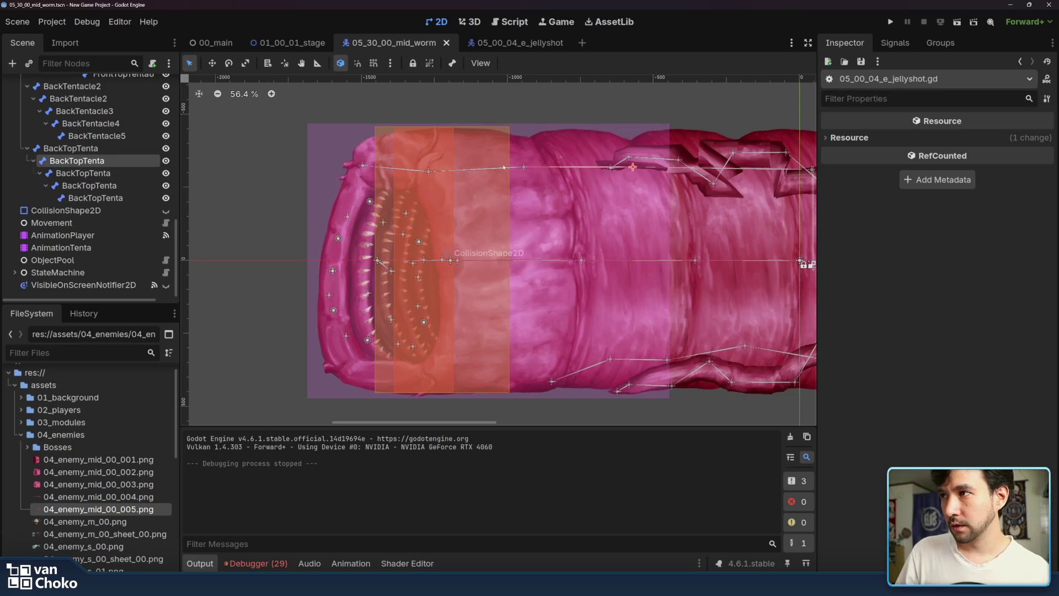
click(525, 169)
click(526, 169)
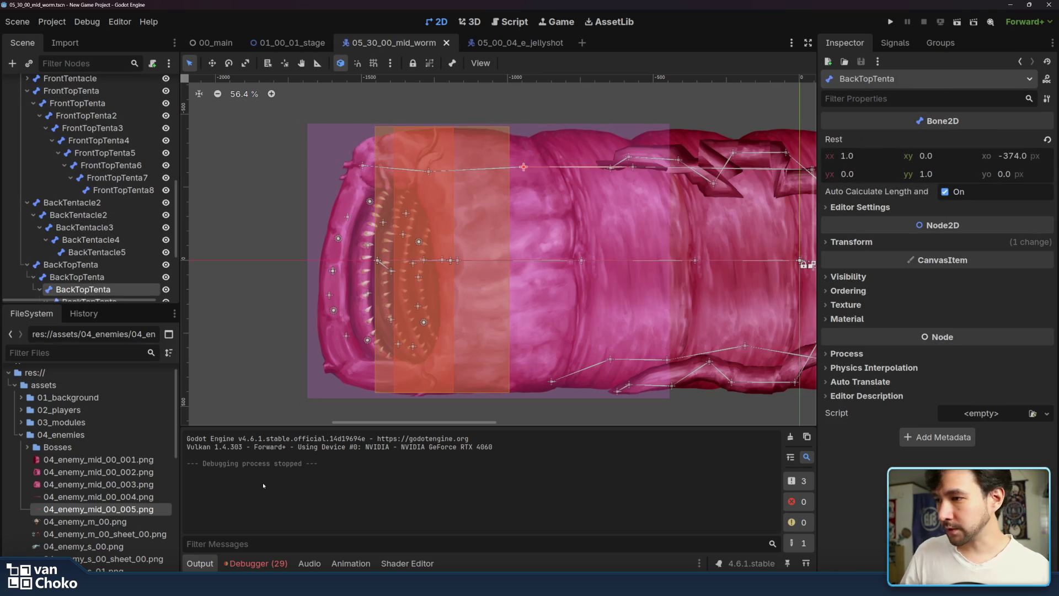
scroll(135, 292, down, 4)
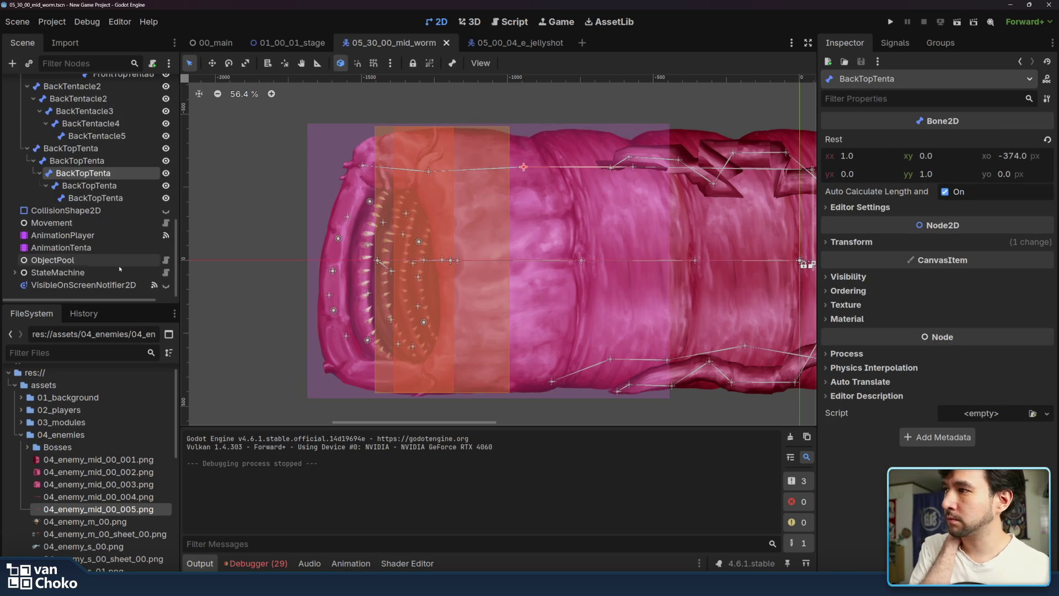
click(61, 248)
click(241, 317)
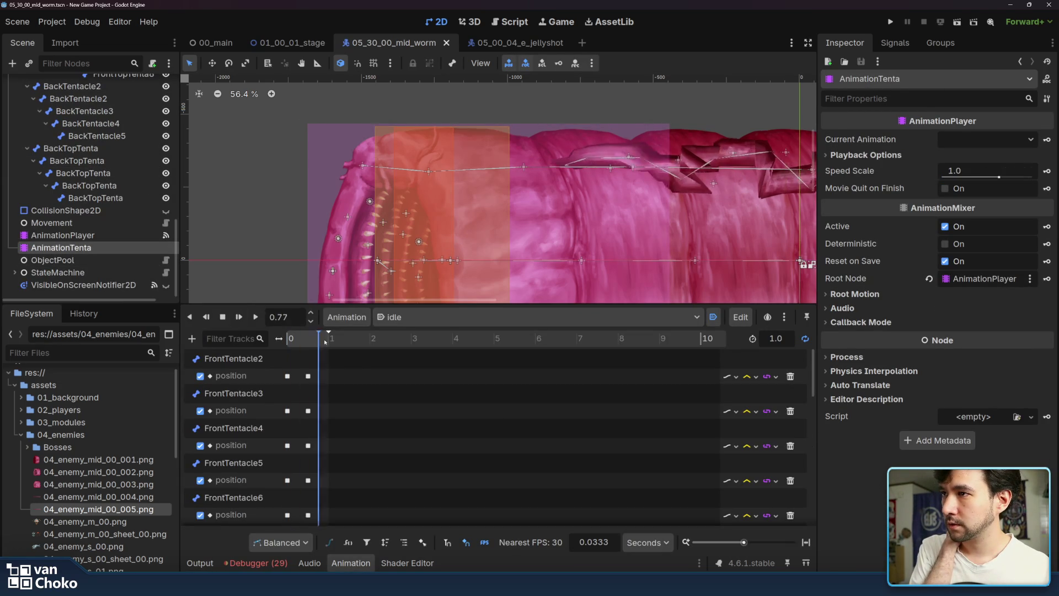
scroll(428, 366, down, 10)
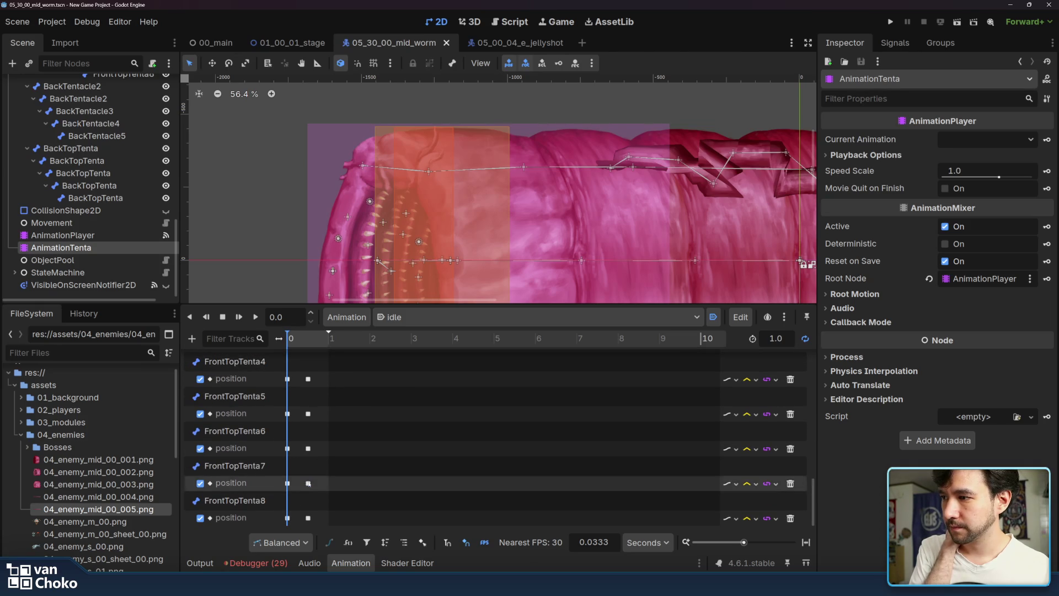
scroll(277, 448, up, 5)
scroll(282, 436, down, 5)
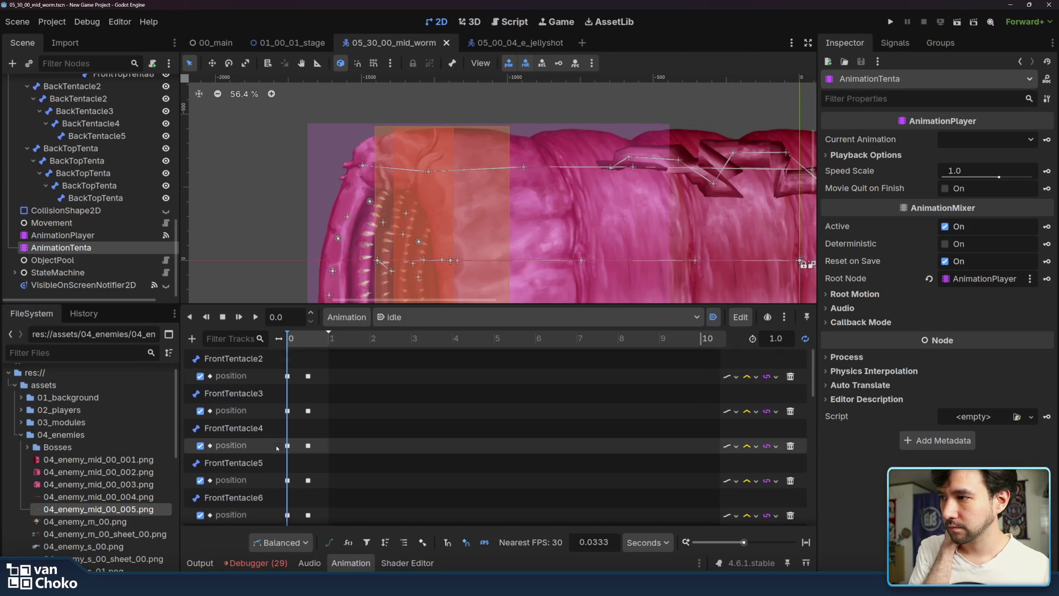
scroll(289, 413, down, 5)
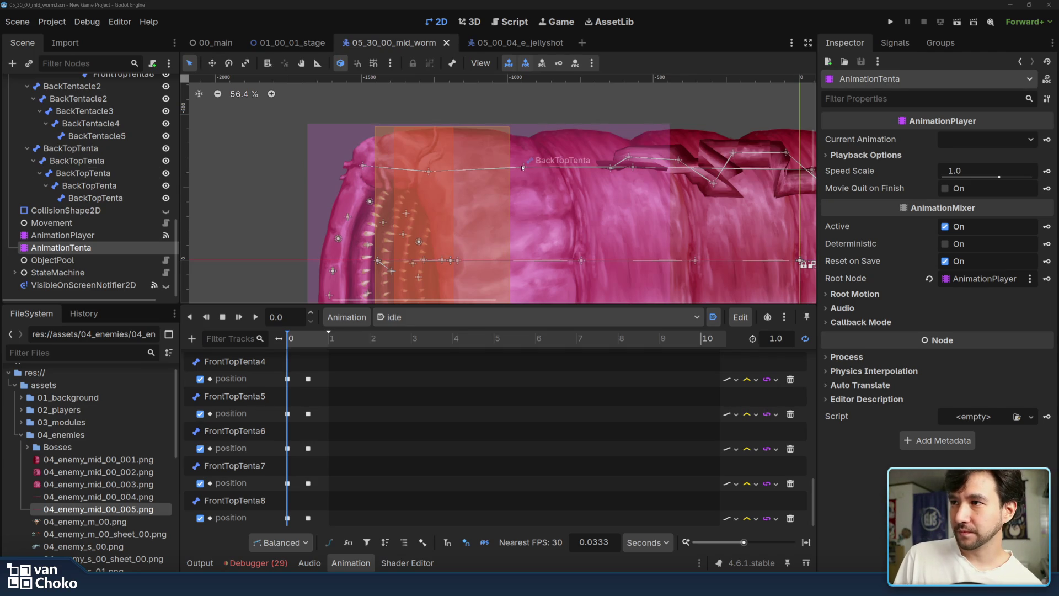
Step: Select the top-level BackTopTenta bone and scrub the idle animation to check poses
click(568, 165)
scroll(560, 171, right, 3)
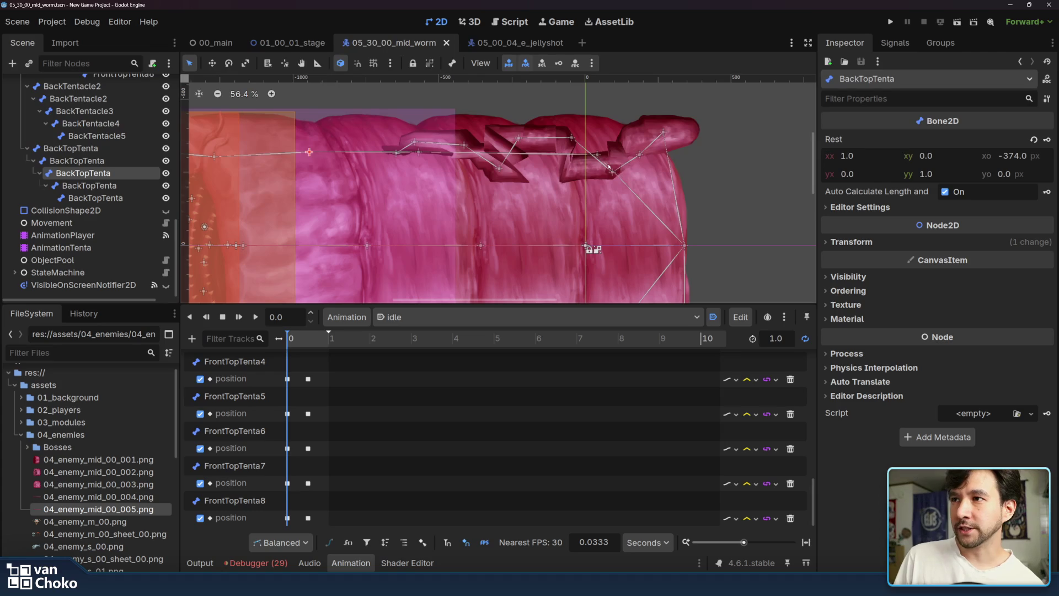
click(599, 164)
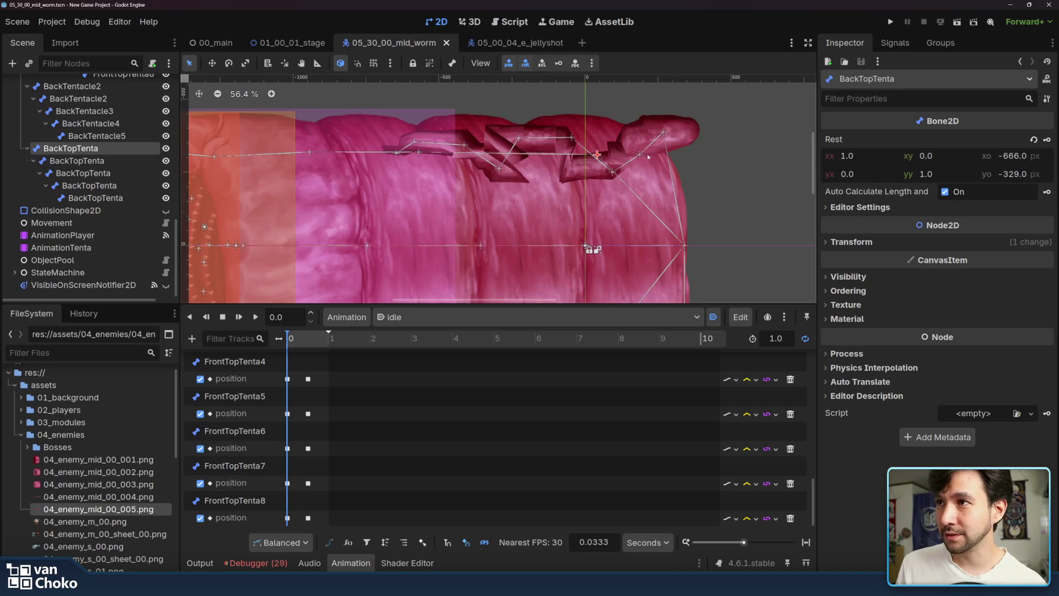
scroll(649, 227, left, 3)
mouse_move(331, 338)
mouse_down()
mouse_move(288, 338)
mouse_move(437, 337)
mouse_move(286, 338)
mouse_up()
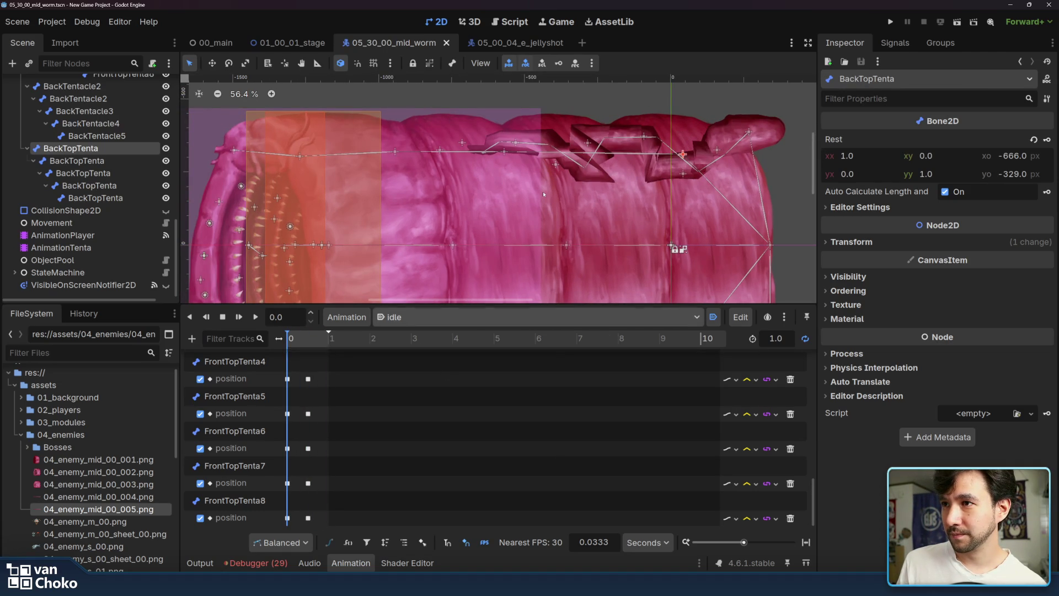
Step: Drag the BackTopTenta bone right and down to a rest position of -612, -9 px
scroll(543, 213, down, 2)
scroll(543, 193, up, 2)
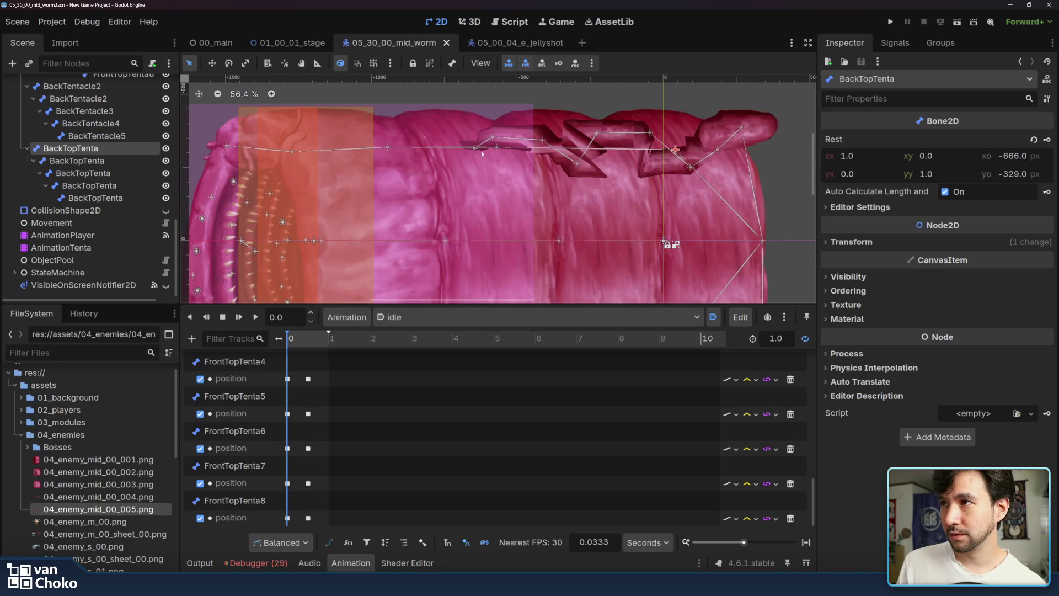
drag(492, 146, 605, 165)
scroll(568, 161, down, 2)
scroll(567, 163, up, 1)
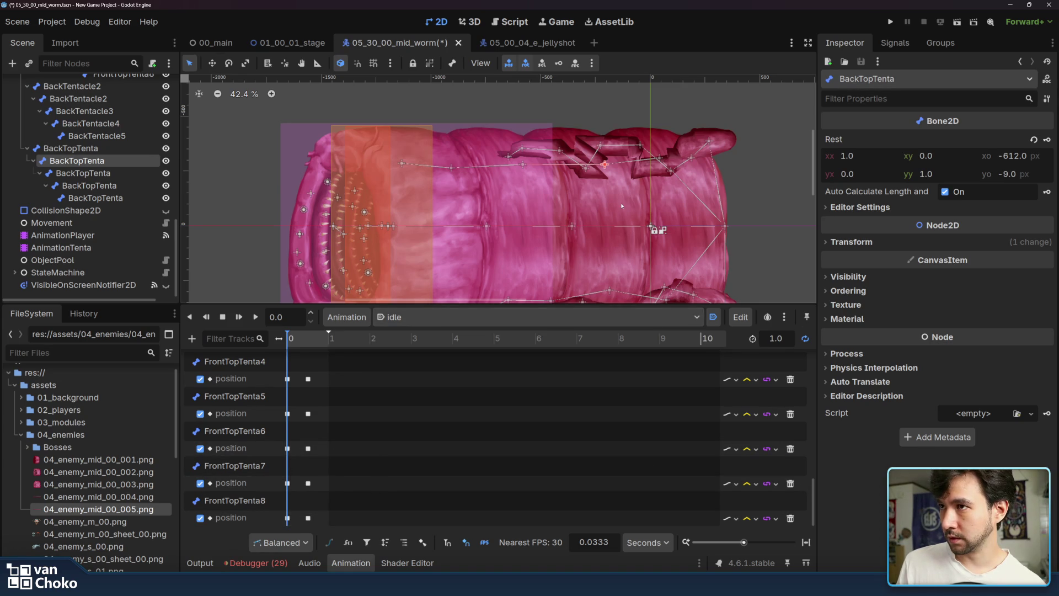
scroll(379, 366, up, 5)
scroll(379, 365, up, 3)
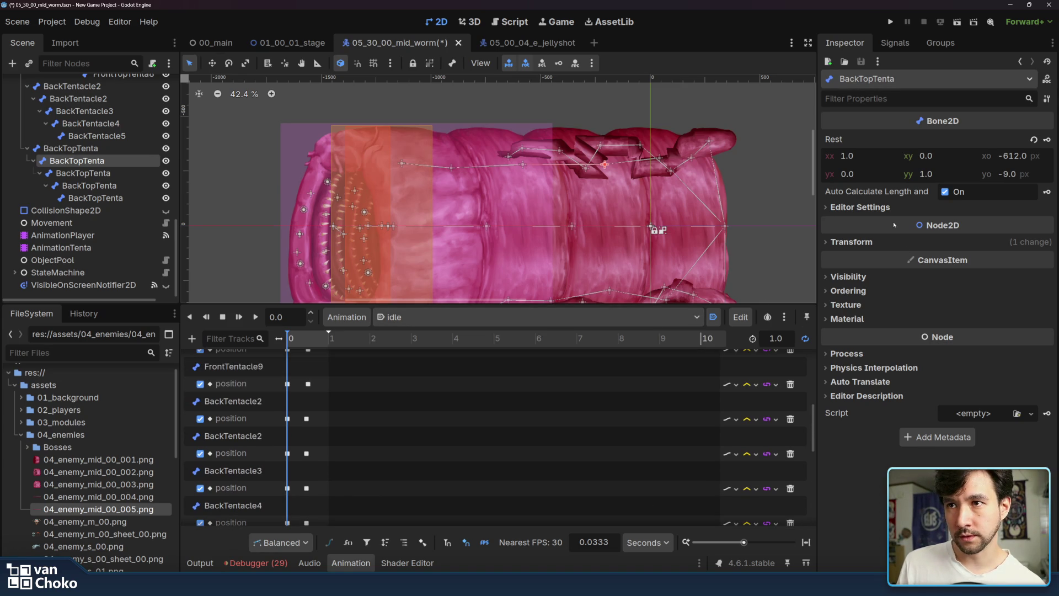
Step: Key the first BackTopTenta bone's position at 0 s, then pose and key the lower bone
click(852, 242)
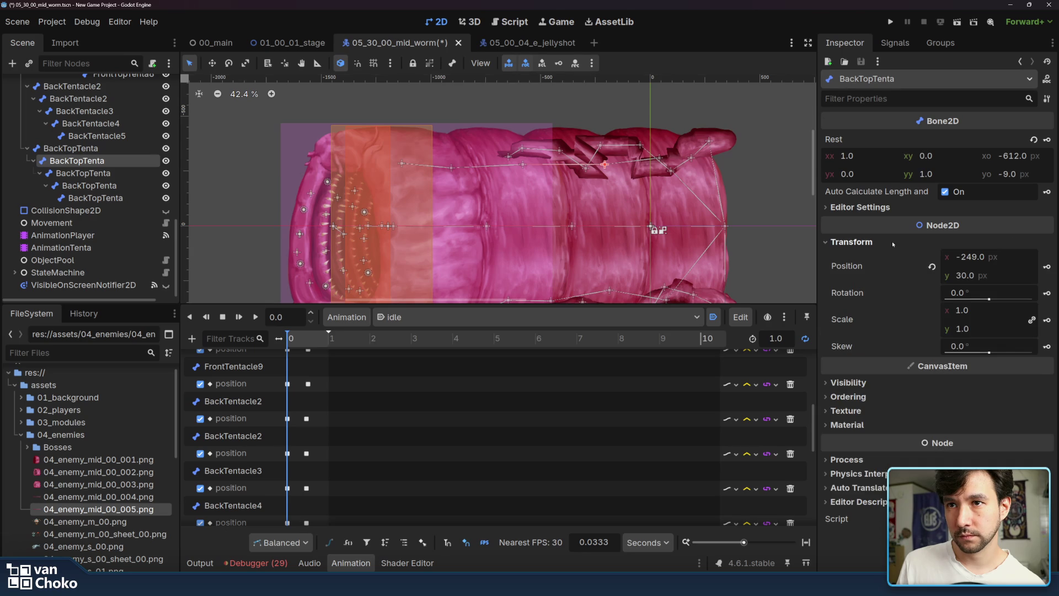
click(1047, 267)
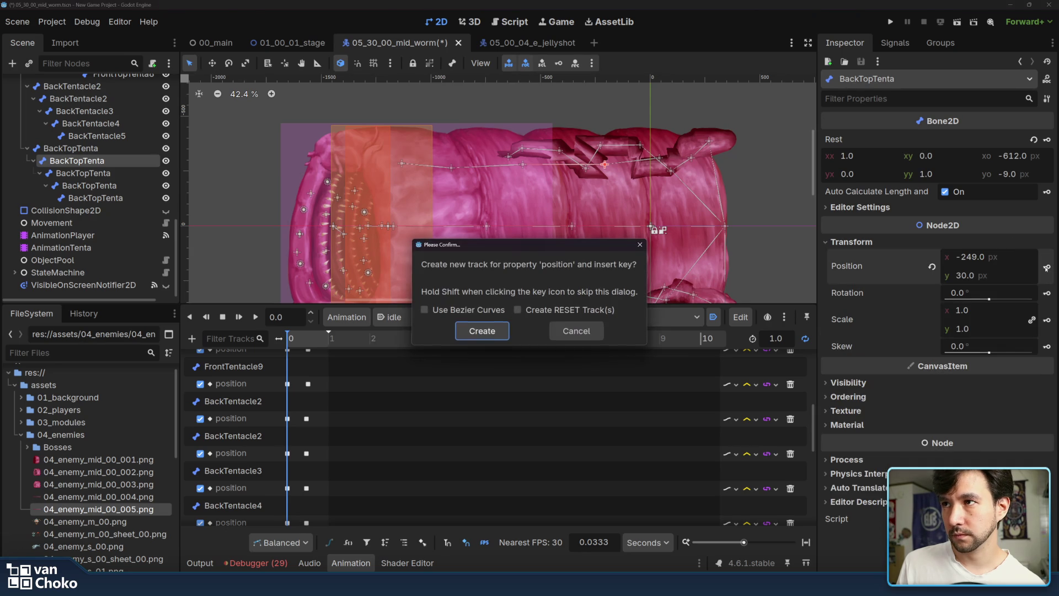
click(482, 331)
scroll(556, 192, down, 1)
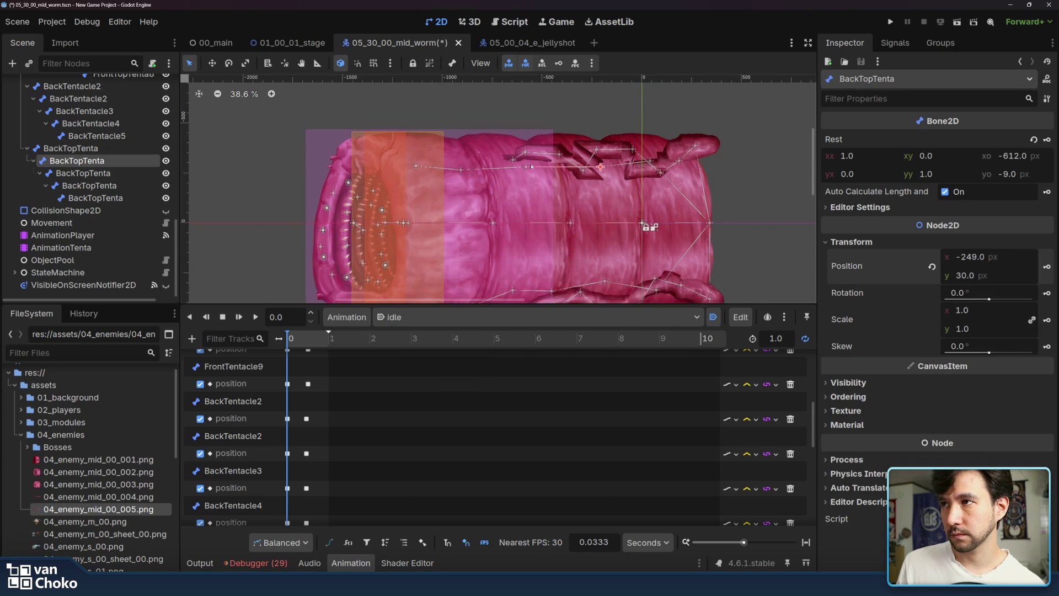
drag(526, 168, 561, 166)
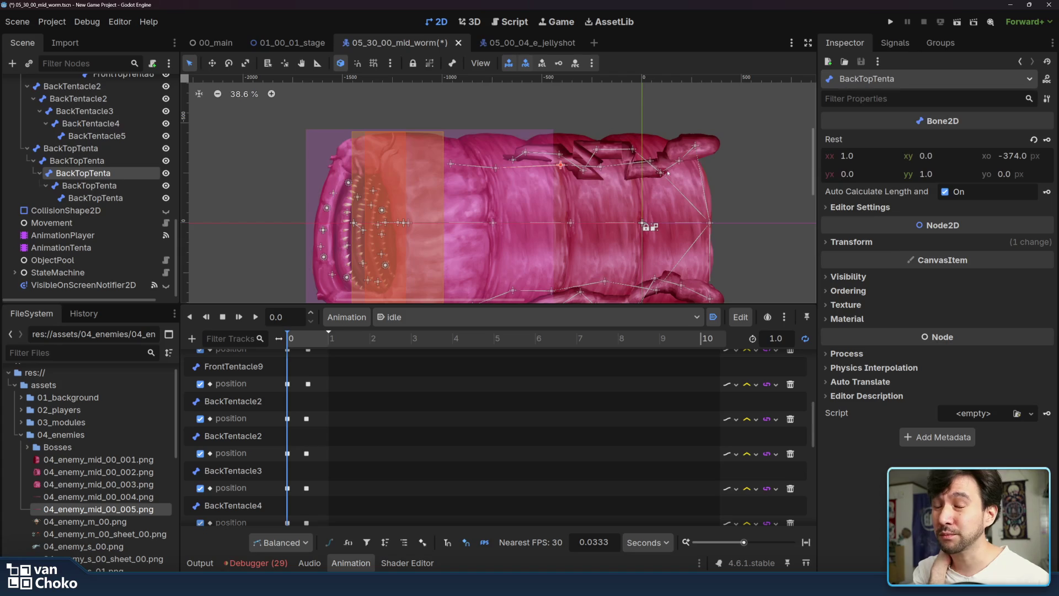
click(888, 243)
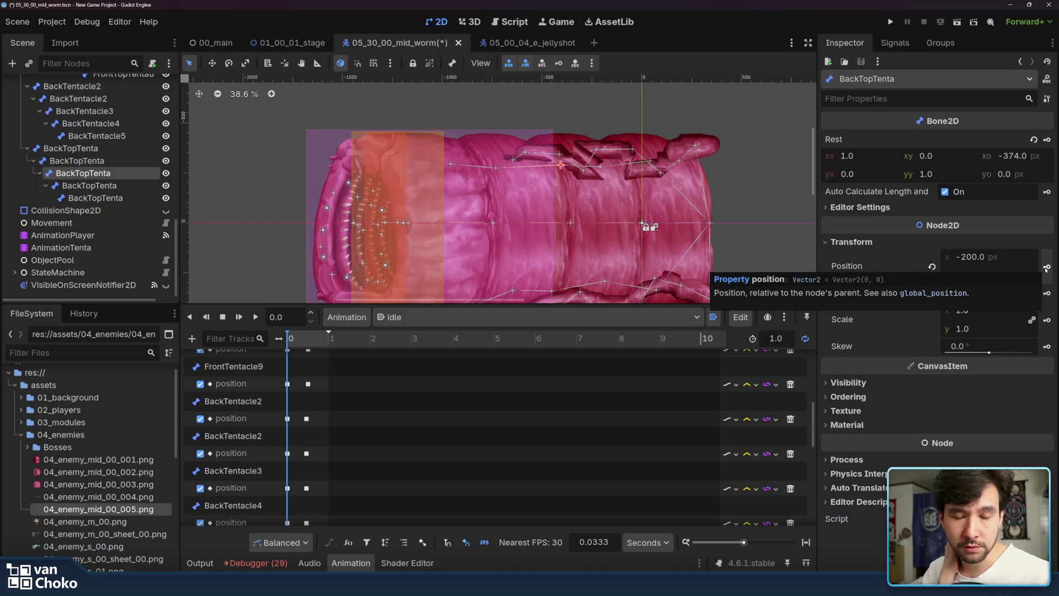
click(1047, 268)
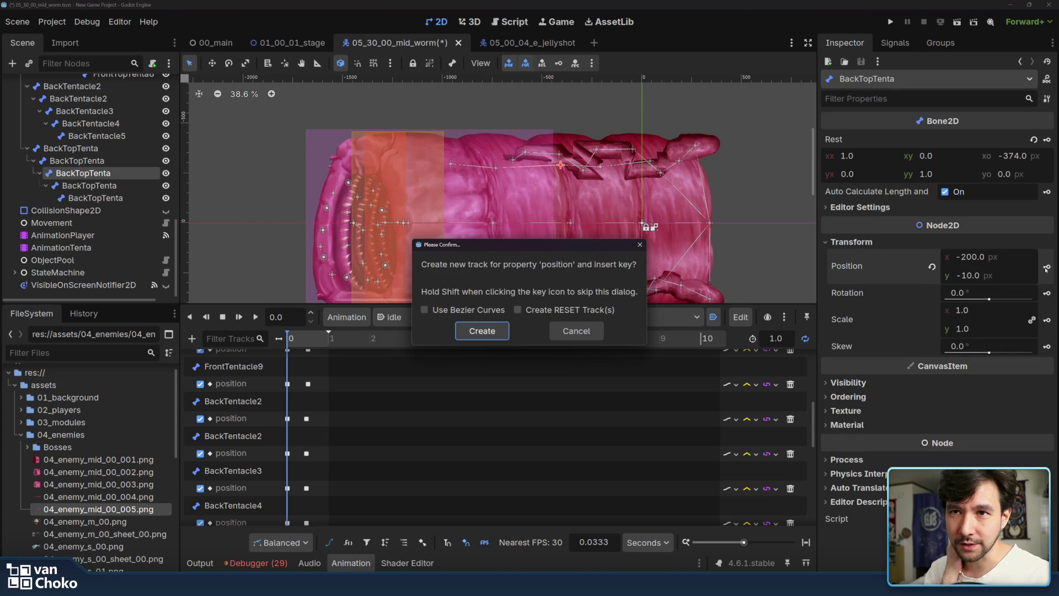
click(483, 330)
Step: Pose the next two BackTopTenta bones and create their position keys at 0 s
drag(495, 167, 503, 154)
click(964, 247)
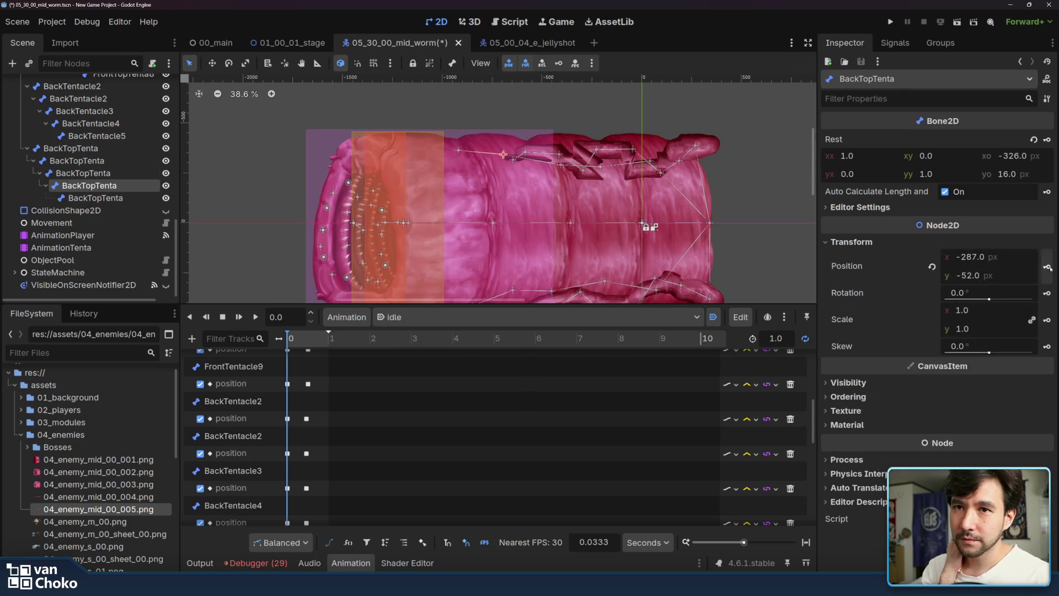
click(1046, 266)
click(482, 331)
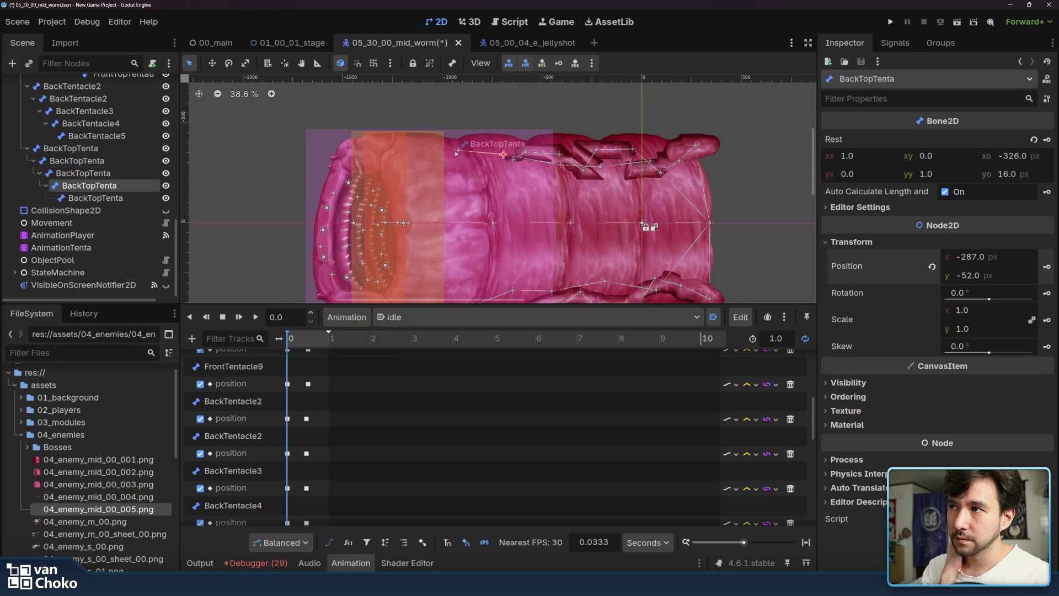
drag(459, 150, 458, 158)
click(905, 247)
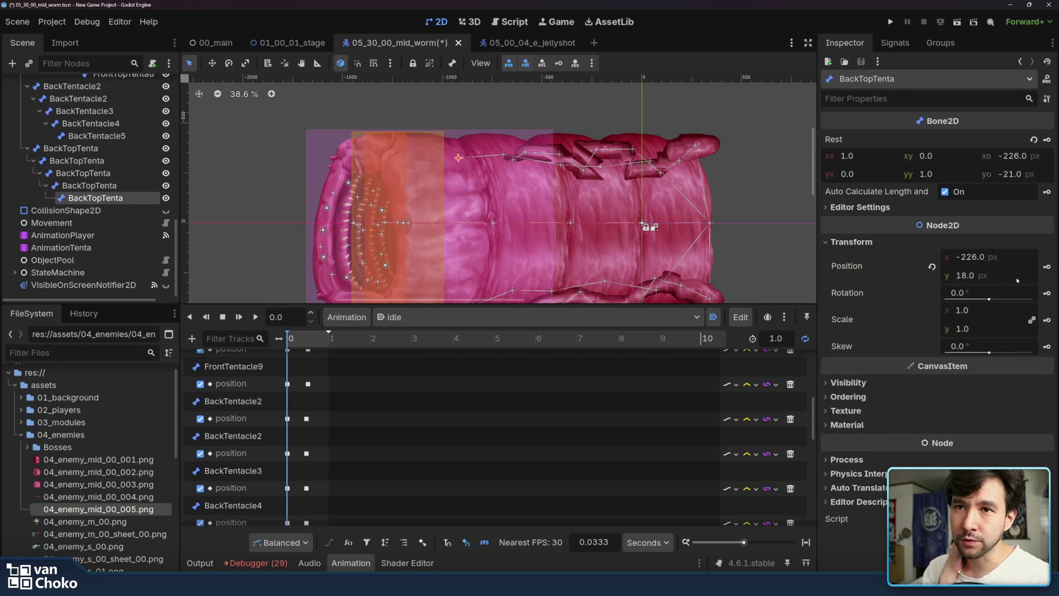
click(1046, 267)
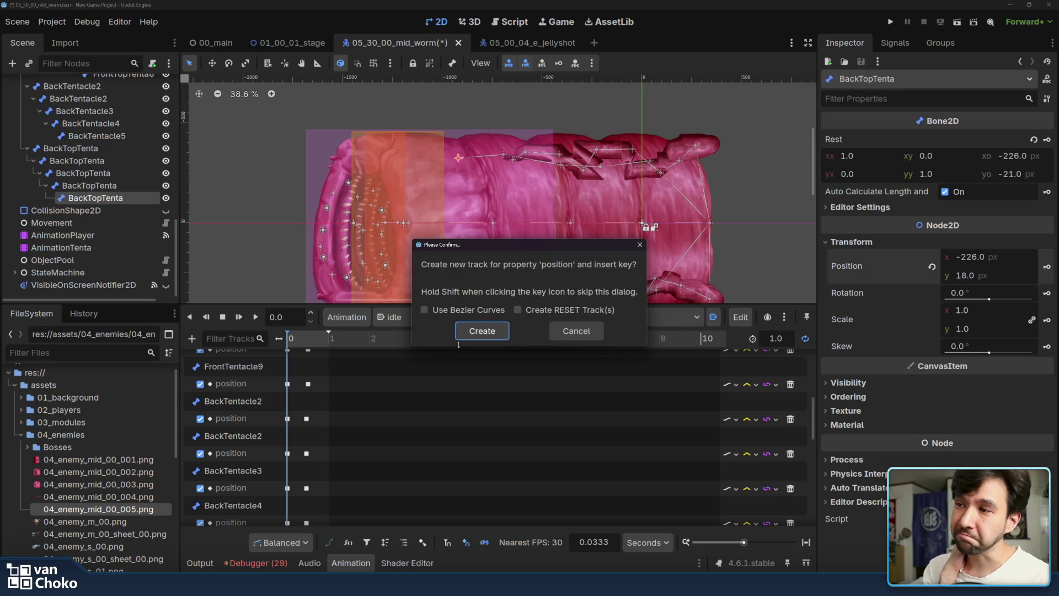
click(475, 332)
Step: Select the parent BackTopTenta bone and nudge its joint slightly right
scroll(674, 185, down, 1)
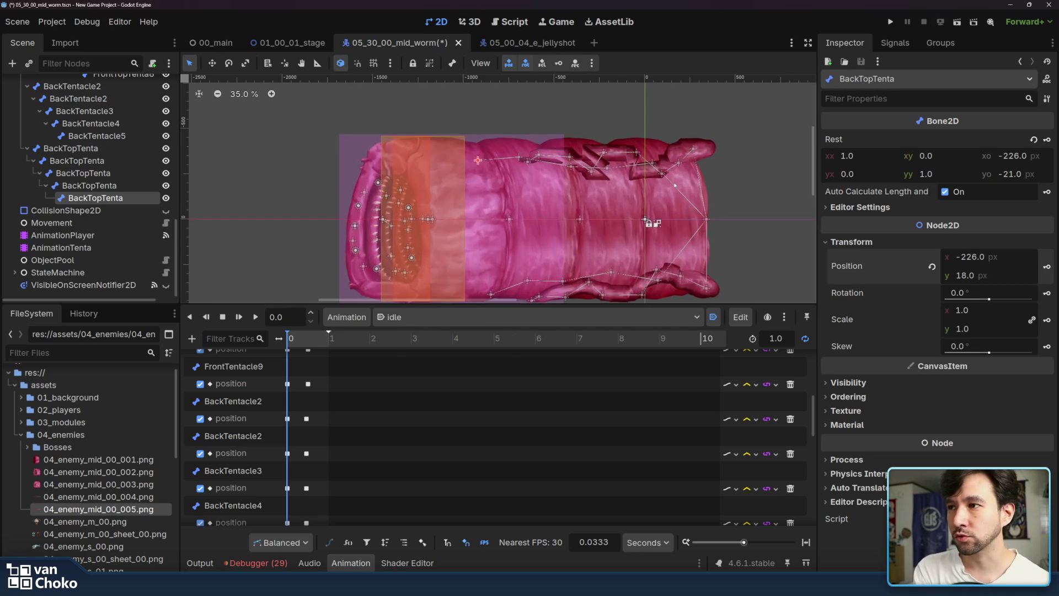
scroll(675, 185, down, 2)
click(496, 145)
drag(502, 147, 512, 145)
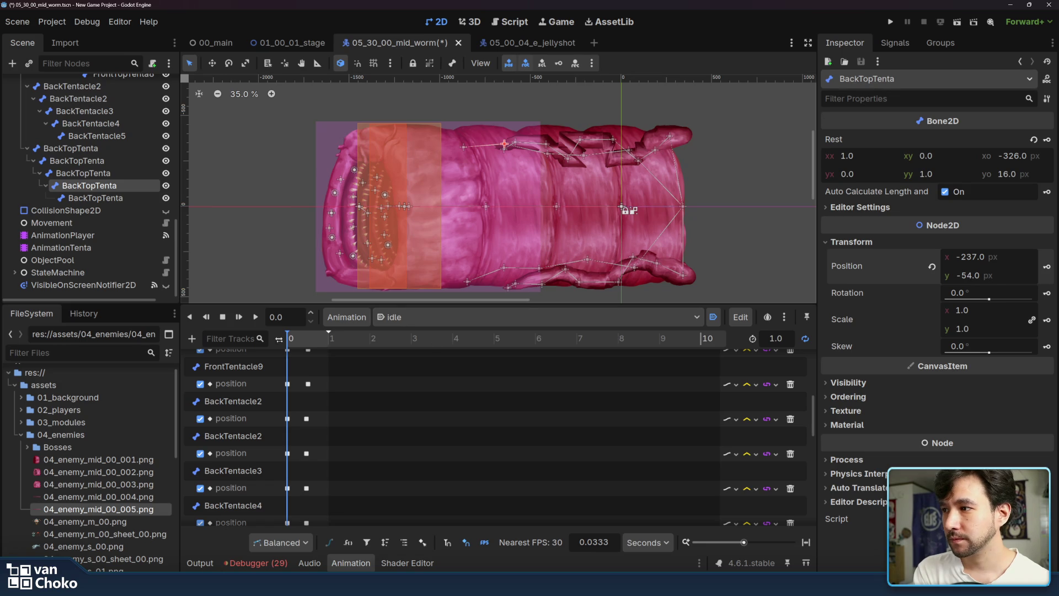
scroll(323, 409, down, 5)
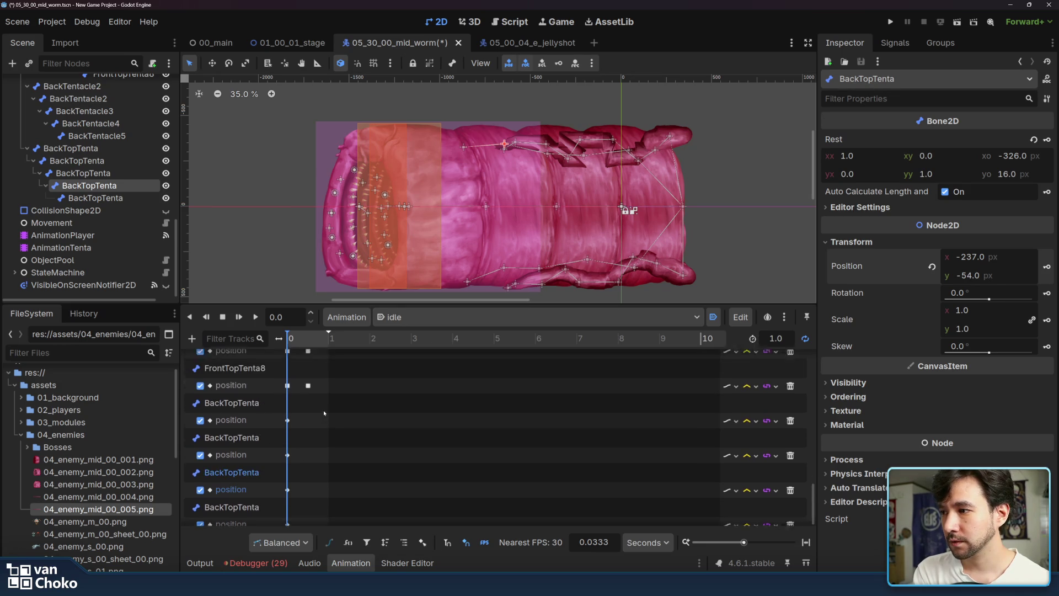
Step: At 0.5 s, pull the top BackTopTenta bone up-left and key its position
click(309, 339)
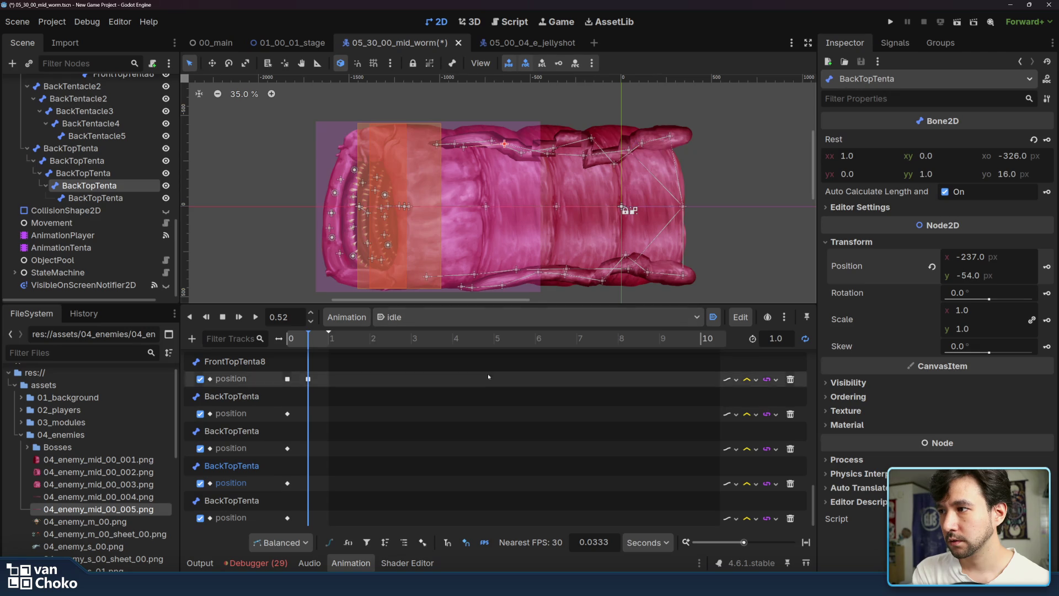
mouse_move(308, 339)
mouse_down()
mouse_move(297, 341)
mouse_move(308, 350)
mouse_up()
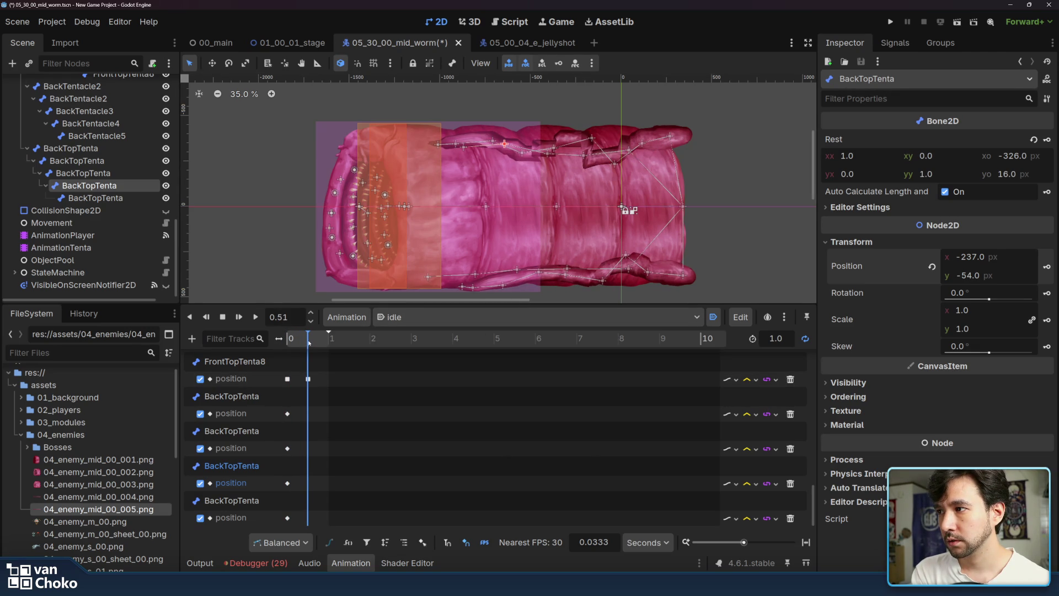
drag(309, 343, 307, 343)
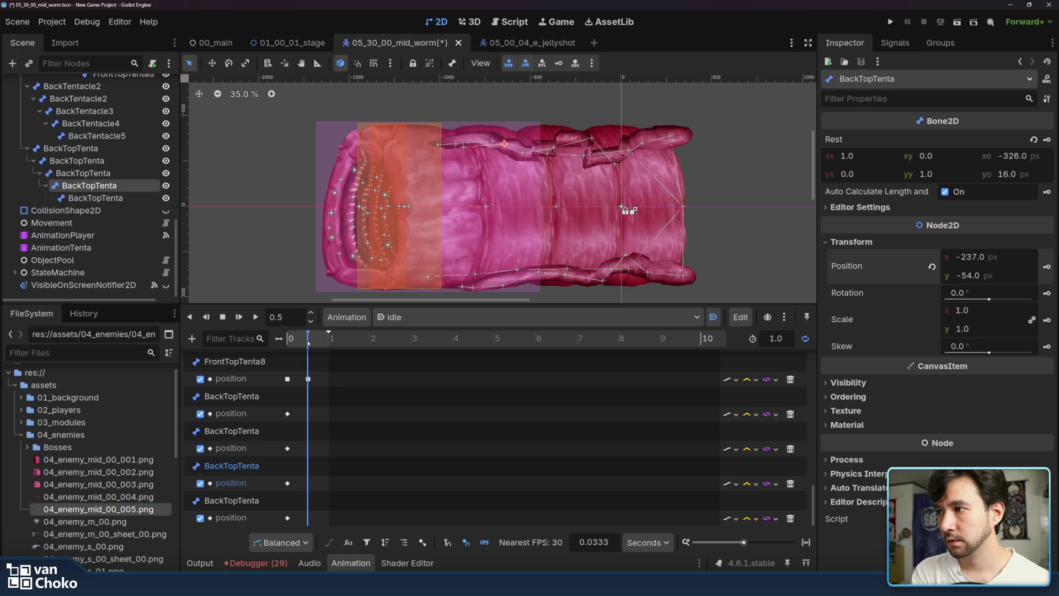
drag(636, 156, 610, 150)
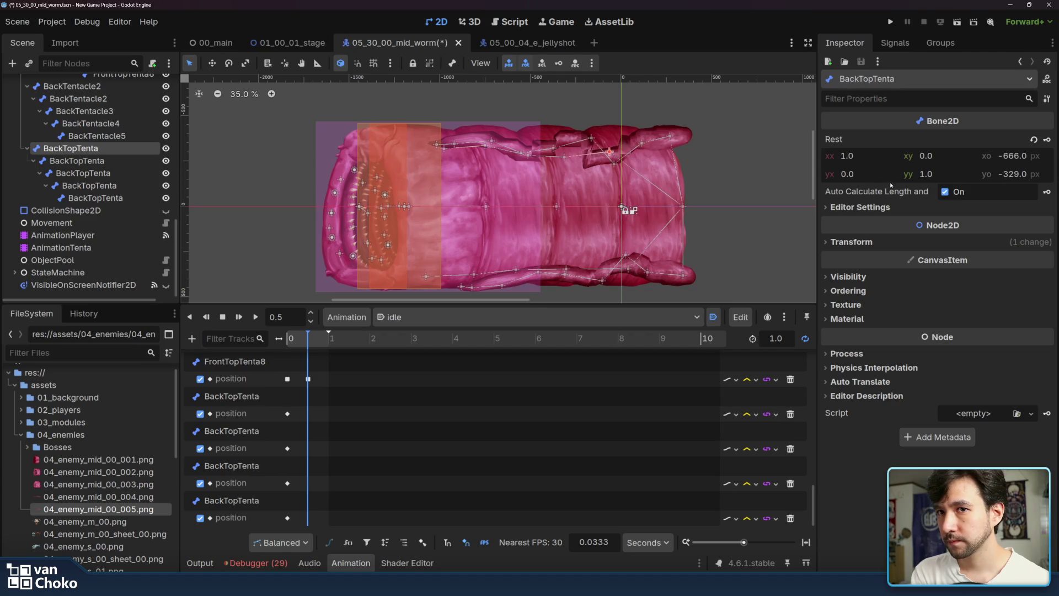
click(852, 241)
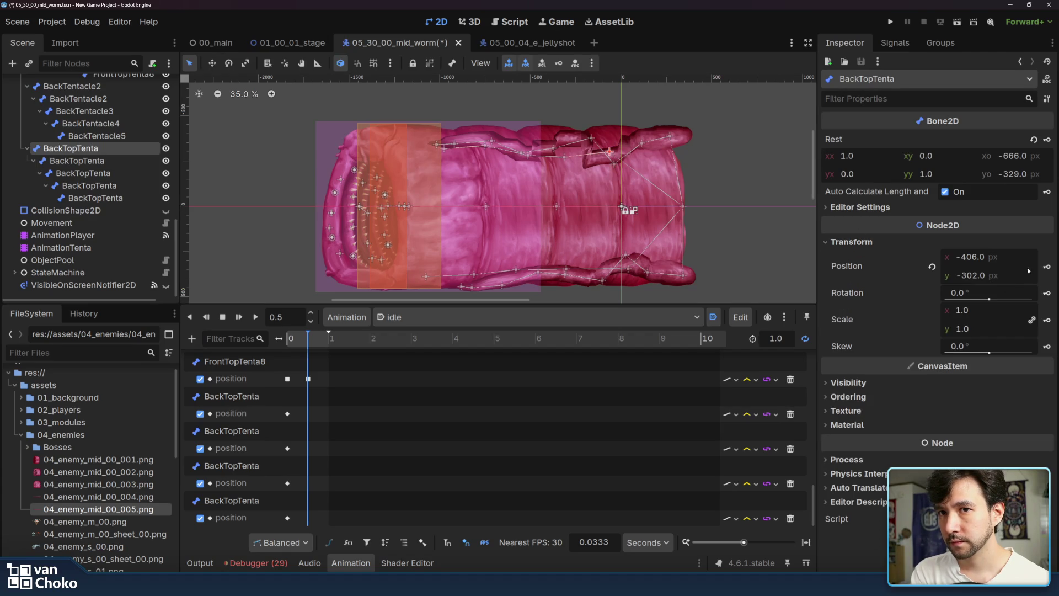
click(1047, 266)
click(482, 331)
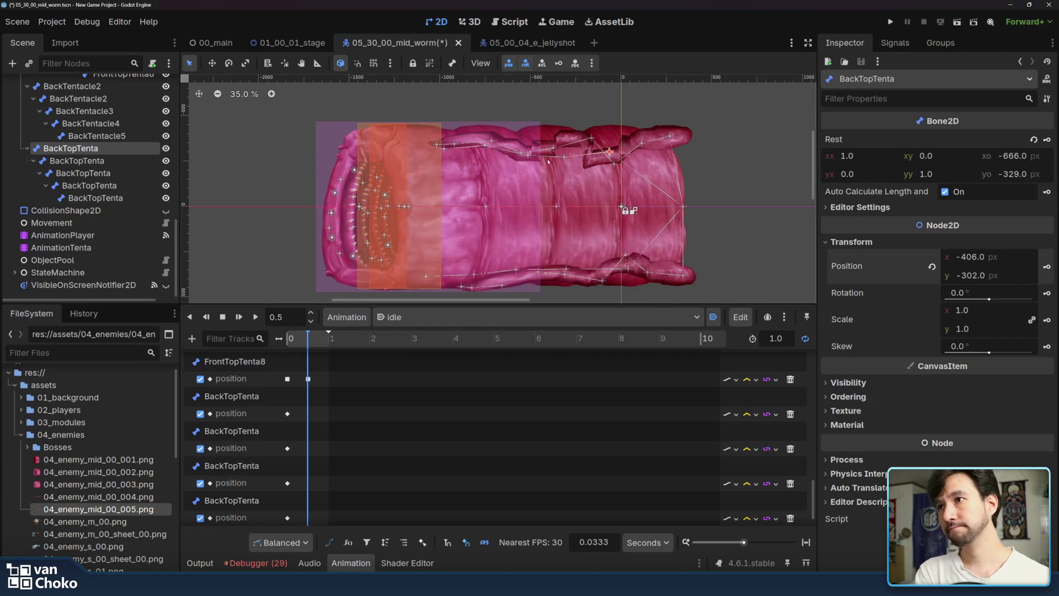
Step: Pose the remaining BackTopTenta bones and key each position at 0.5 s
drag(564, 156, 546, 146)
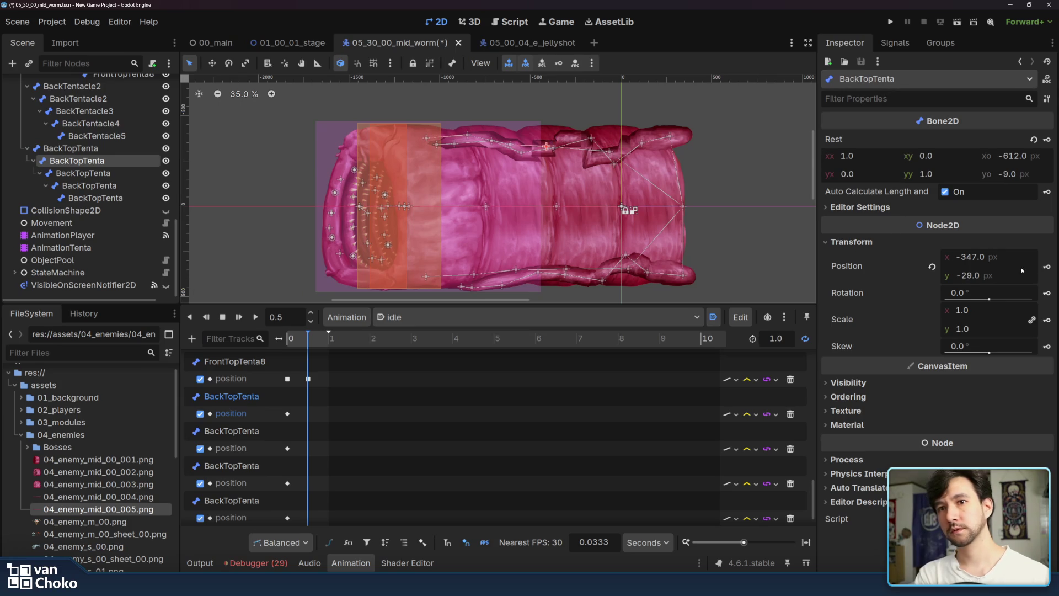
click(1047, 267)
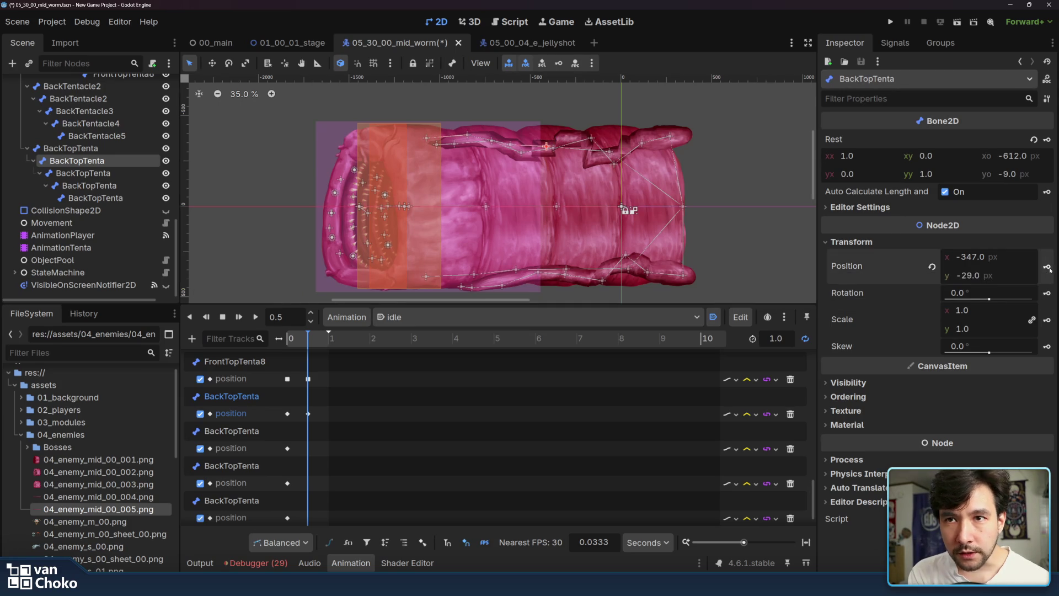
drag(509, 147, 507, 152)
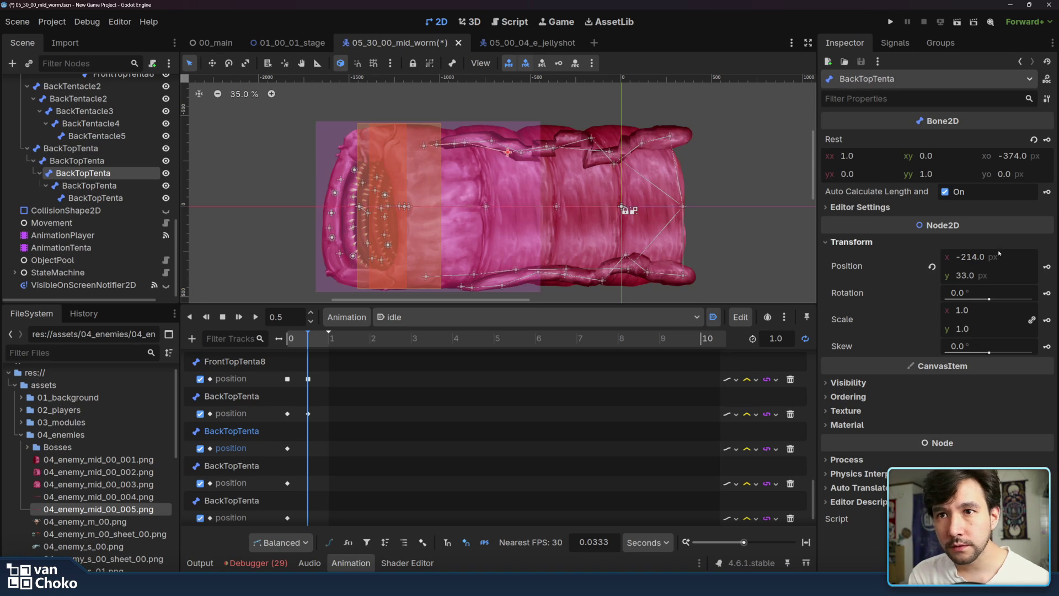
click(1045, 267)
drag(464, 141, 426, 141)
click(1047, 270)
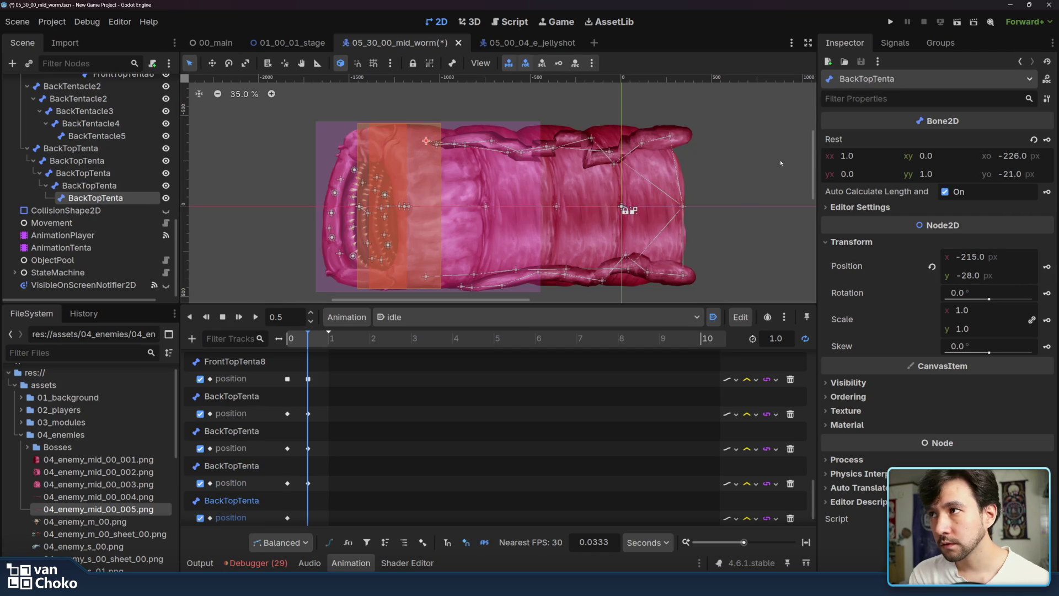
click(1047, 267)
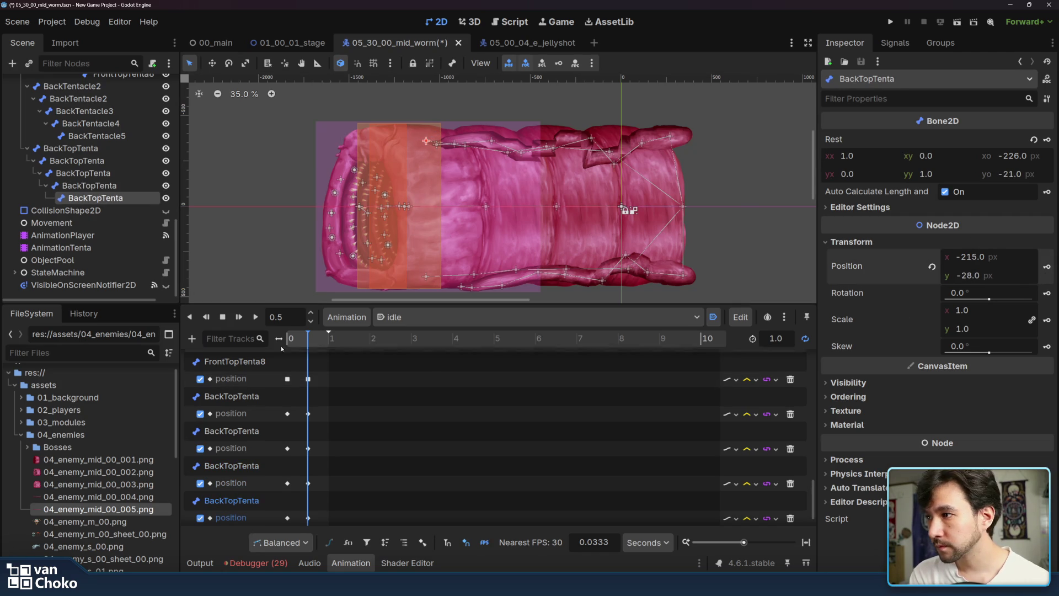
Step: Play the idle animation from the start to check the sway, then stop it
click(255, 317)
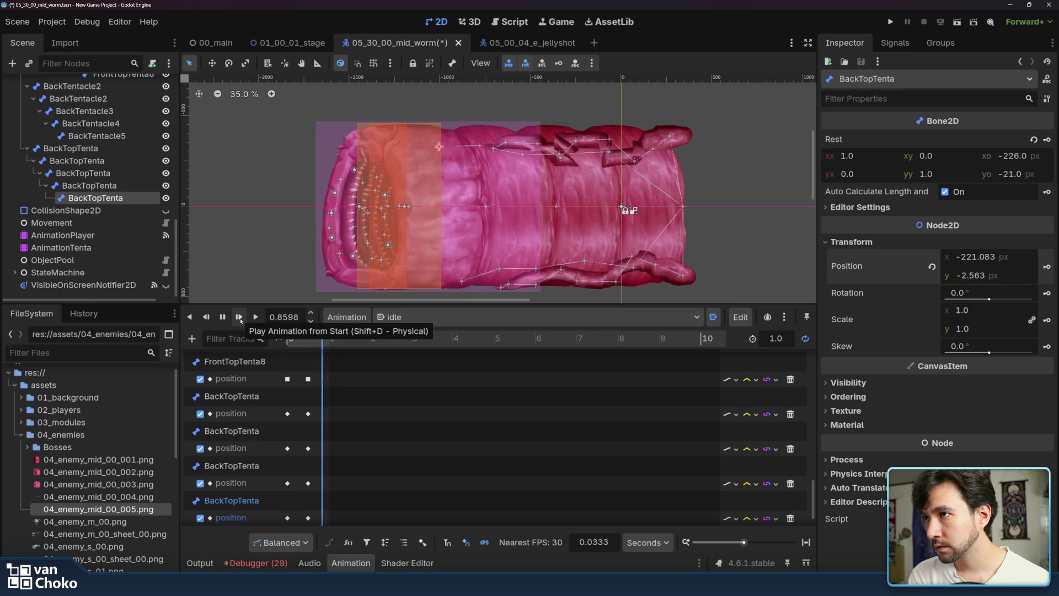
key(s)
click(423, 323)
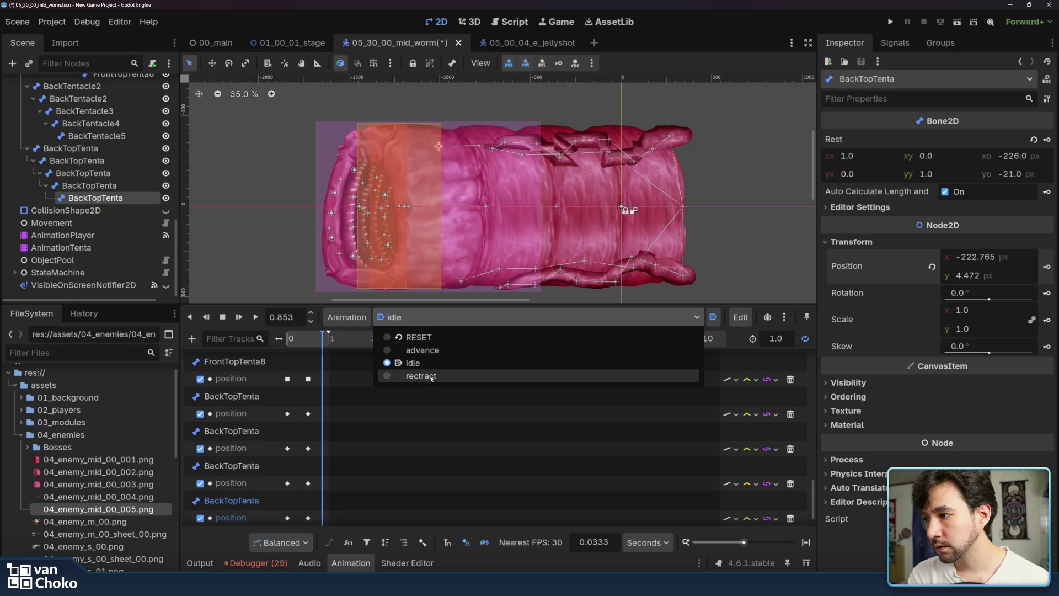
click(431, 376)
key(alt+d)
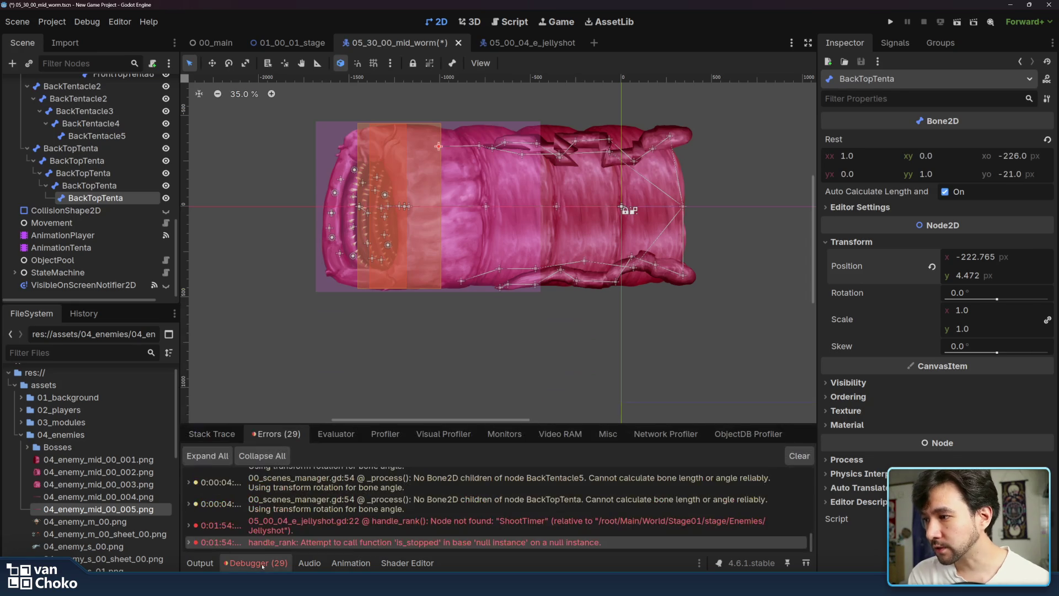
click(508, 525)
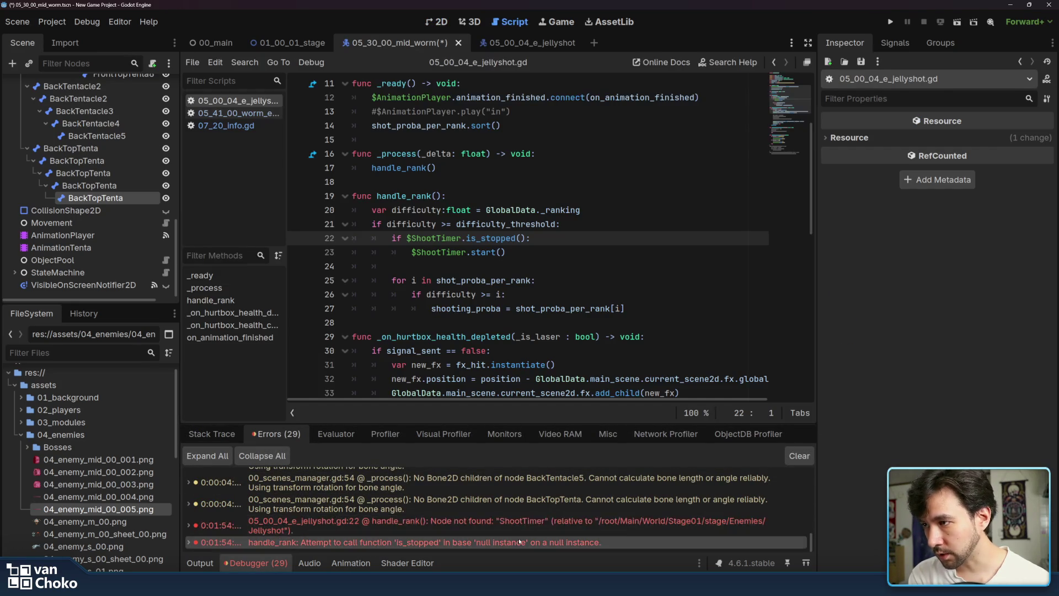
click(472, 22)
click(436, 22)
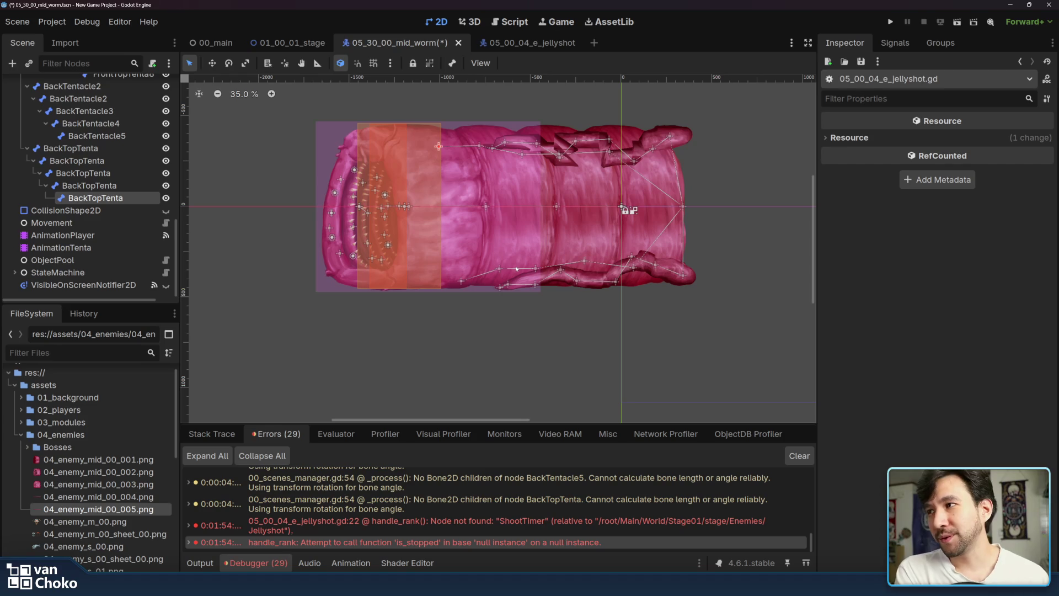
click(99, 186)
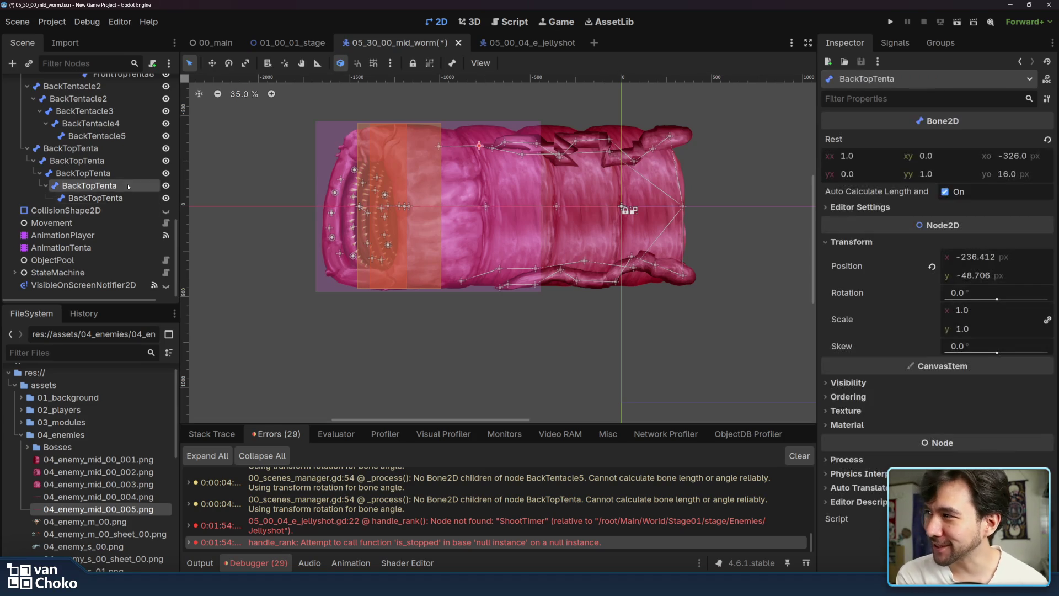
click(125, 210)
click(126, 286)
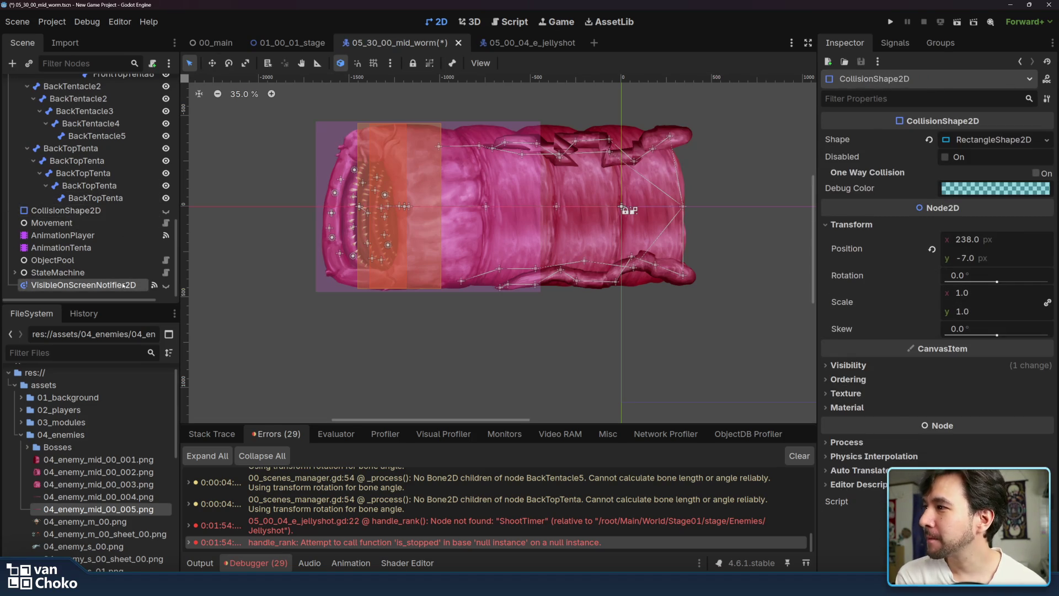
click(106, 211)
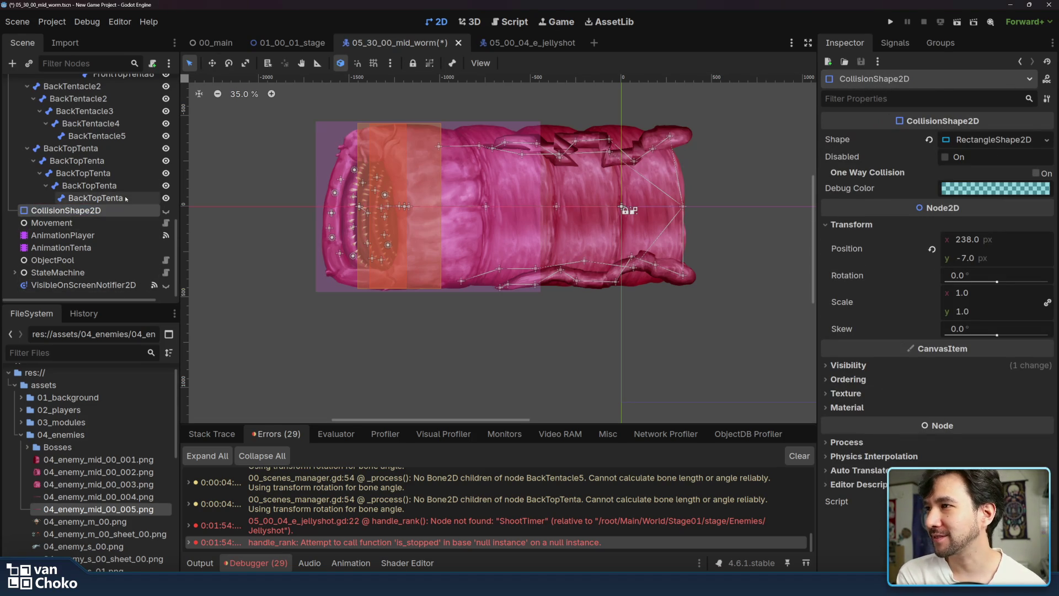
click(99, 197)
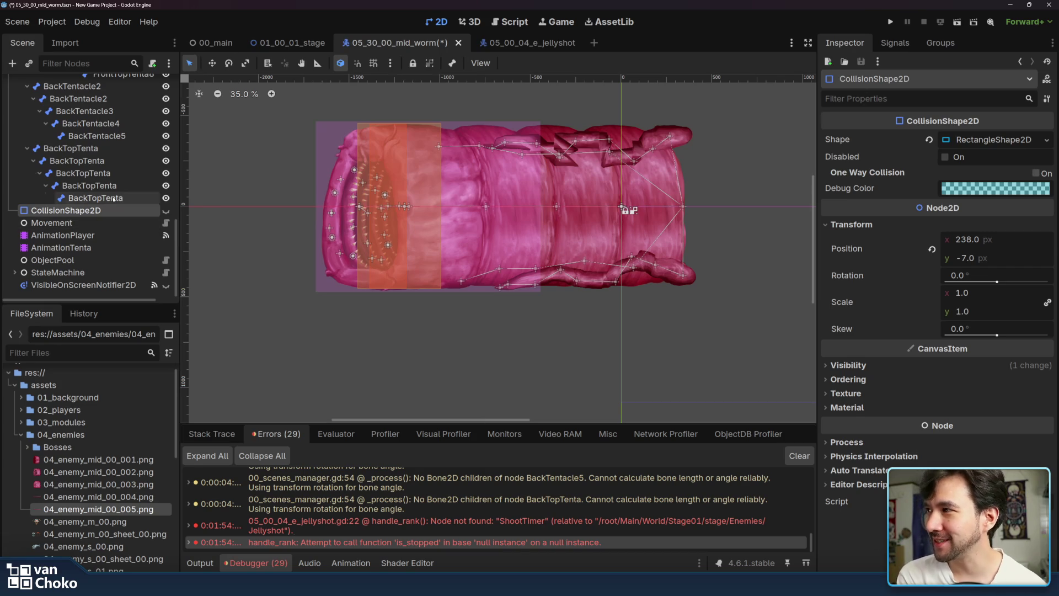
scroll(100, 204, down, 3)
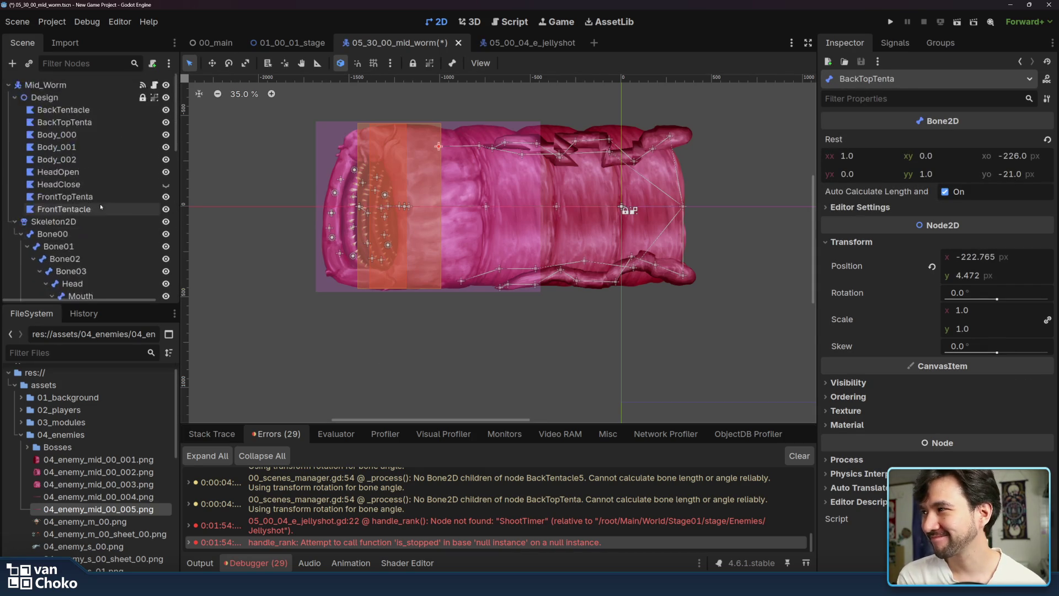
scroll(101, 204, up, 3)
click(101, 235)
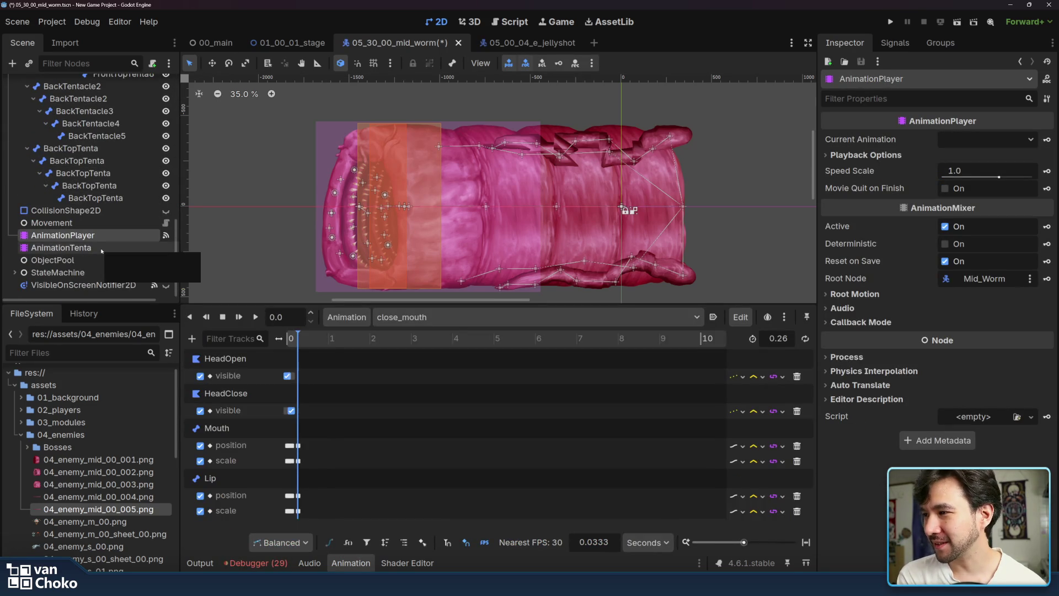
Step: Select AnimationTenta, scrub the idle animation, then preview rectract up to 1.0 s
click(101, 250)
mouse_move(307, 344)
mouse_down()
mouse_move(289, 346)
mouse_move(321, 347)
mouse_move(280, 348)
mouse_move(334, 352)
mouse_move(287, 350)
mouse_up()
click(436, 317)
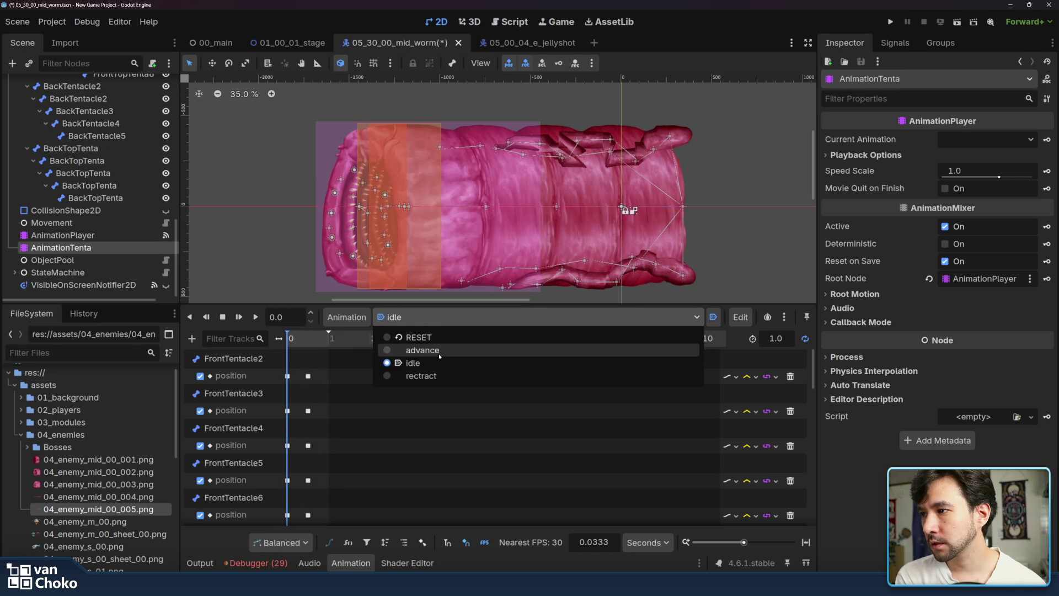
click(439, 375)
click(296, 339)
mouse_move(296, 340)
mouse_down()
mouse_move(339, 341)
mouse_move(287, 339)
mouse_move(362, 342)
mouse_up()
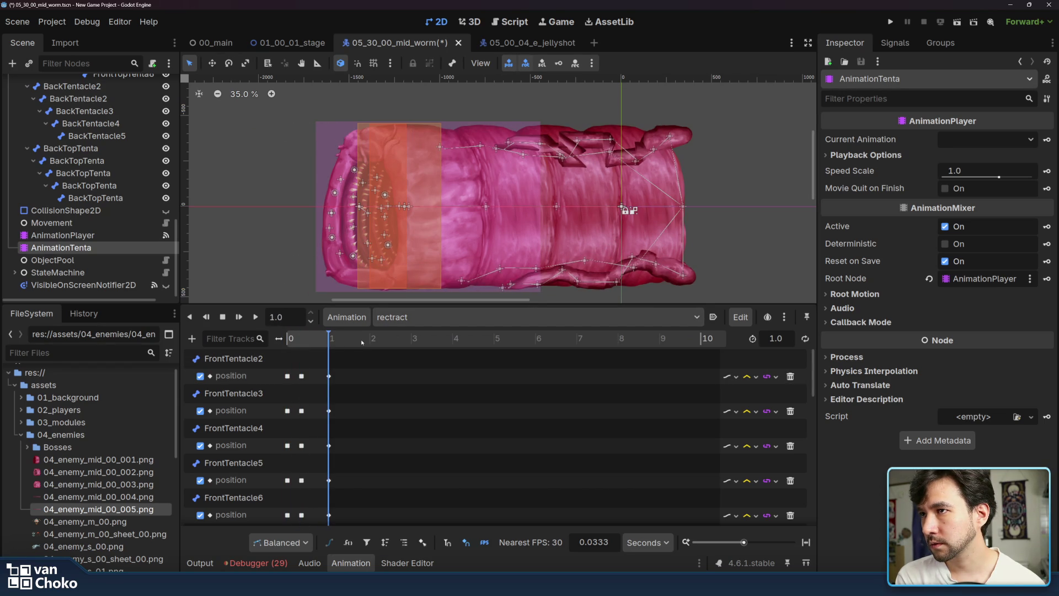
Step: Switch the Animation dropdown to idle and then back to rectract
click(489, 317)
click(408, 353)
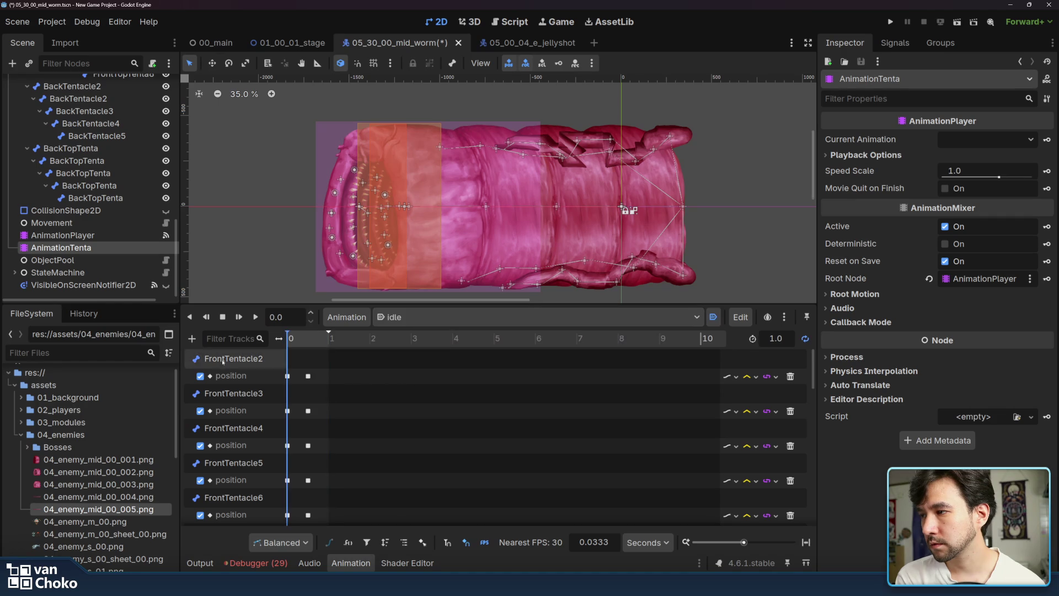
click(425, 318)
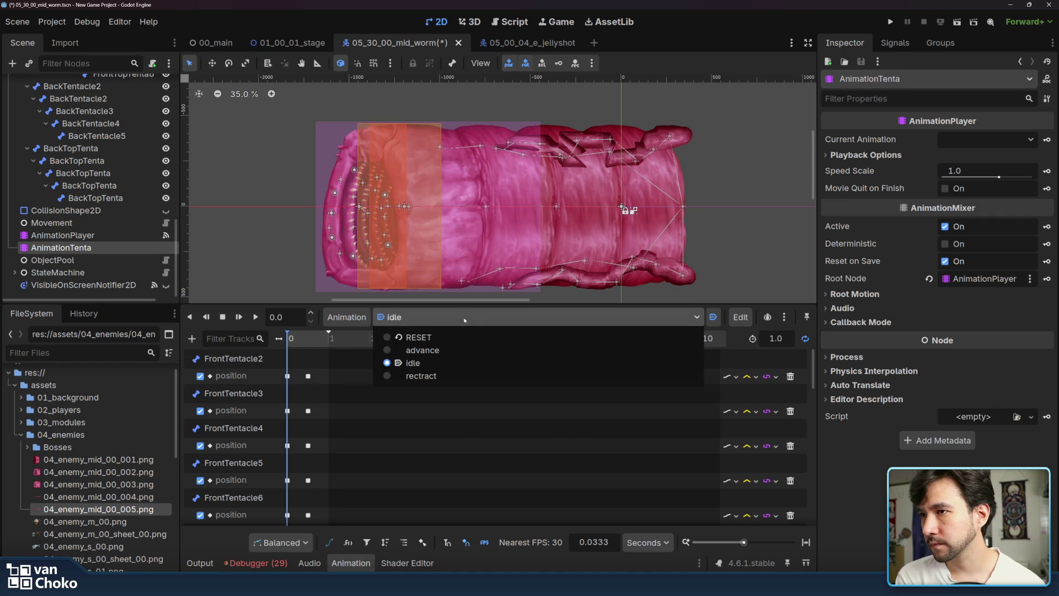
click(449, 376)
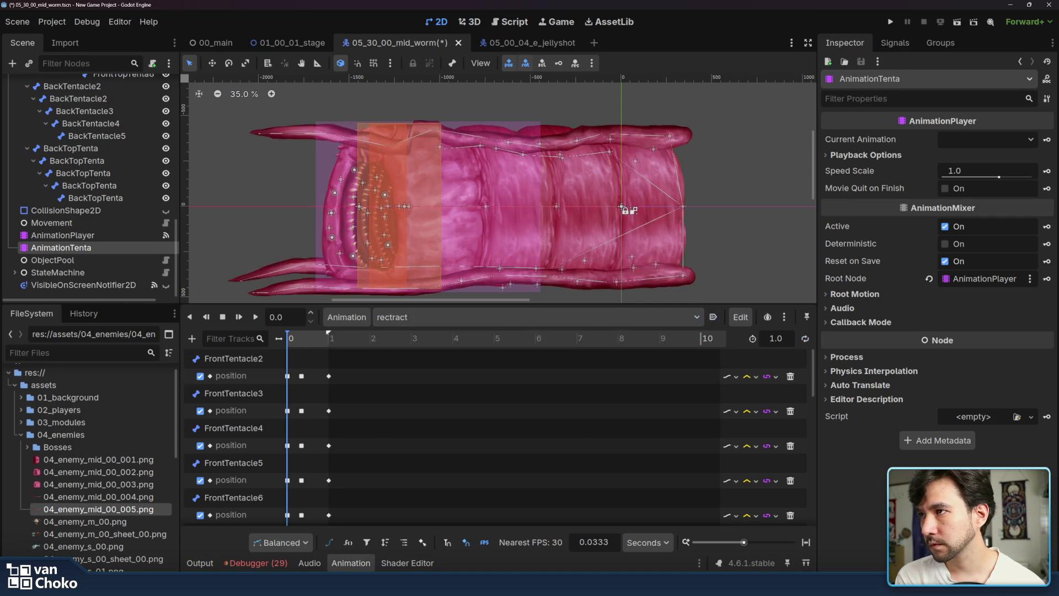
Step: At 1.0 s, create position keys for the root and second BackTopTenta bones
click(610, 152)
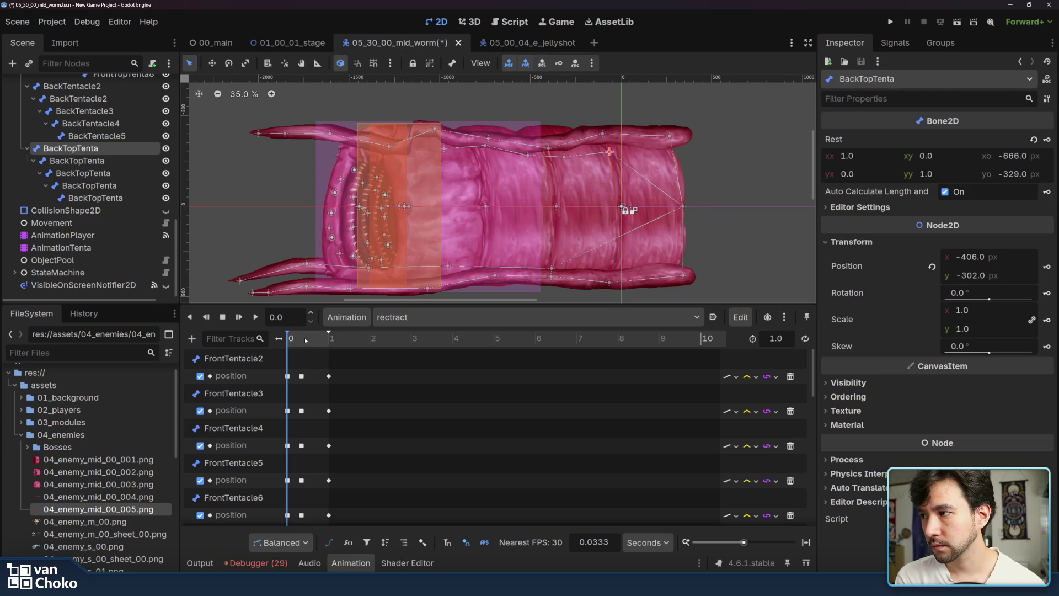
click(370, 344)
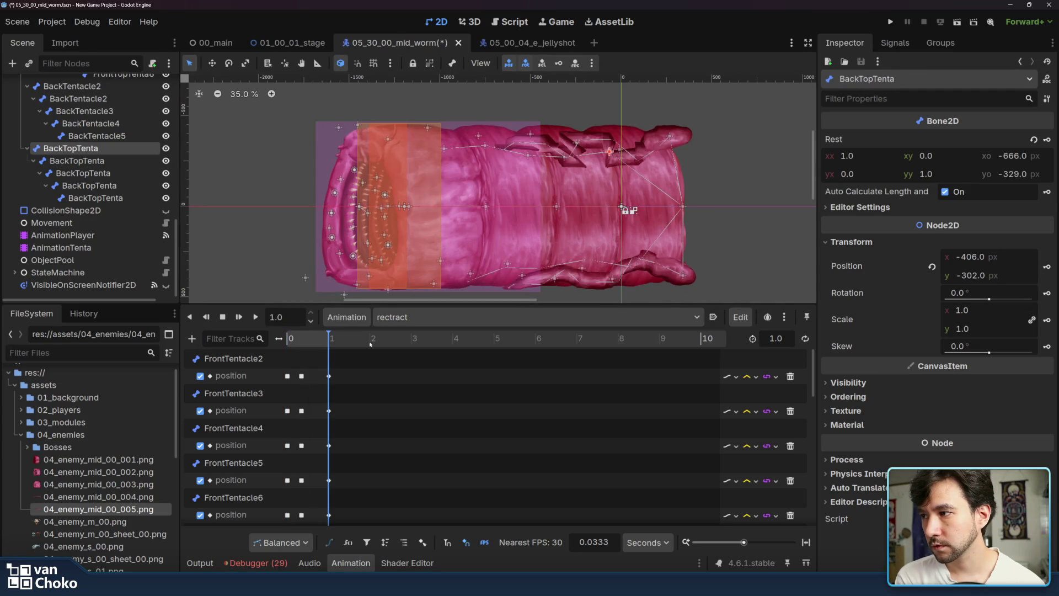
click(1047, 267)
click(486, 329)
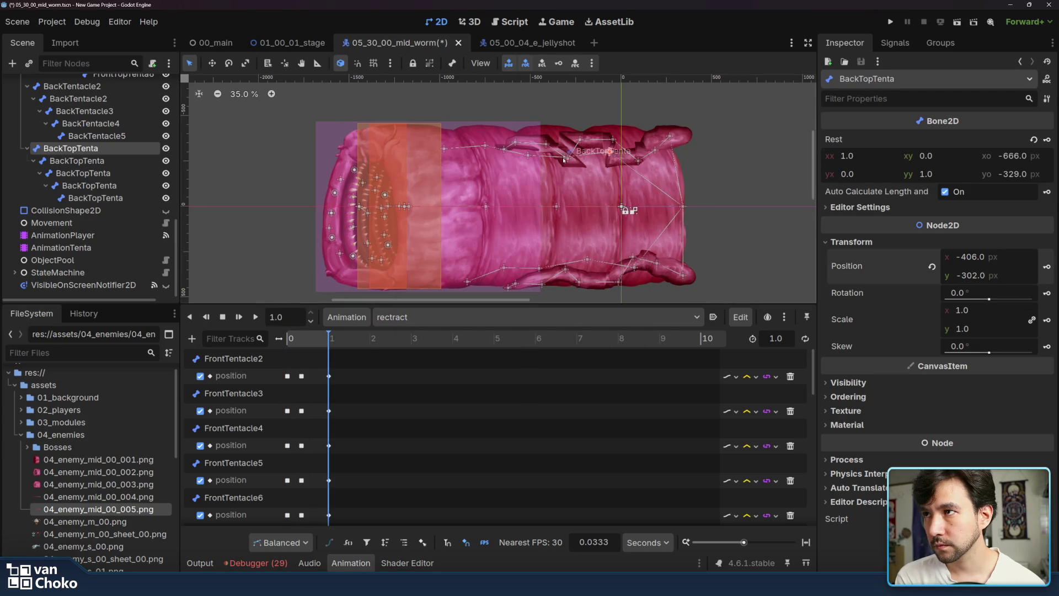
click(628, 208)
click(1046, 266)
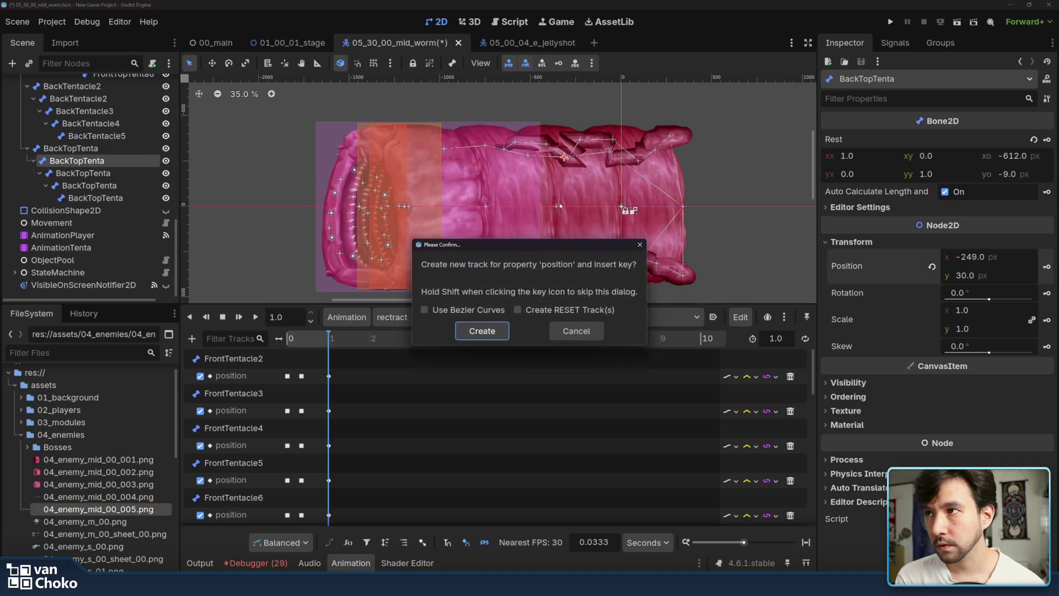
click(482, 331)
Step: Create 1.0 s position keys for the third, fourth and tip BackTopTenta bones
click(627, 209)
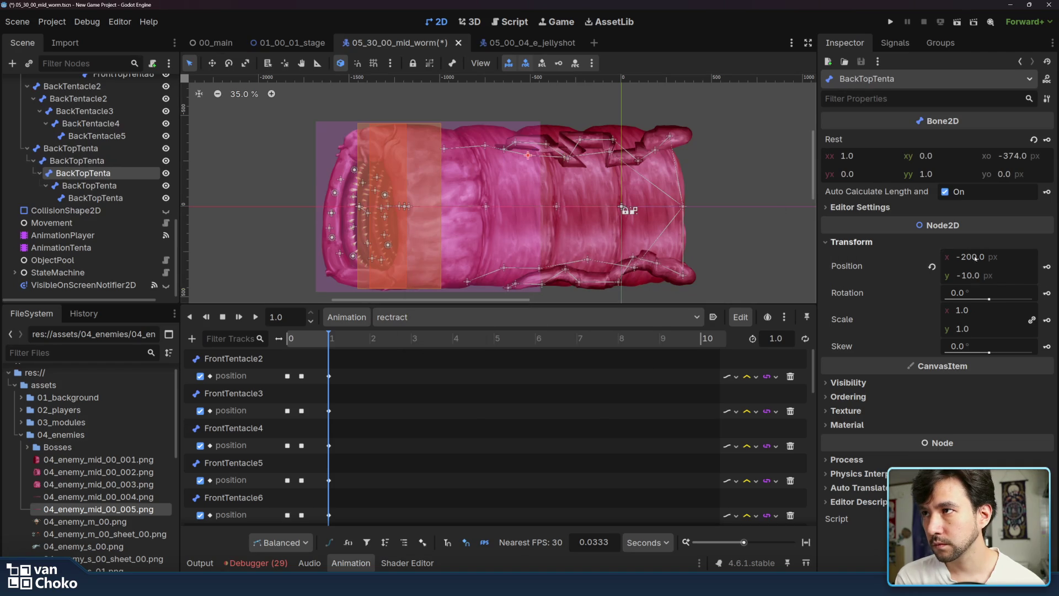
click(1047, 267)
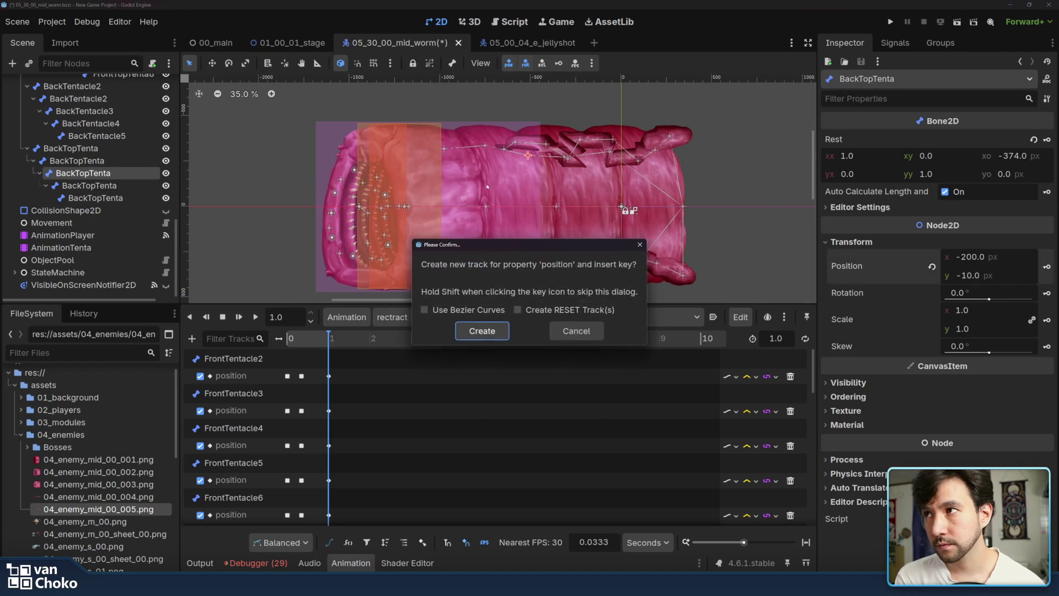
click(482, 331)
click(489, 148)
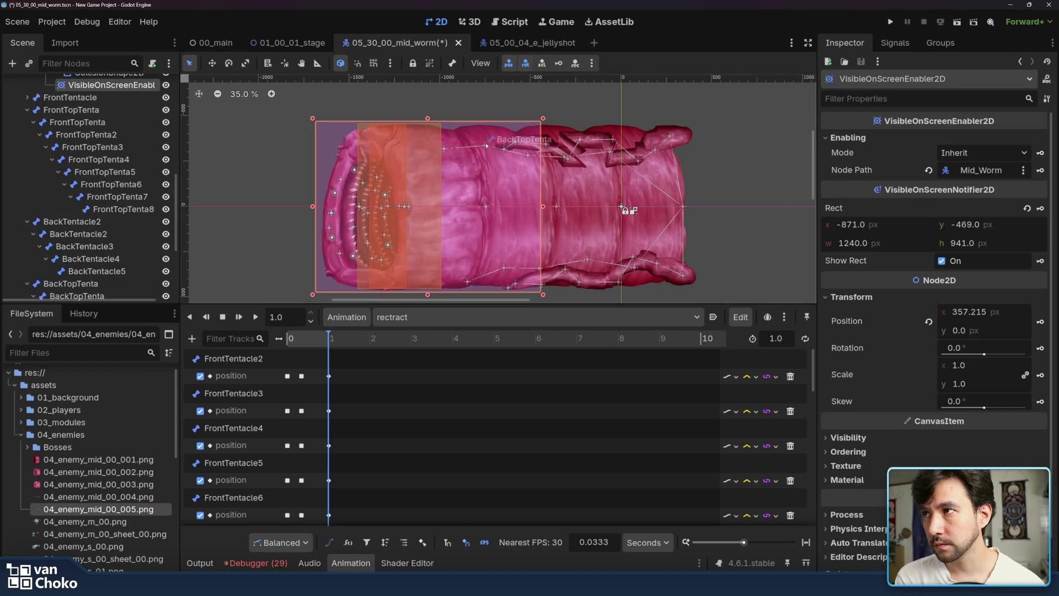
click(486, 146)
click(1047, 267)
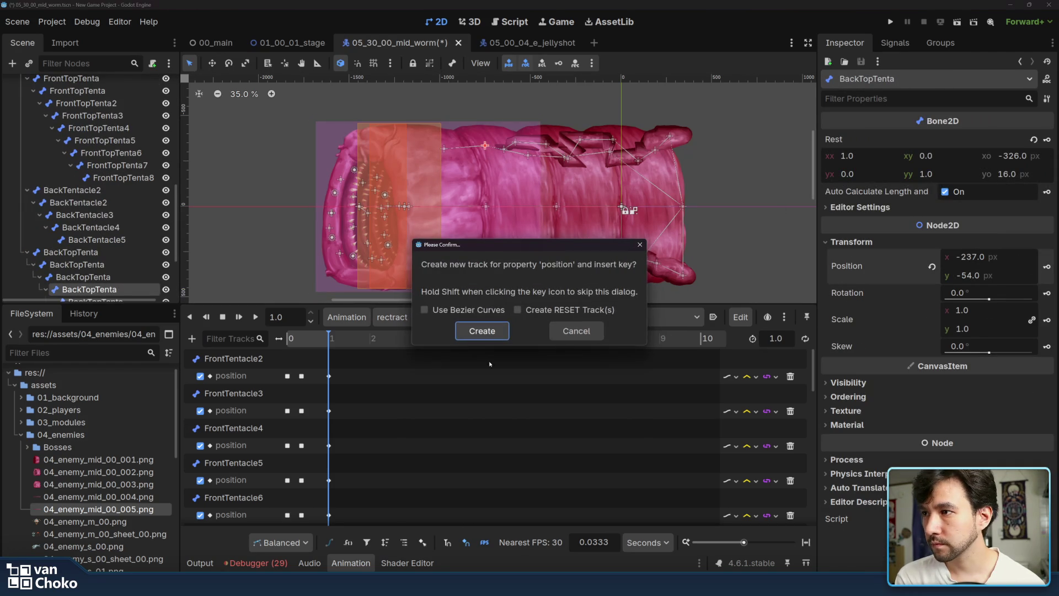
click(482, 327)
click(444, 148)
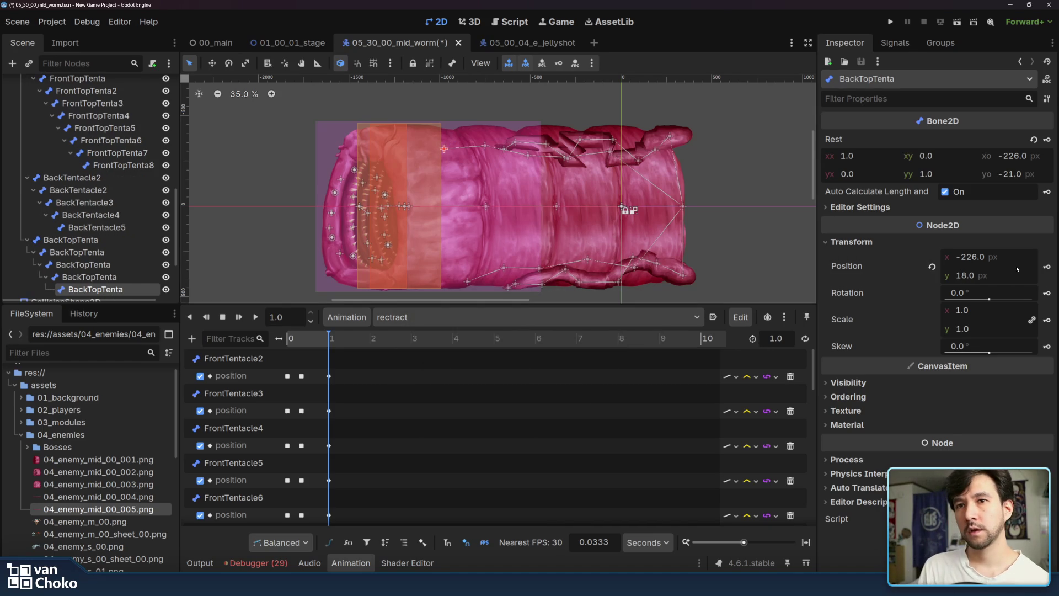
click(1047, 267)
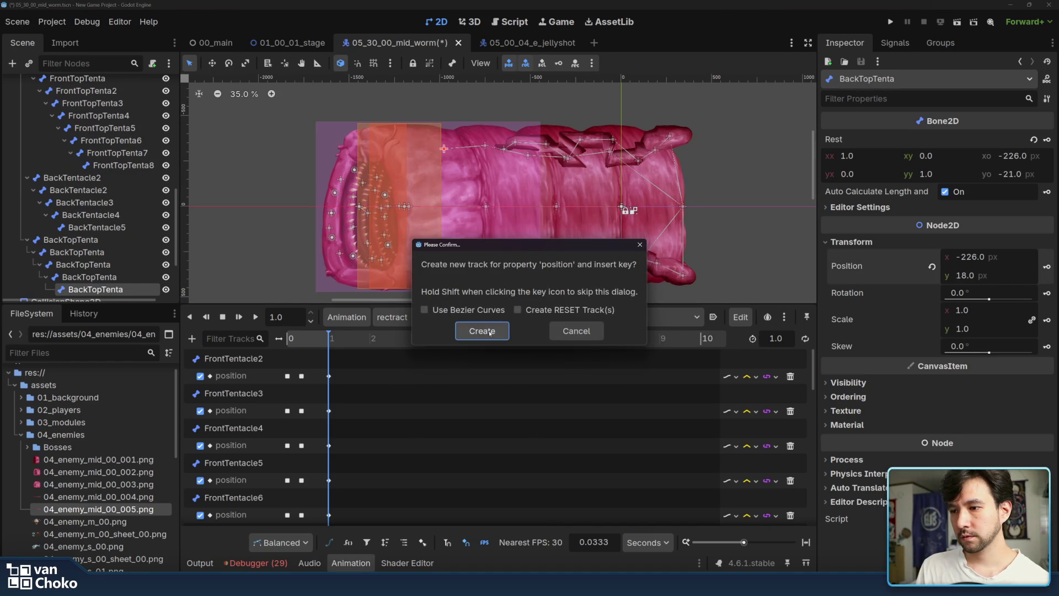
click(490, 332)
Step: Play the rectract animation twice to check the tentacle drawing in
mouse_move(570, 585)
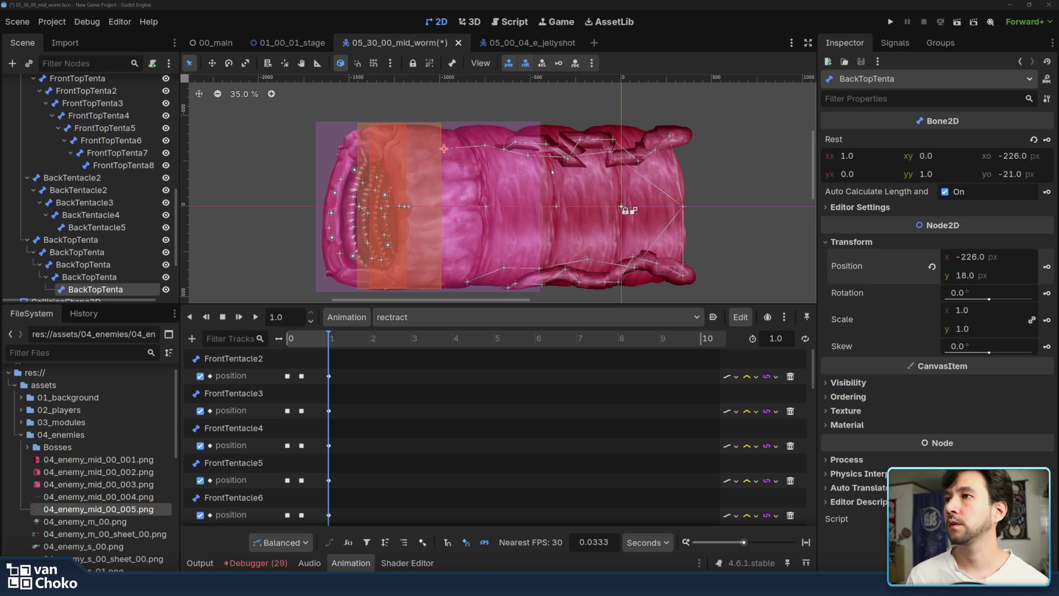
click(255, 317)
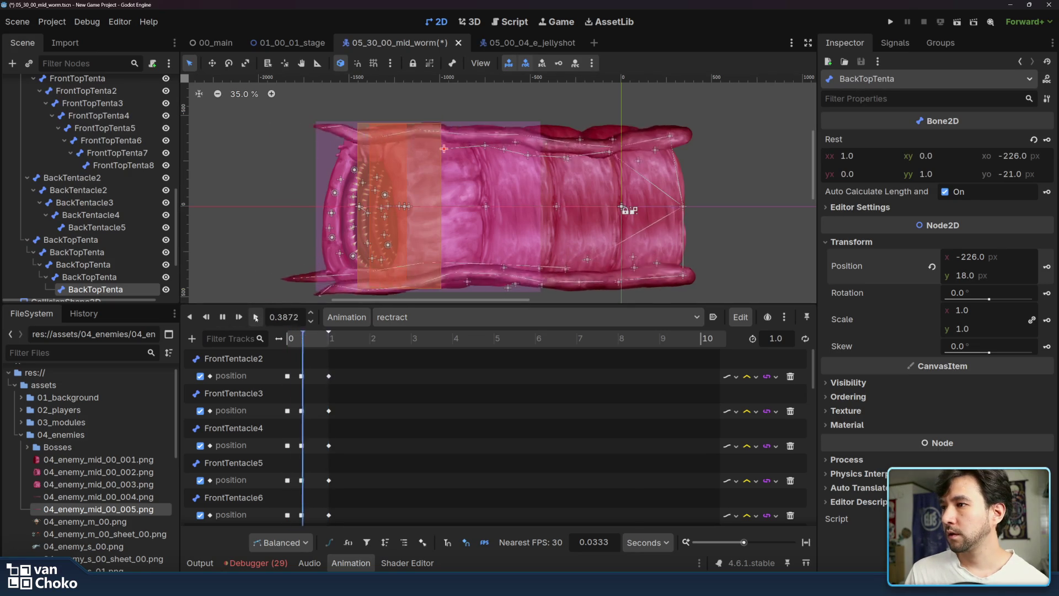
click(255, 317)
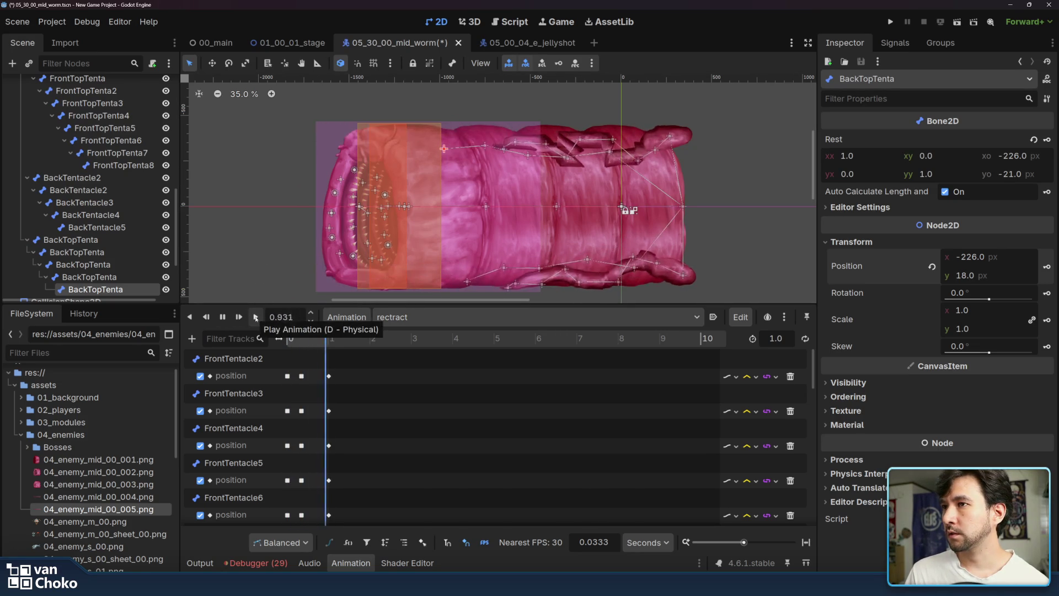
Step: At 0 s, stretch the BackTopTenta bones leftward into an extended pose and key them
drag(331, 339, 268, 339)
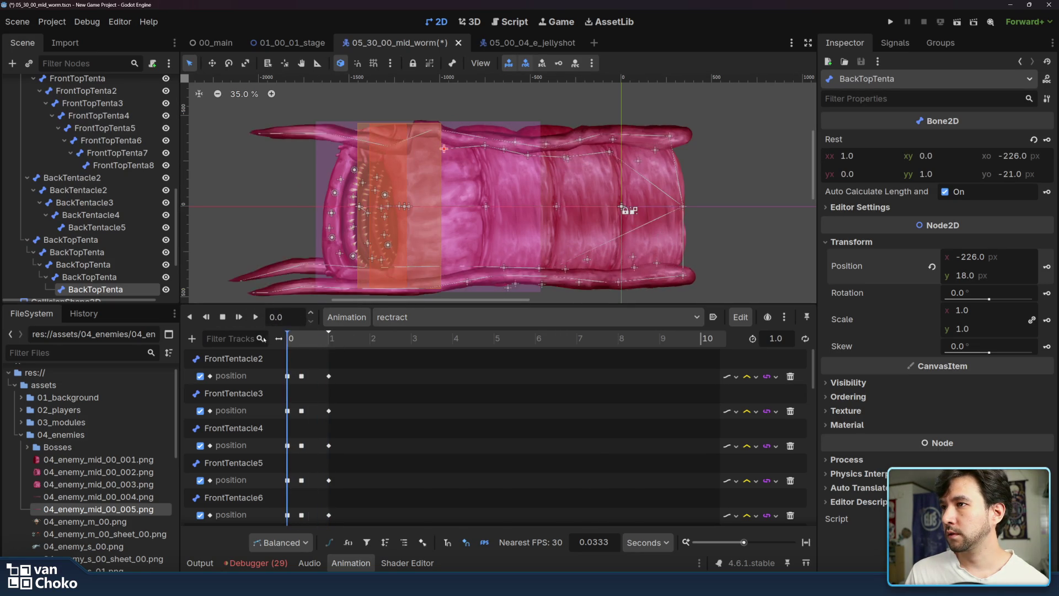
drag(611, 151, 554, 152)
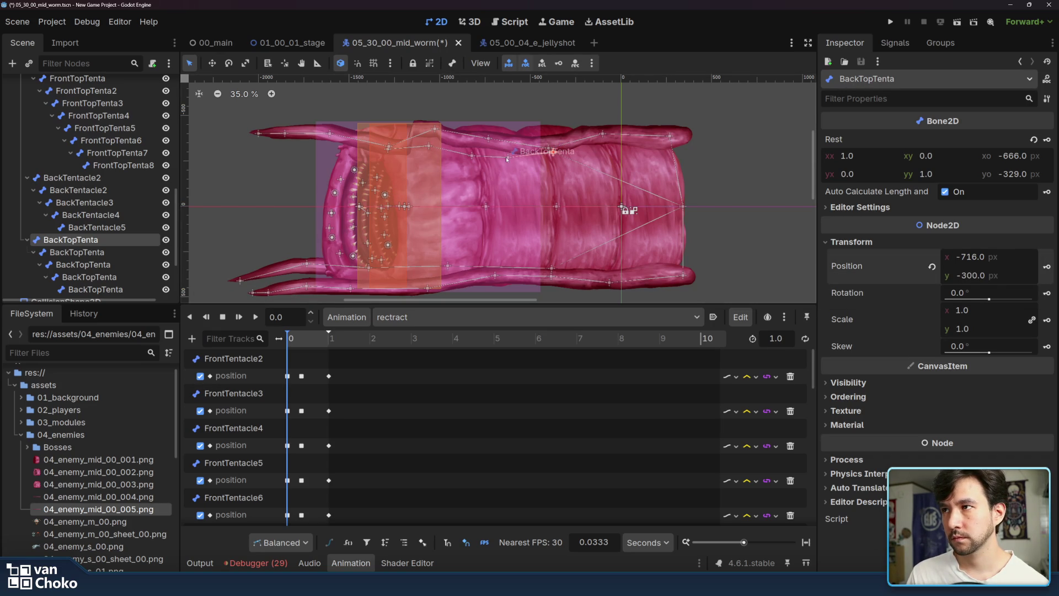
drag(507, 159, 470, 151)
drag(454, 147, 436, 151)
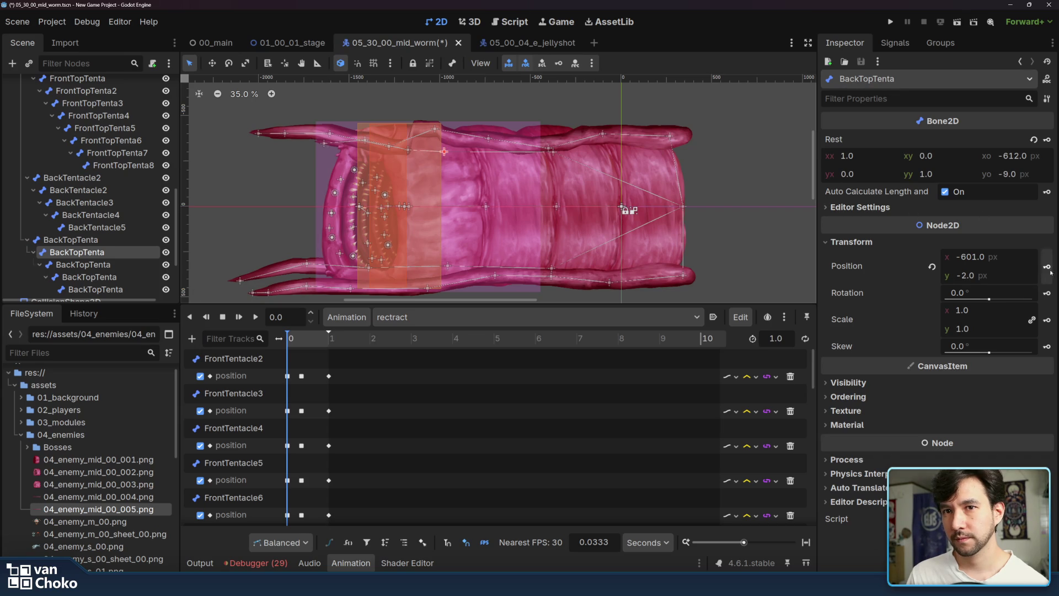
drag(366, 139, 293, 147)
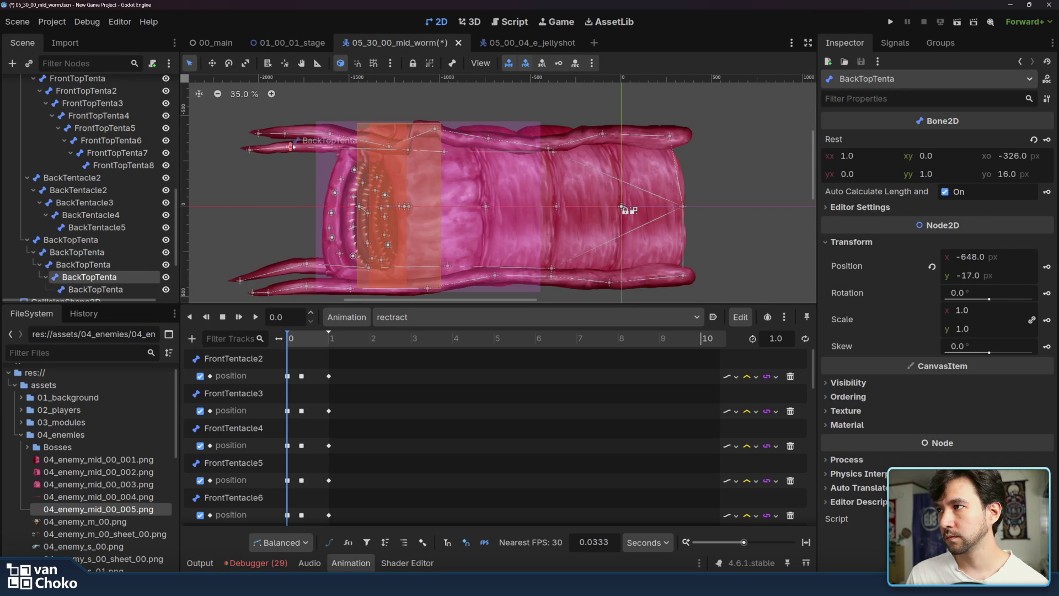
click(1047, 267)
drag(249, 152, 229, 142)
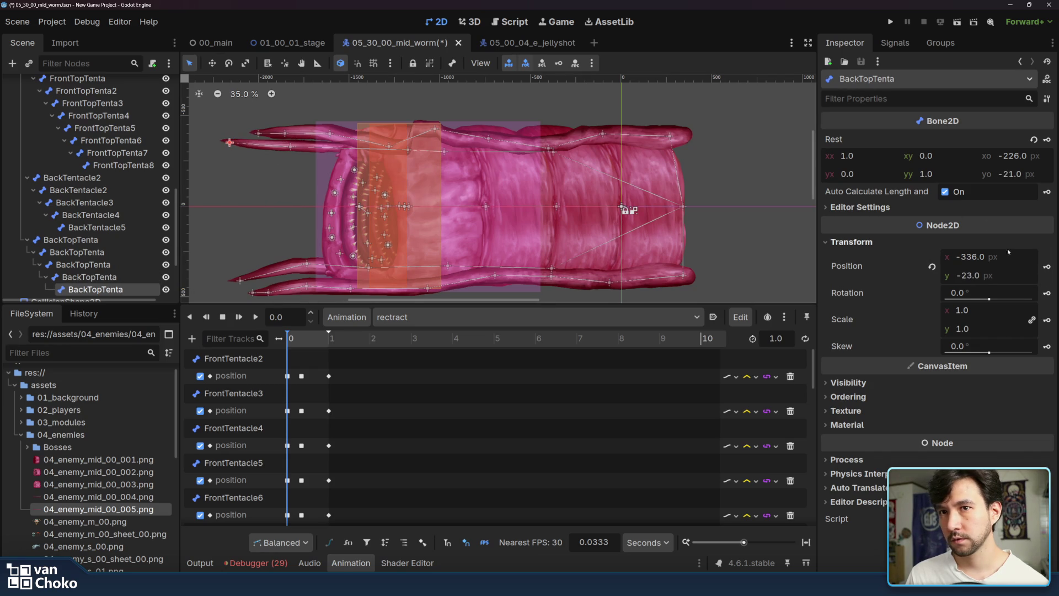
click(1047, 267)
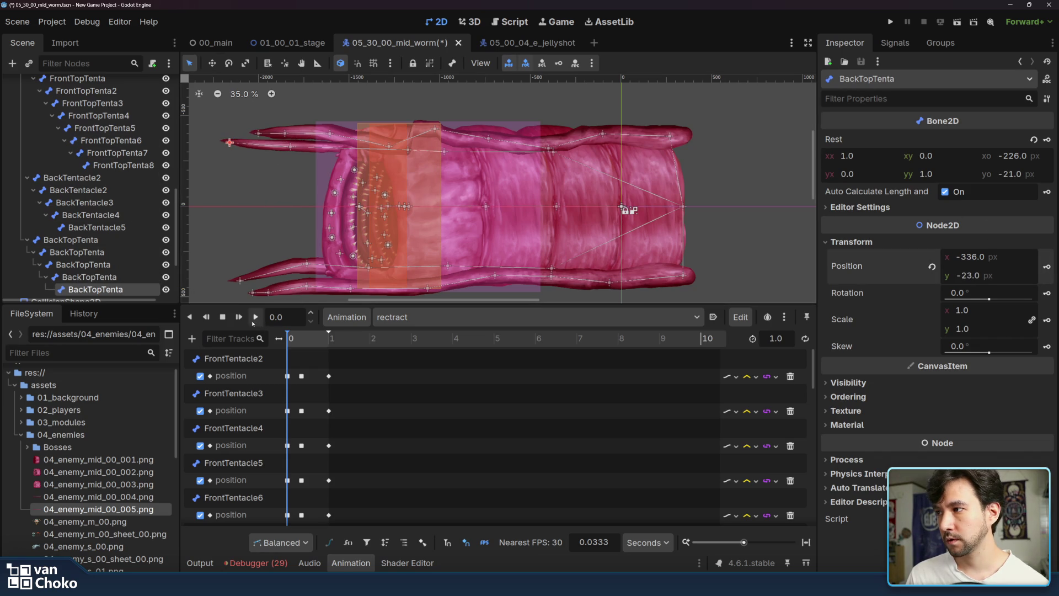
Step: Preview the animation, then select a BackTopTenta position track and key it at 0 s
click(259, 321)
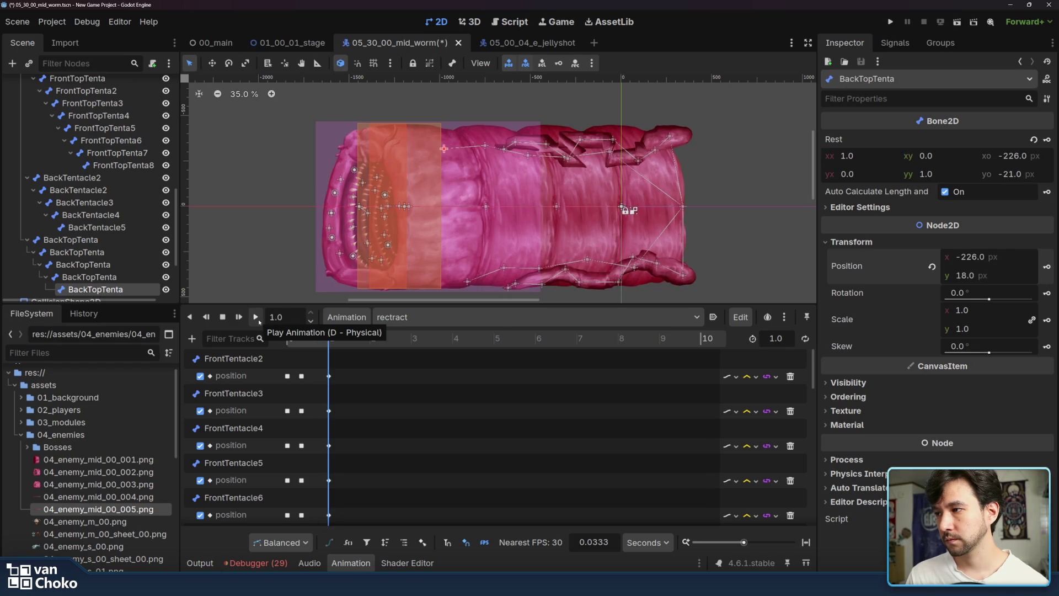
scroll(384, 433, down, 10)
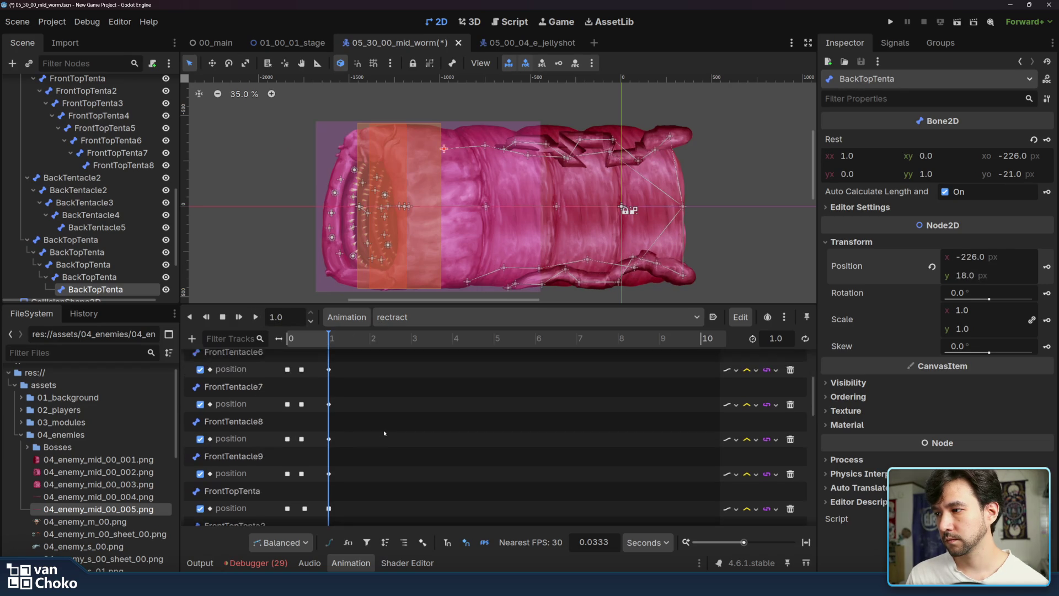
scroll(384, 433, down, 8)
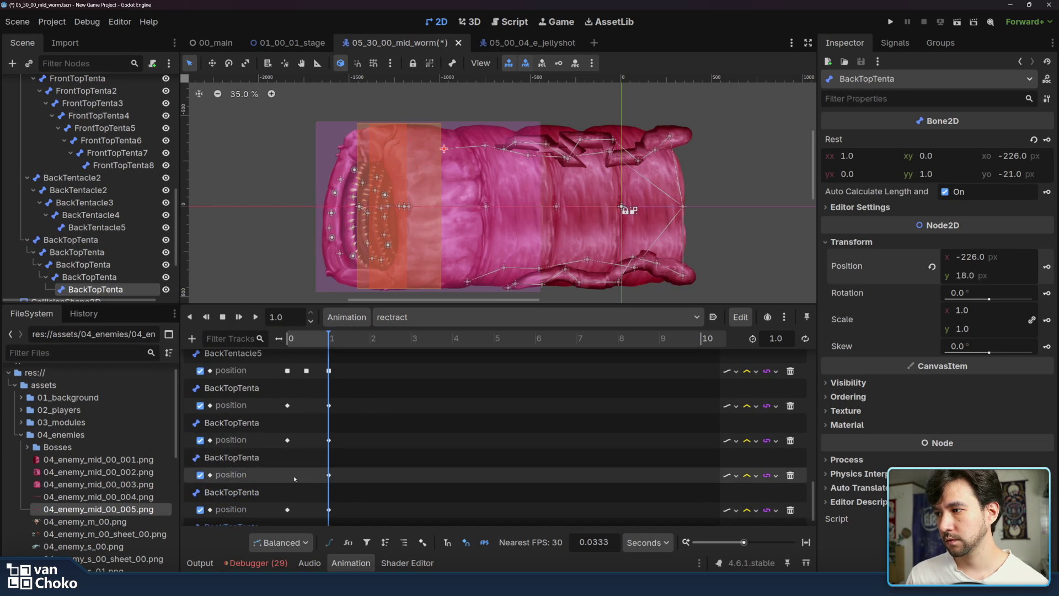
click(262, 458)
drag(322, 338, 273, 336)
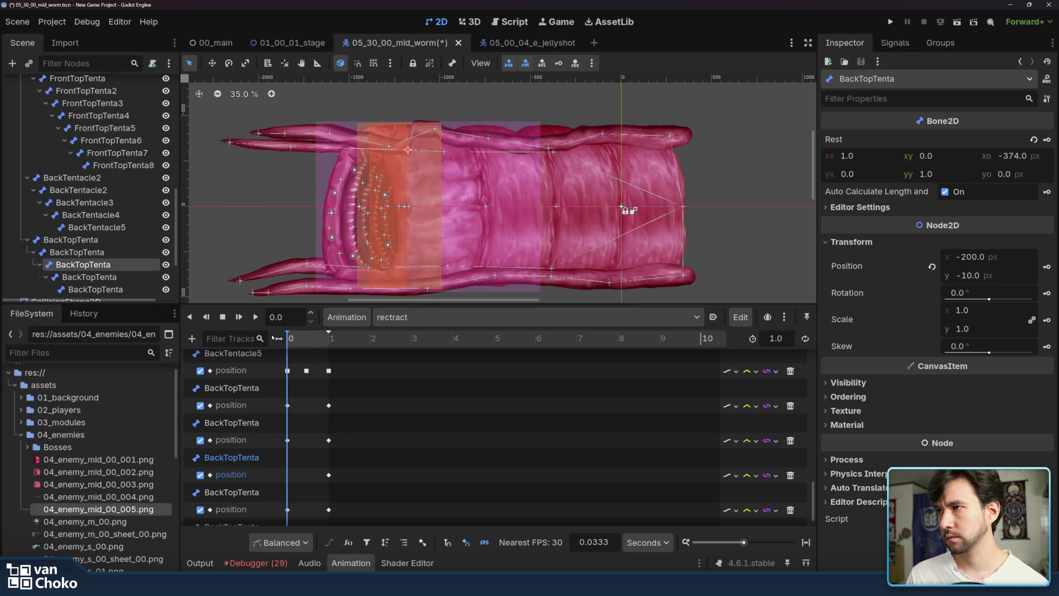
click(1047, 267)
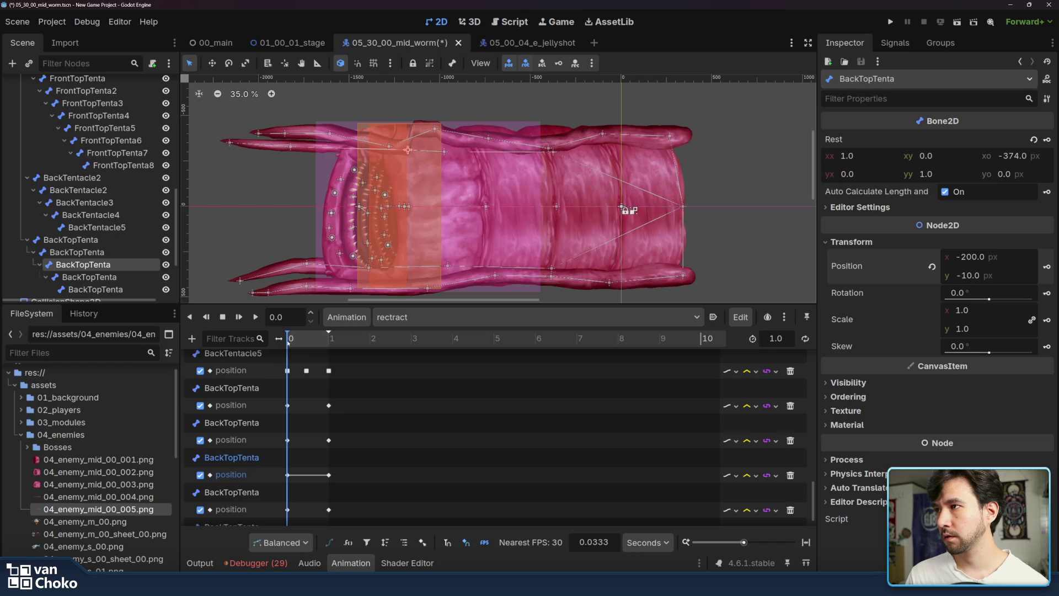
Step: Fine-tune the lower BackTopTenta joints and tip bone, then preview rectract again
drag(408, 152, 407, 159)
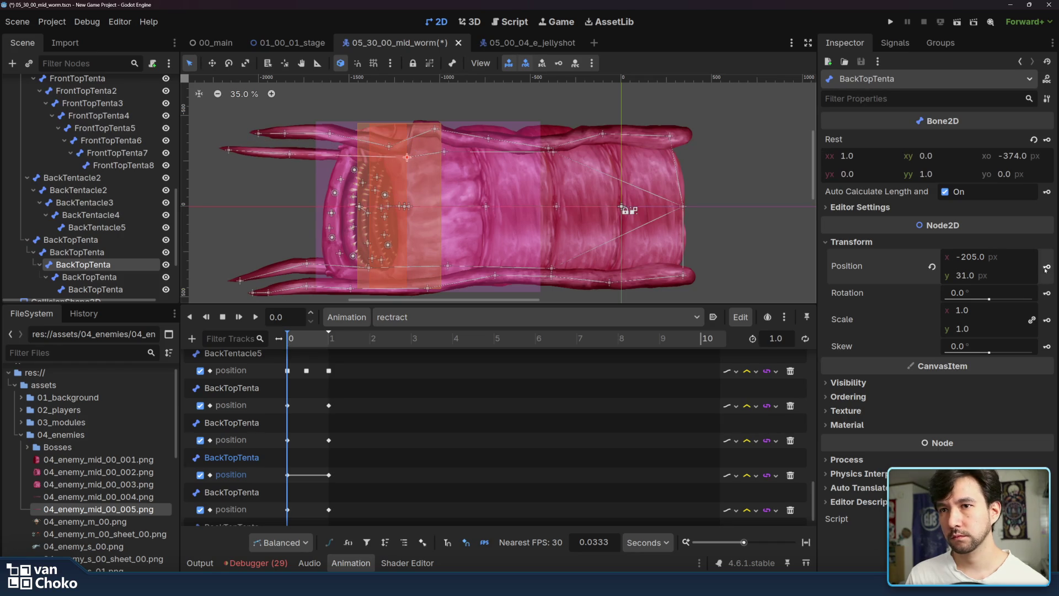
drag(289, 156, 294, 148)
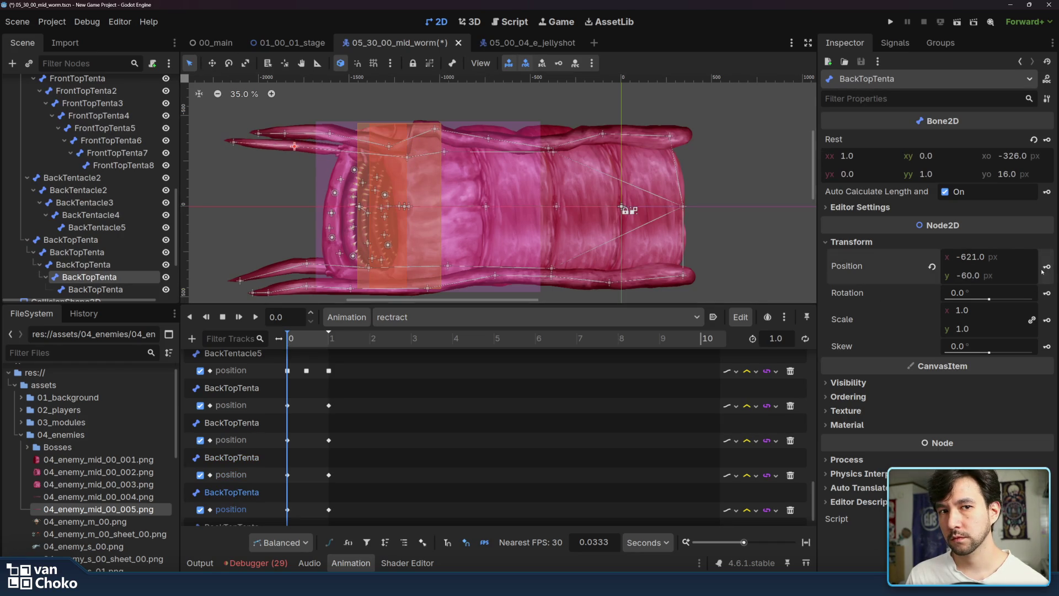
drag(232, 144, 238, 143)
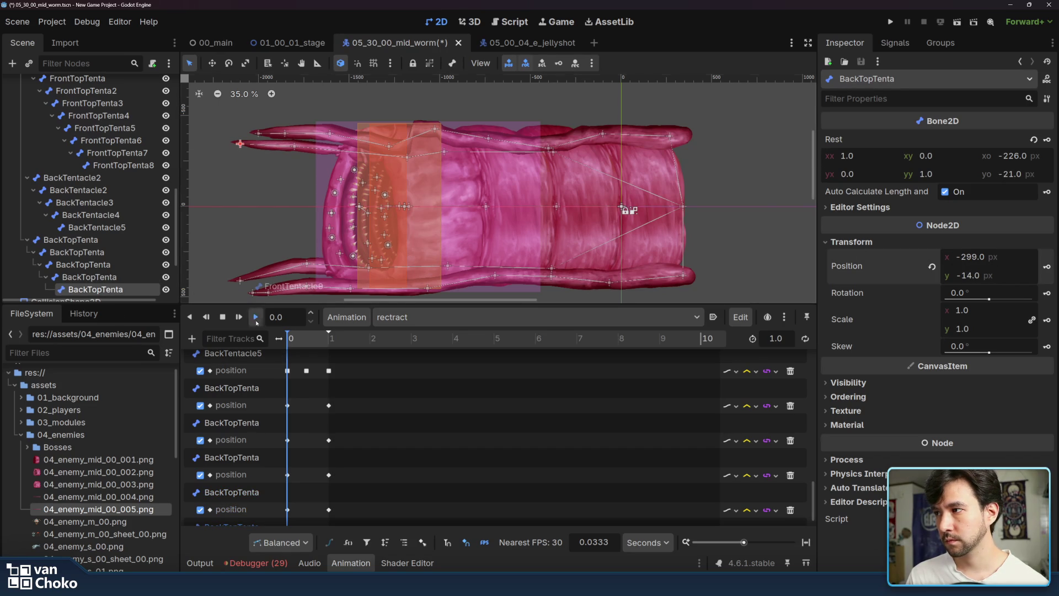
click(256, 322)
click(307, 341)
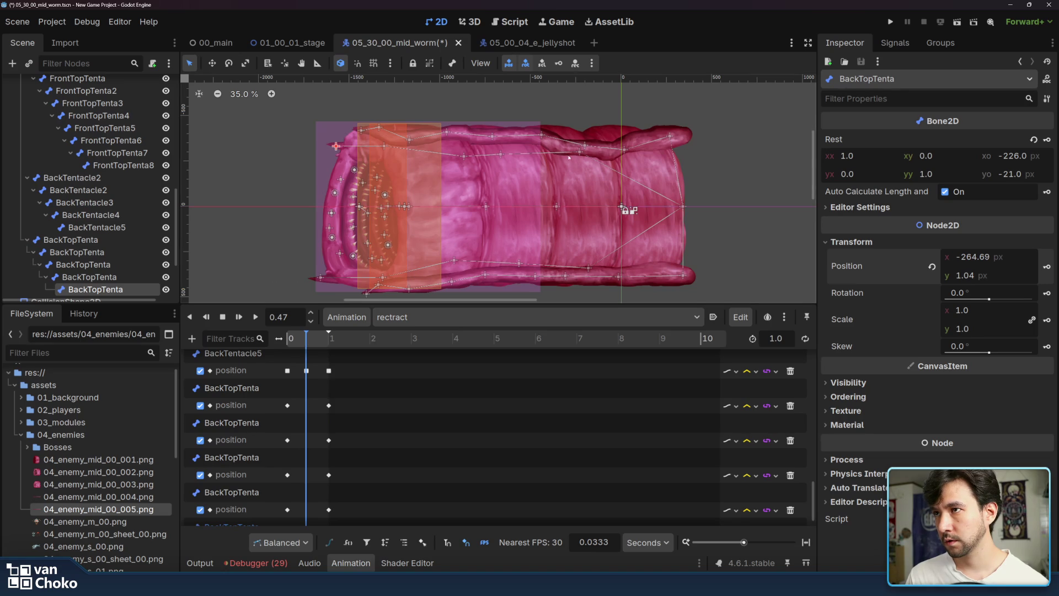
Step: Bend a BackTopTenta bone left-down and key the parent and child bones at 0.47 s
mouse_move(335, 145)
mouse_down()
mouse_move(313, 149)
mouse_move(321, 151)
mouse_up()
drag(579, 156, 577, 158)
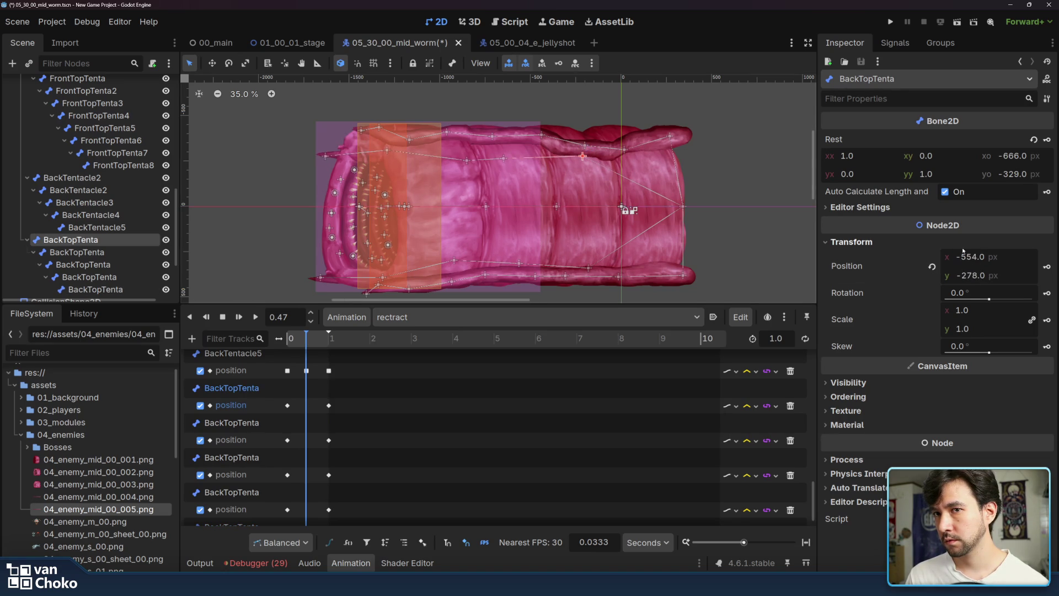
click(1047, 267)
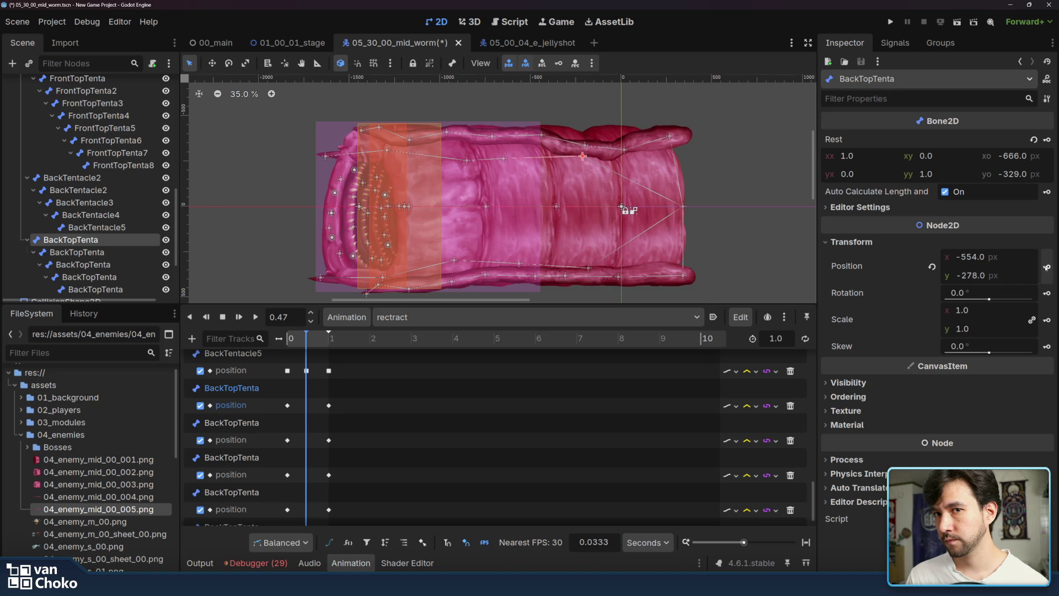
click(503, 159)
click(1047, 267)
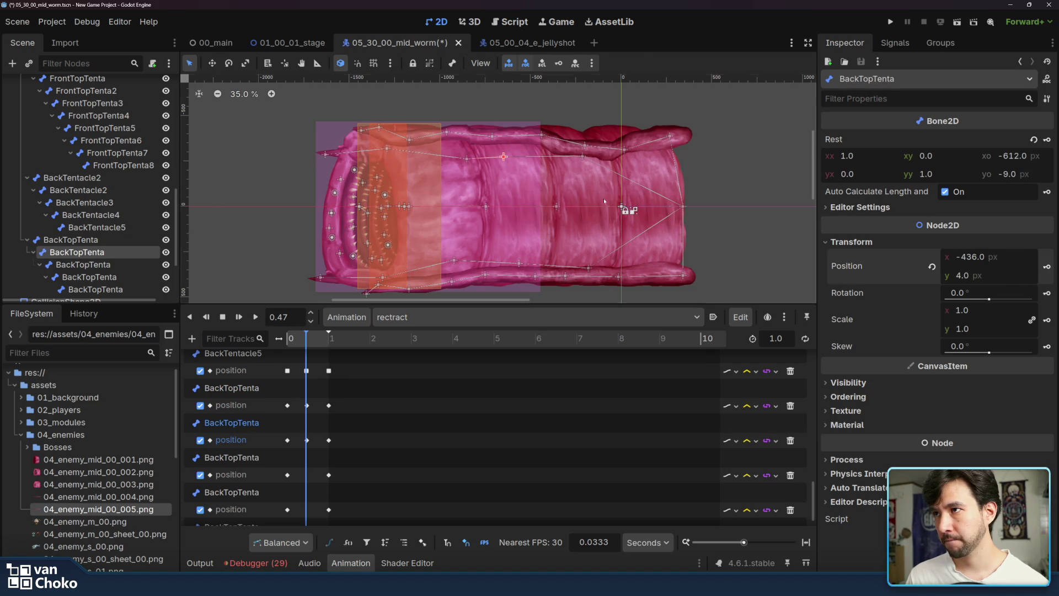
Step: Raise the last tentacle bone and box-select all keyframes at the 0.47 mark
click(464, 159)
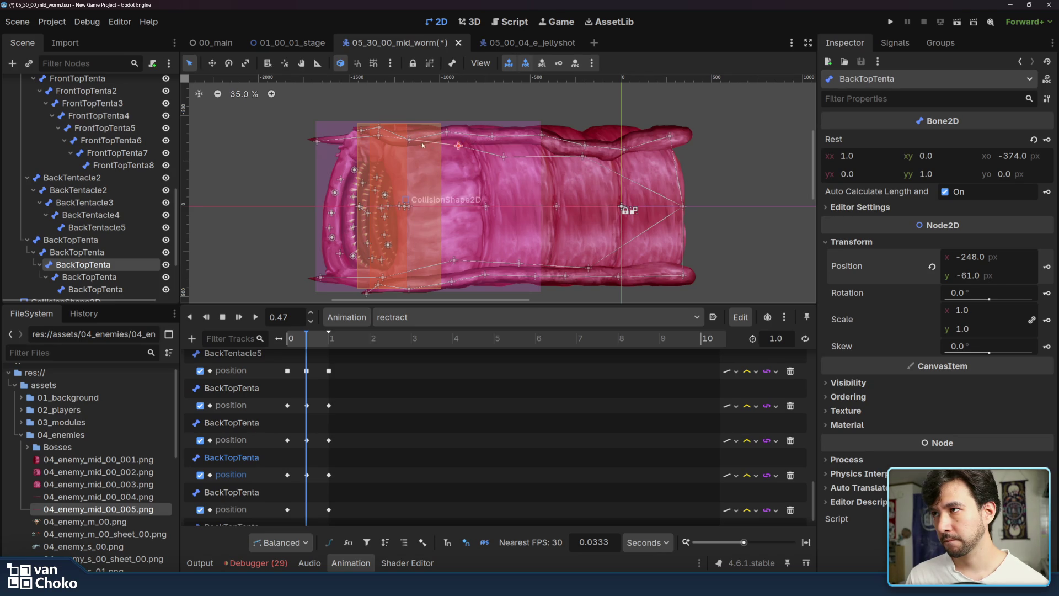
click(379, 149)
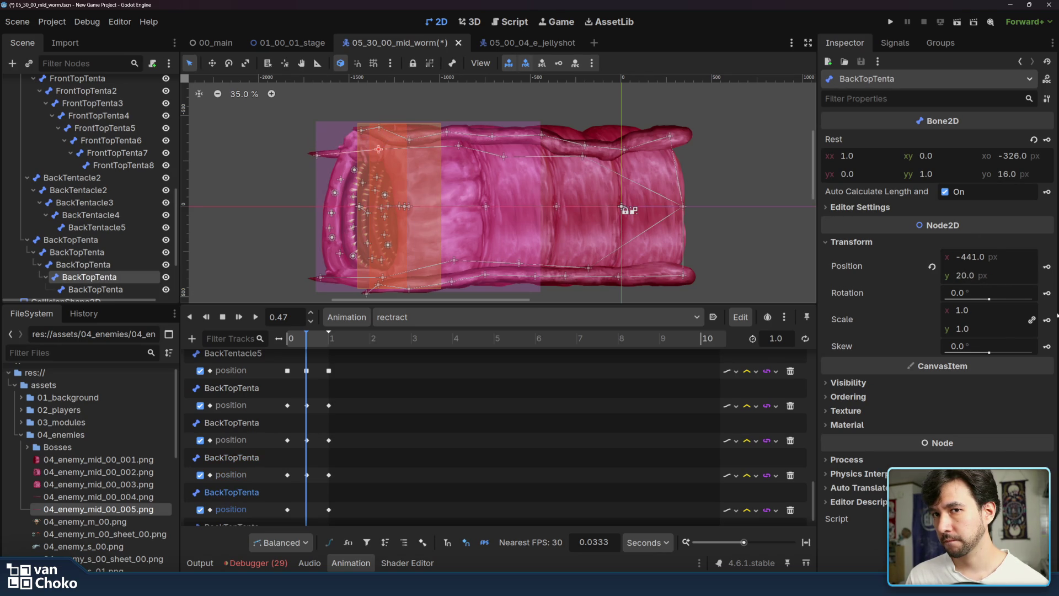
drag(319, 157, 317, 140)
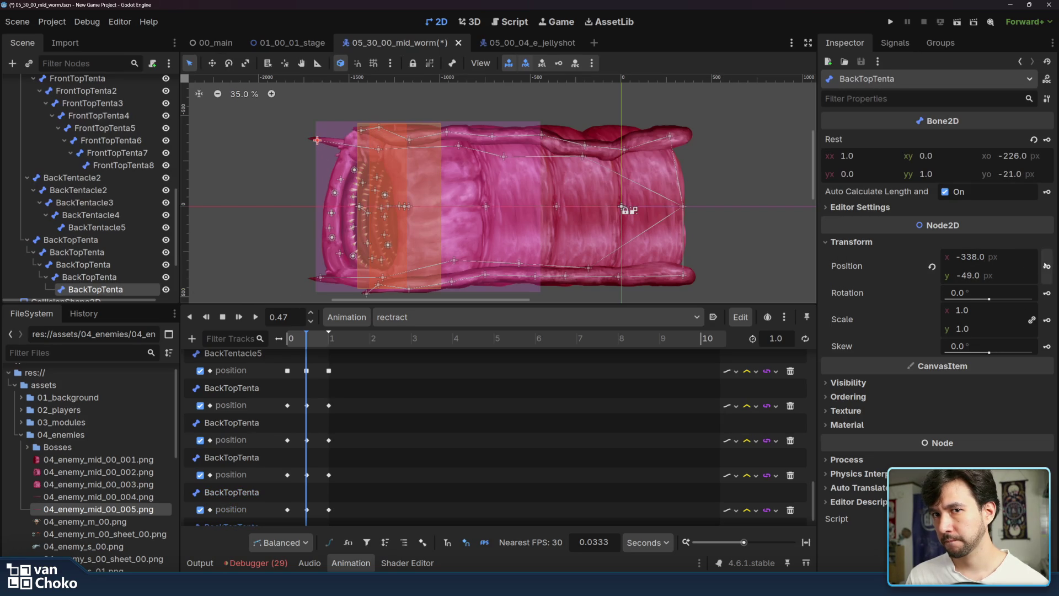
drag(315, 394, 298, 534)
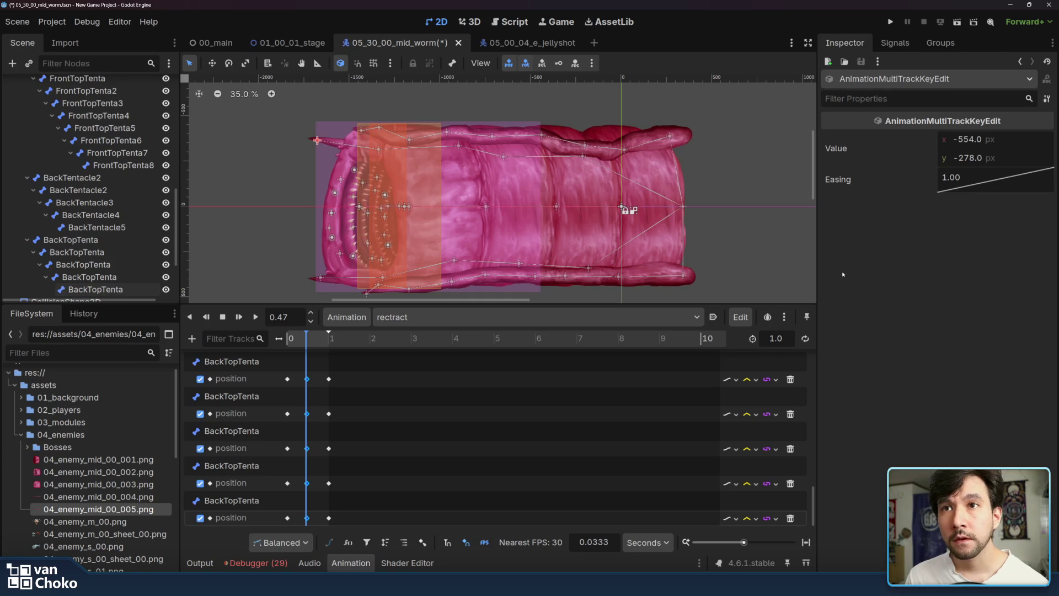
Step: Set the rectract mid keys (0.500), then the time-0 keys, to Ease Out easing
right_click(986, 185)
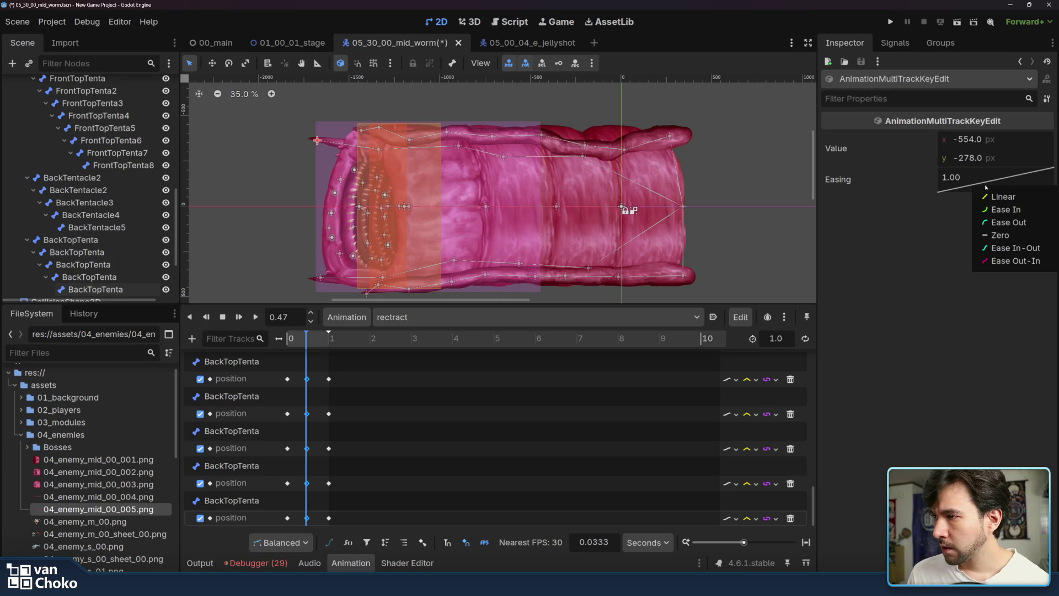
click(1010, 222)
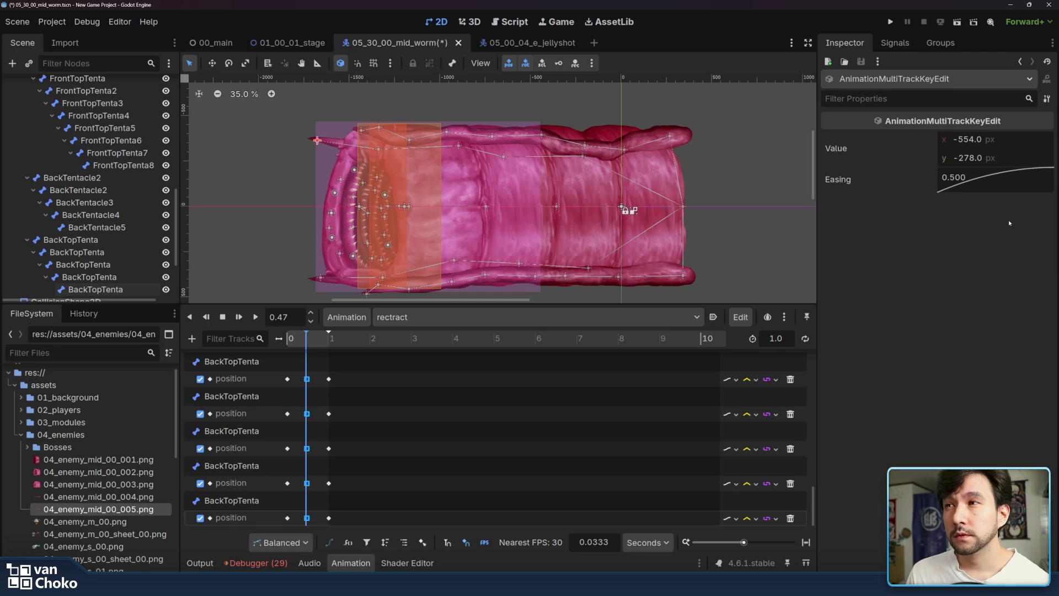
click(298, 527)
drag(296, 526, 261, 363)
right_click(987, 181)
click(1001, 221)
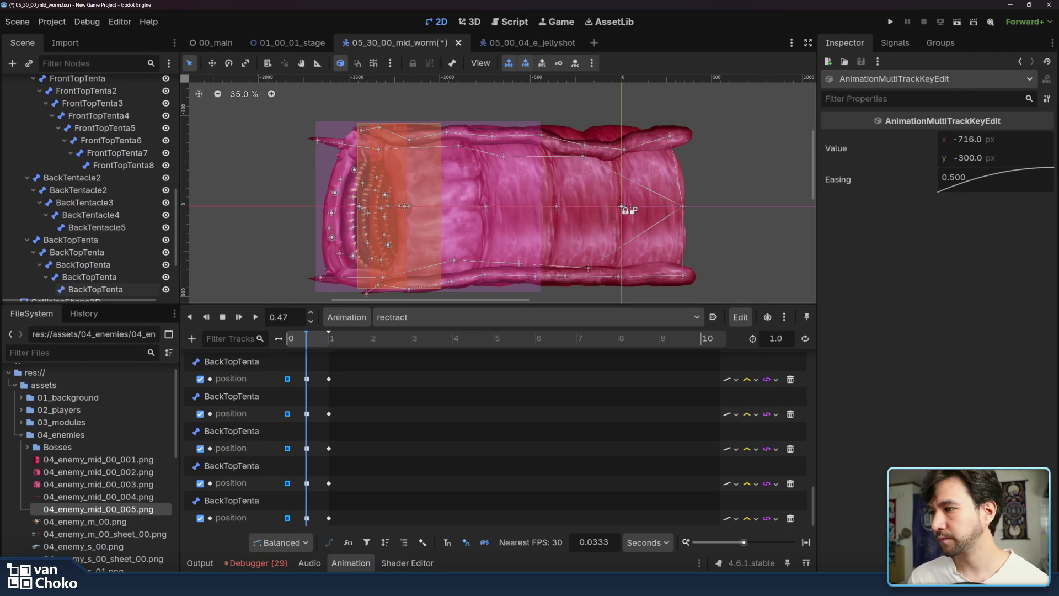
Step: Preview rectract, then change the first keys on all tracks to Ease In (2.00)
click(256, 318)
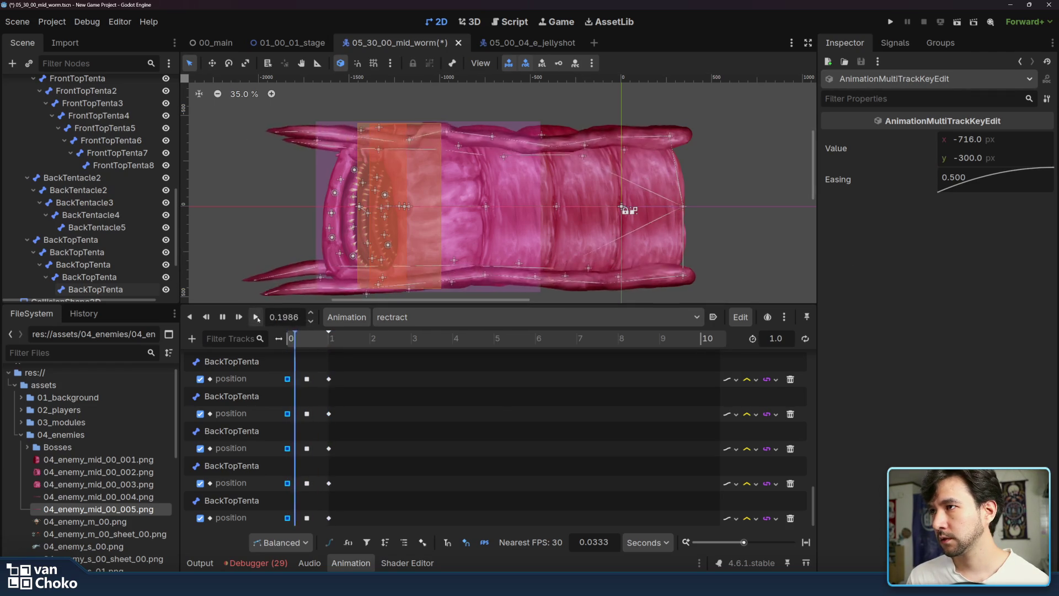
click(256, 318)
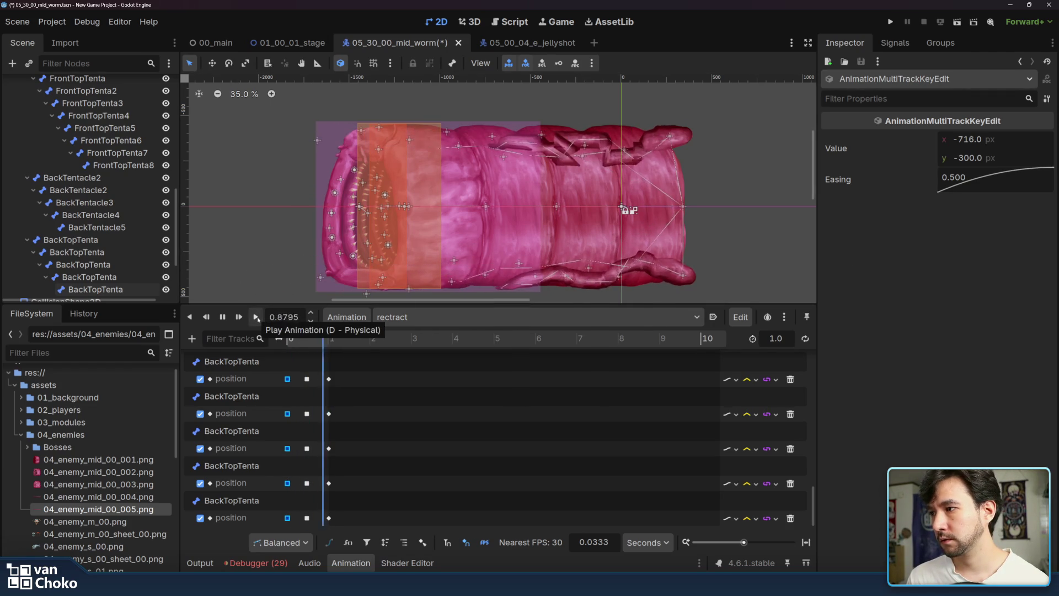
click(257, 318)
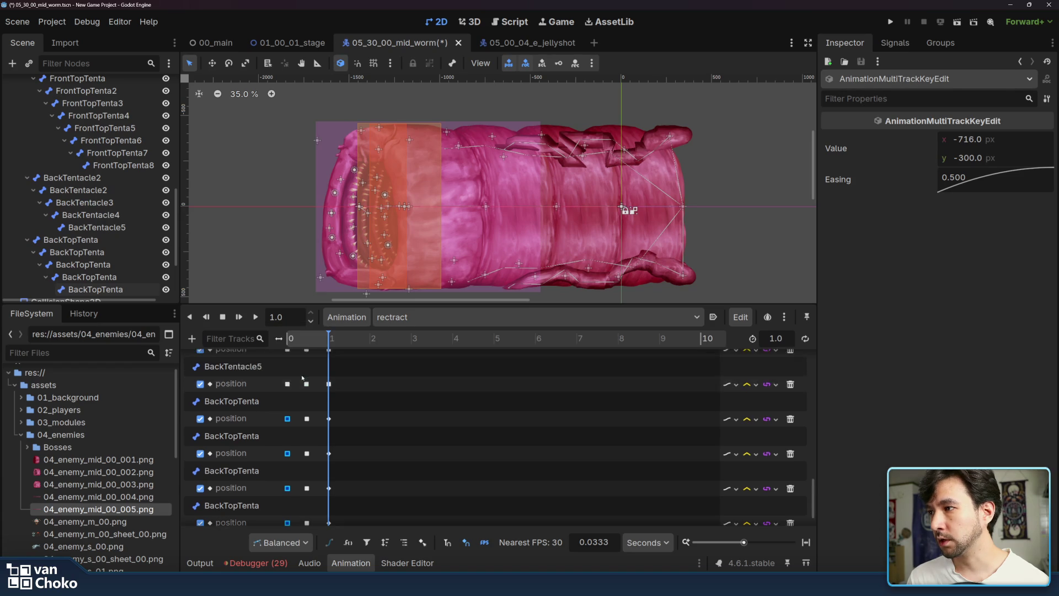
click(295, 383)
drag(295, 383, 281, 525)
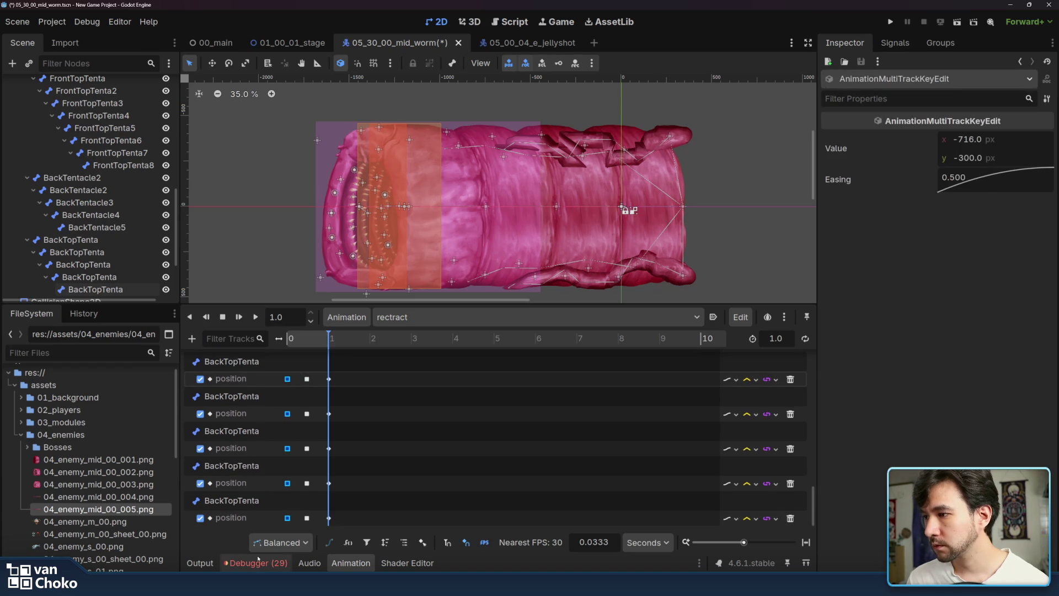
right_click(1005, 191)
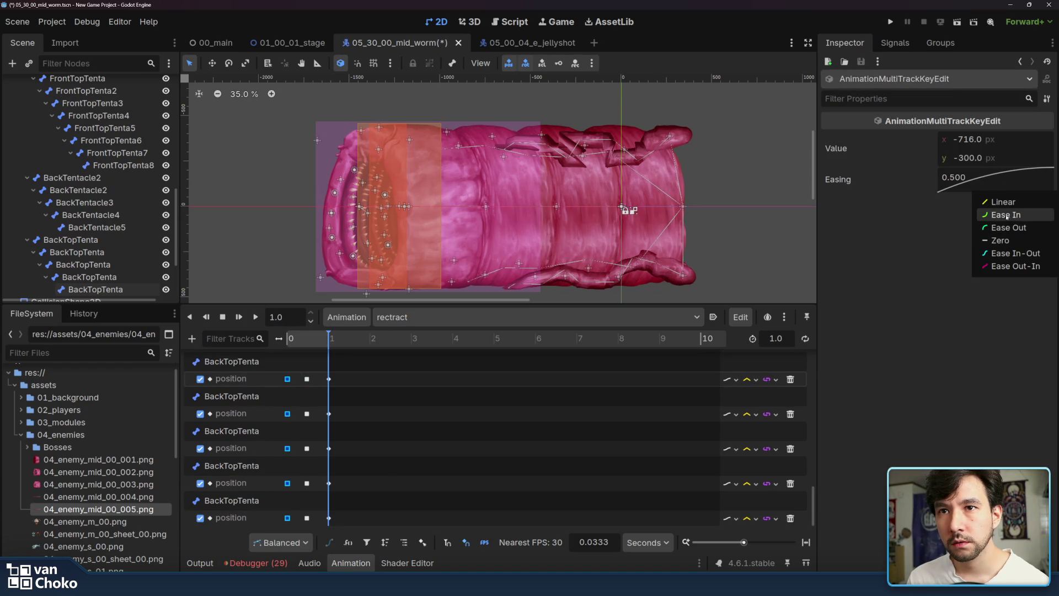
click(1006, 216)
Step: Replay rectract with the new easing, then switch to the advance animation
click(255, 316)
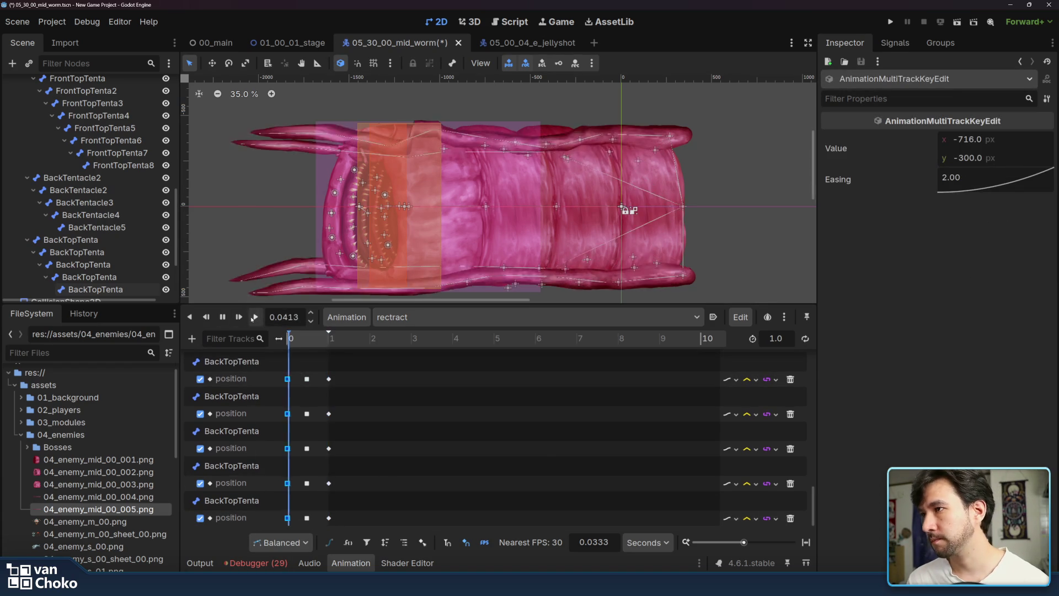
click(255, 316)
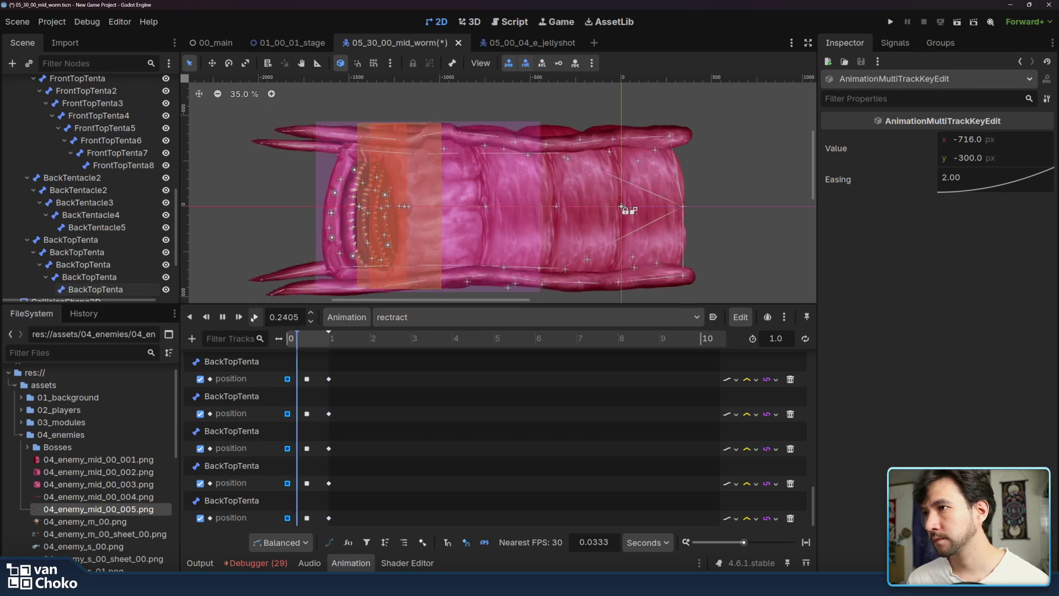
click(255, 317)
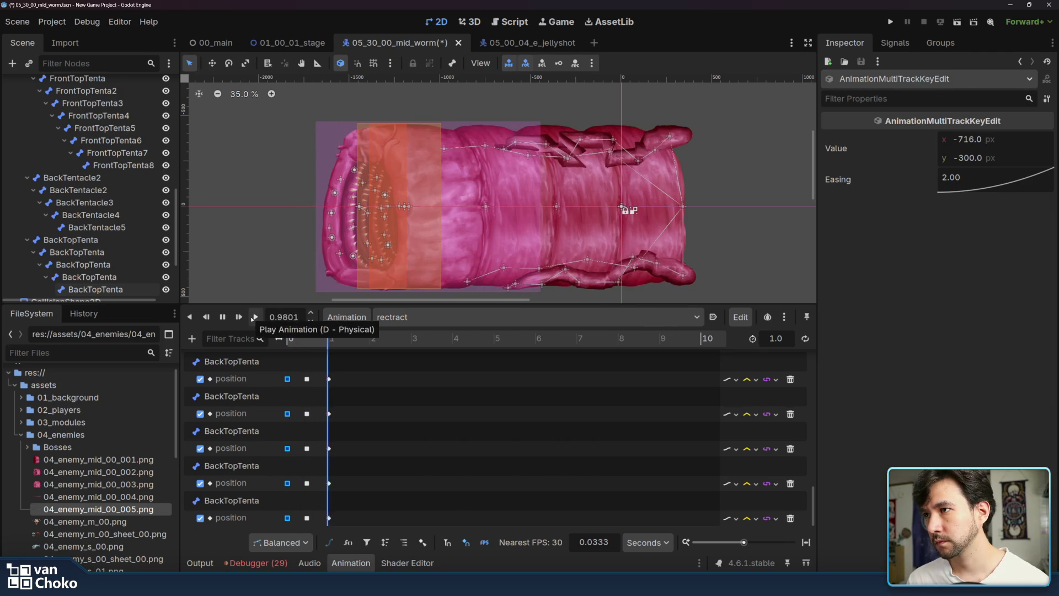
click(483, 317)
click(486, 348)
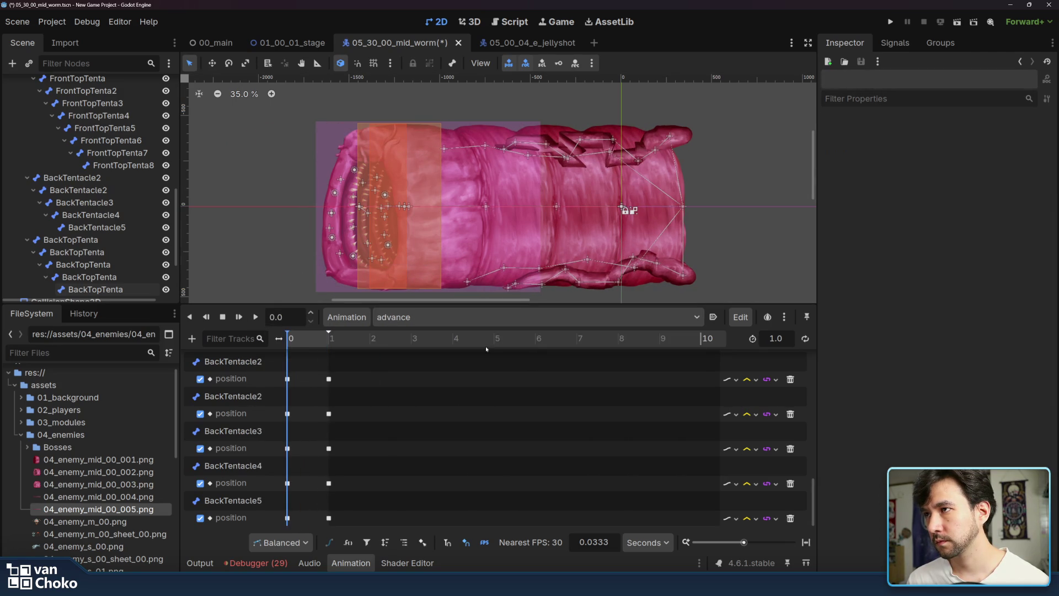
Step: Play advance, rewind to 0, and key the first two BackTopTenta bones' positions
click(255, 316)
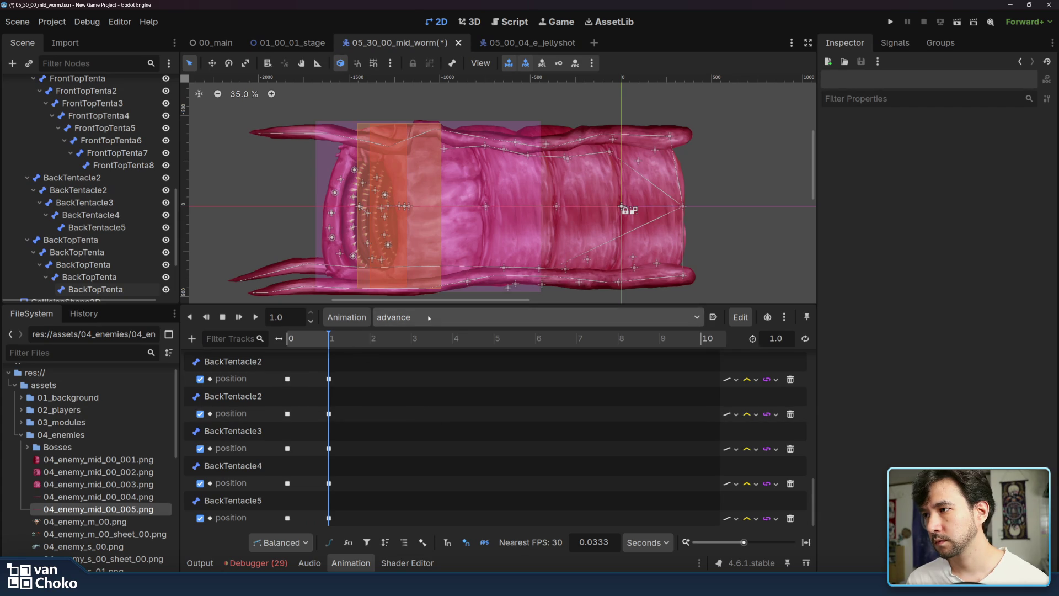
click(288, 339)
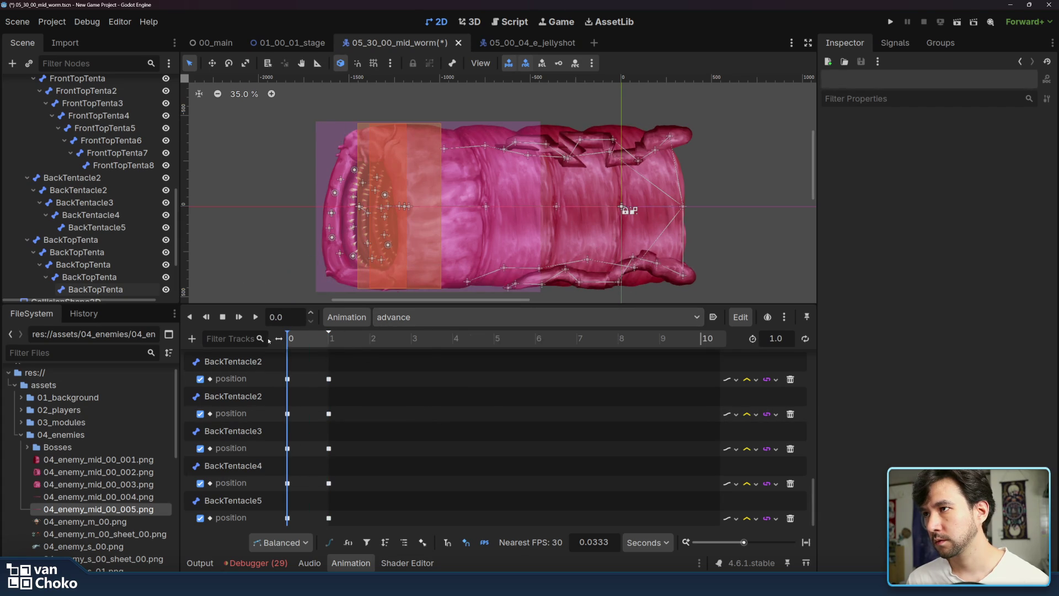
click(607, 151)
click(1047, 266)
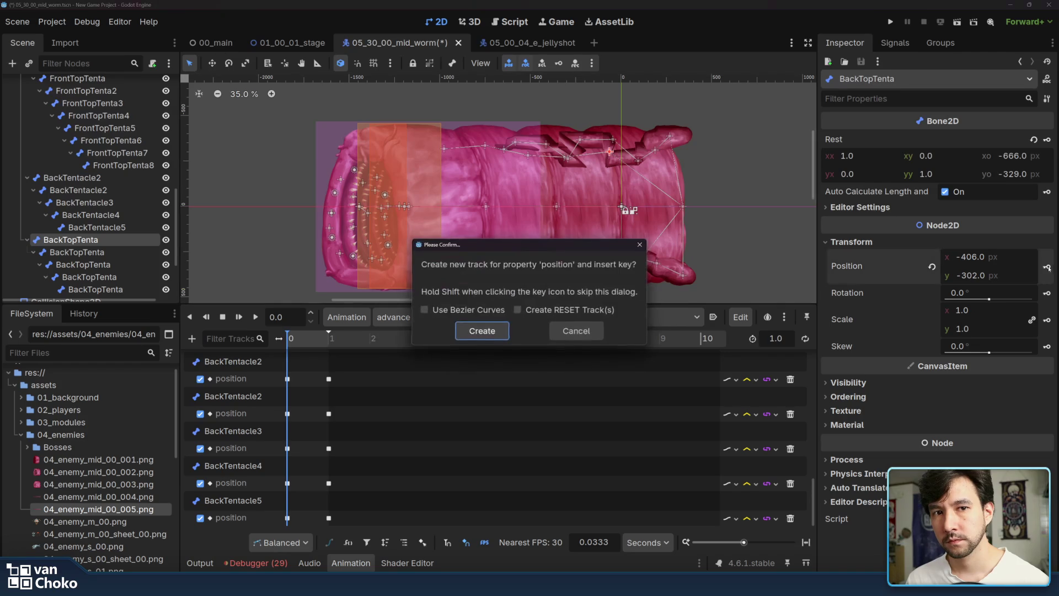
click(480, 329)
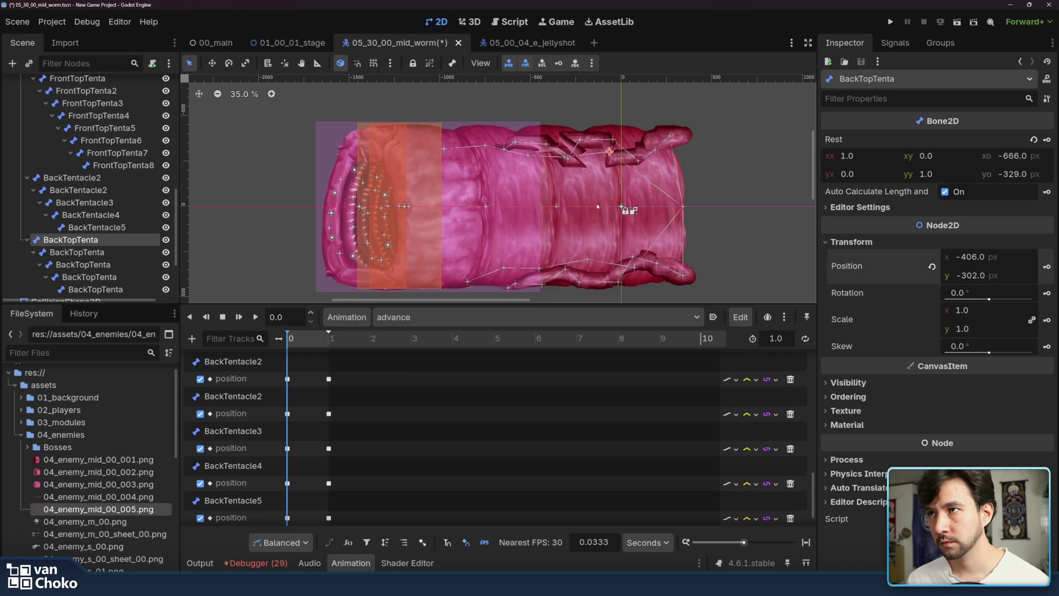
click(562, 158)
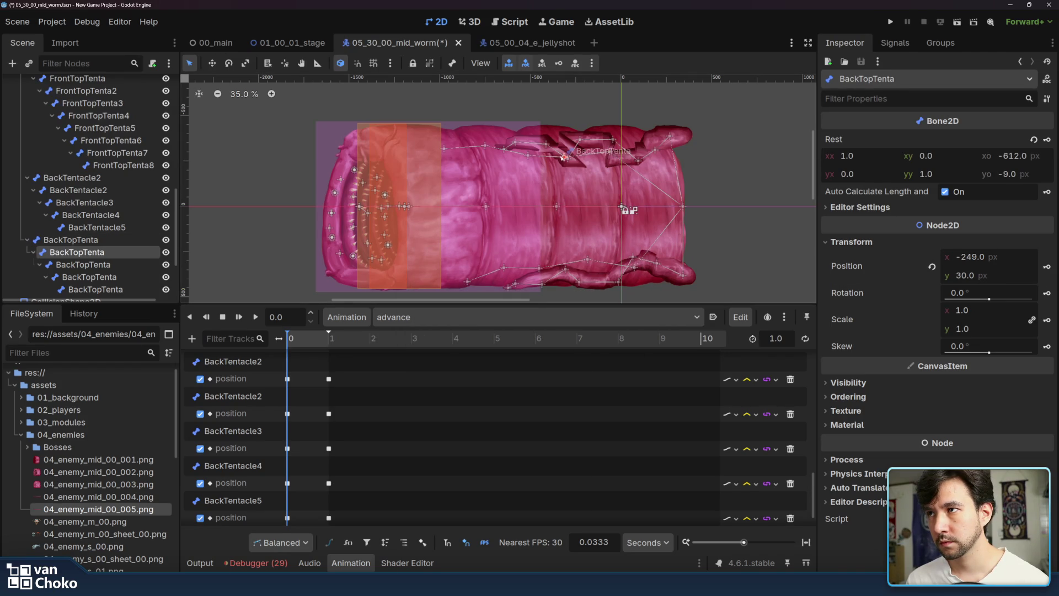
click(1046, 267)
click(481, 332)
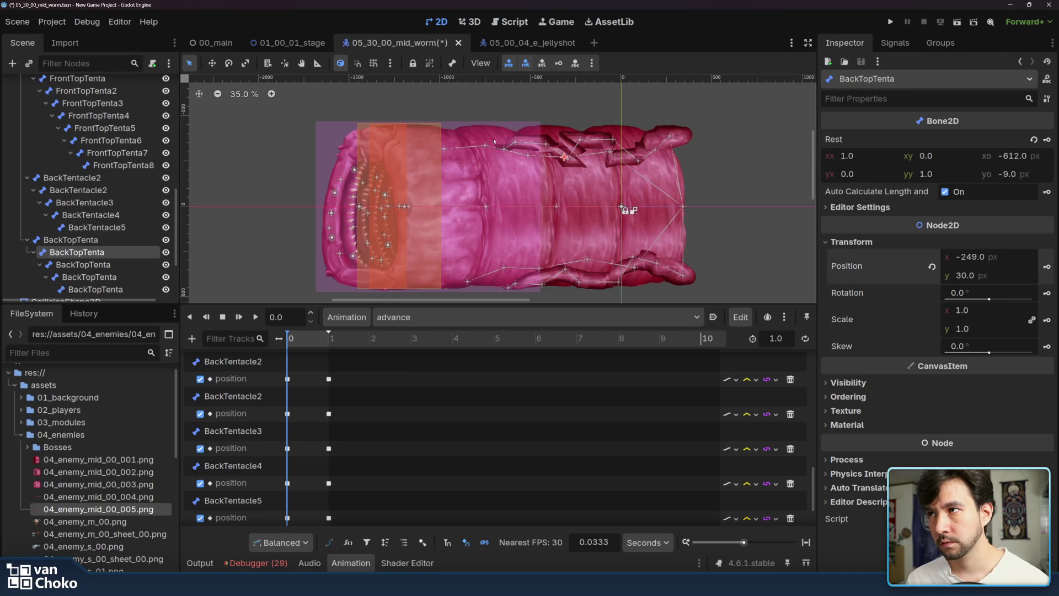
Step: Key the positions of the remaining three BackTopTenta bones and preview advance
click(528, 156)
click(1047, 268)
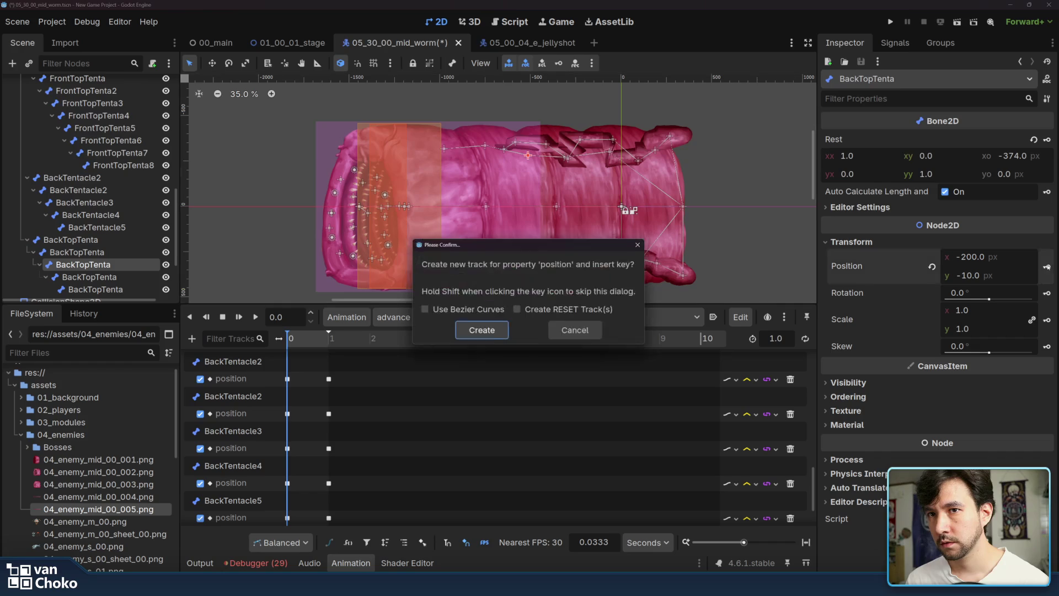
click(488, 331)
click(485, 146)
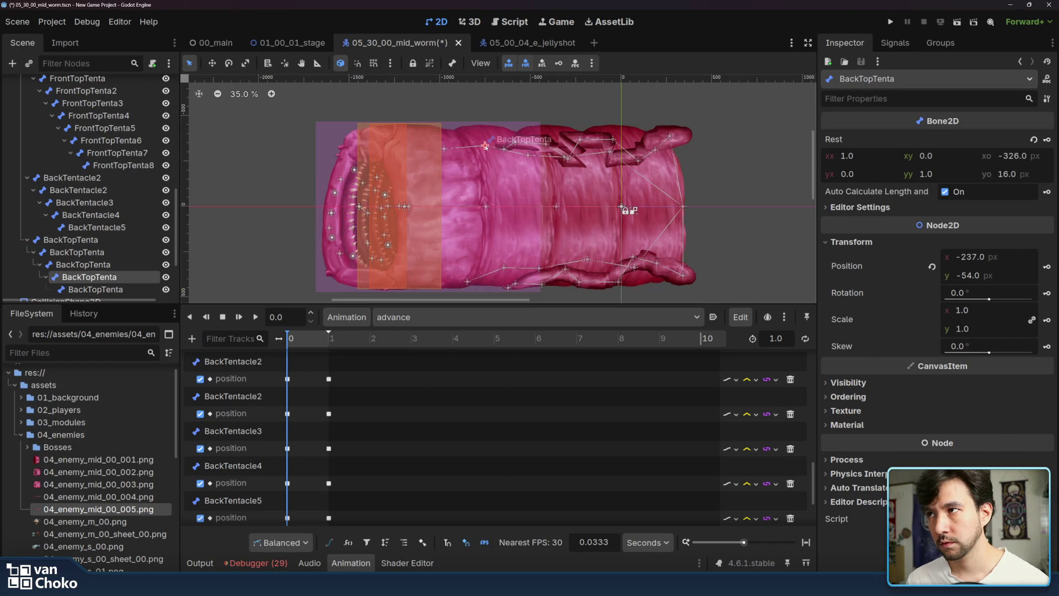
click(1046, 265)
click(492, 337)
click(444, 148)
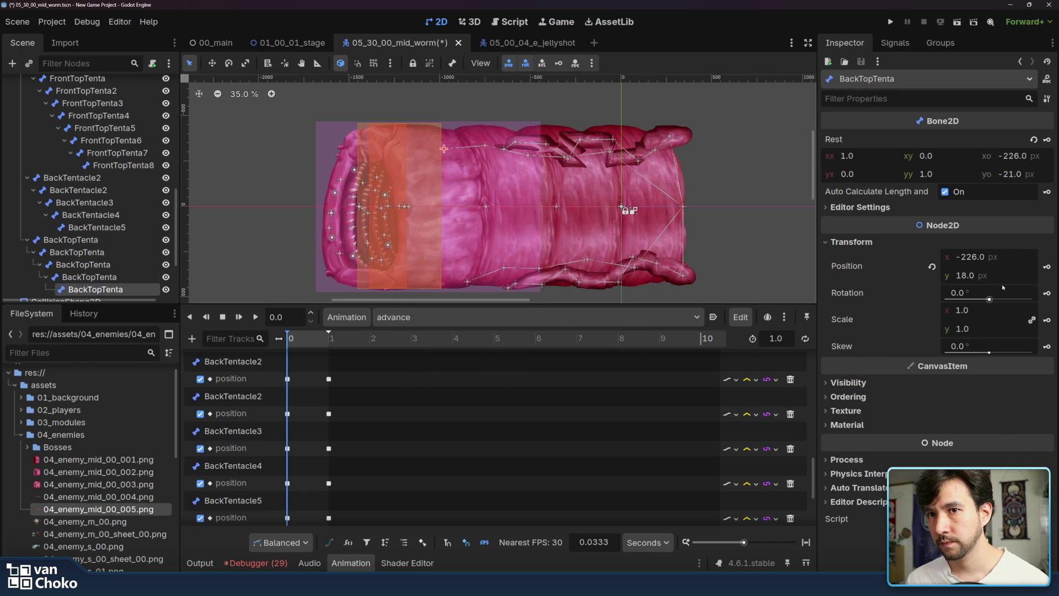
click(1046, 267)
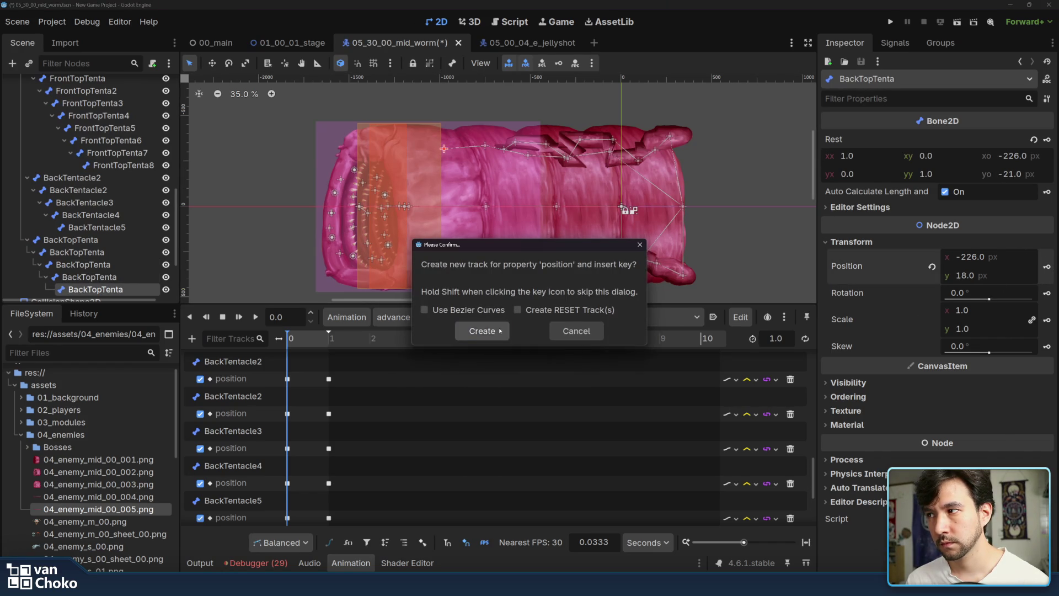
click(482, 331)
click(255, 317)
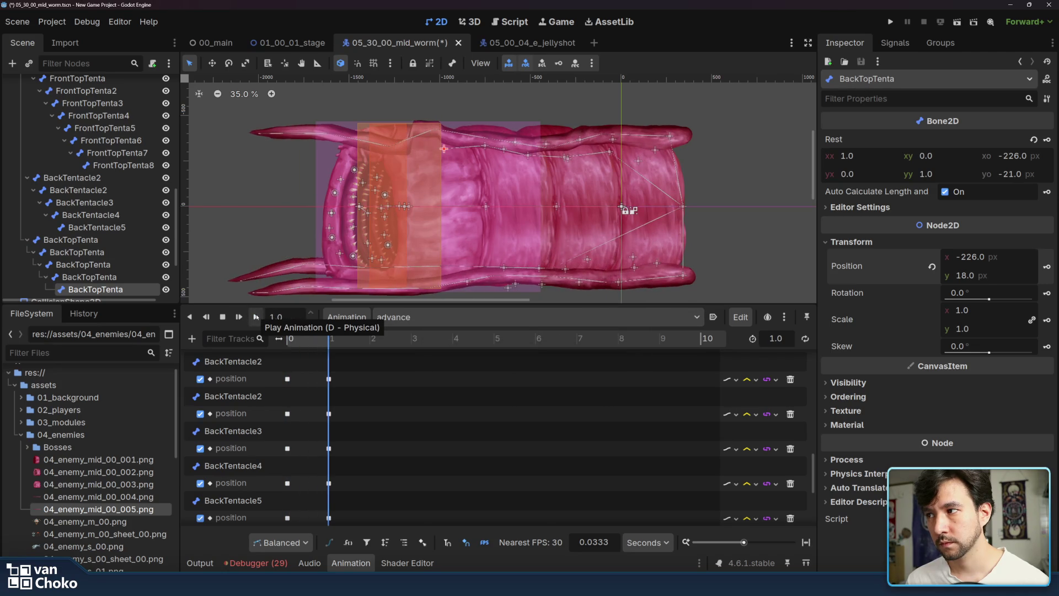
click(453, 317)
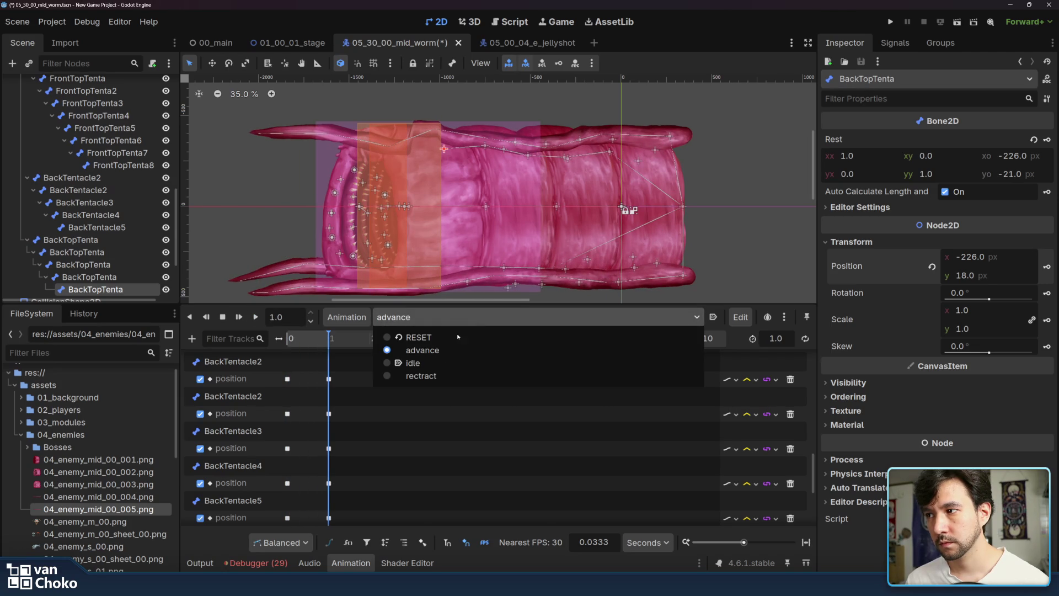
Step: Compare the first BackTopTenta track's rectract key at 0 with its advance key at 1.0
click(458, 374)
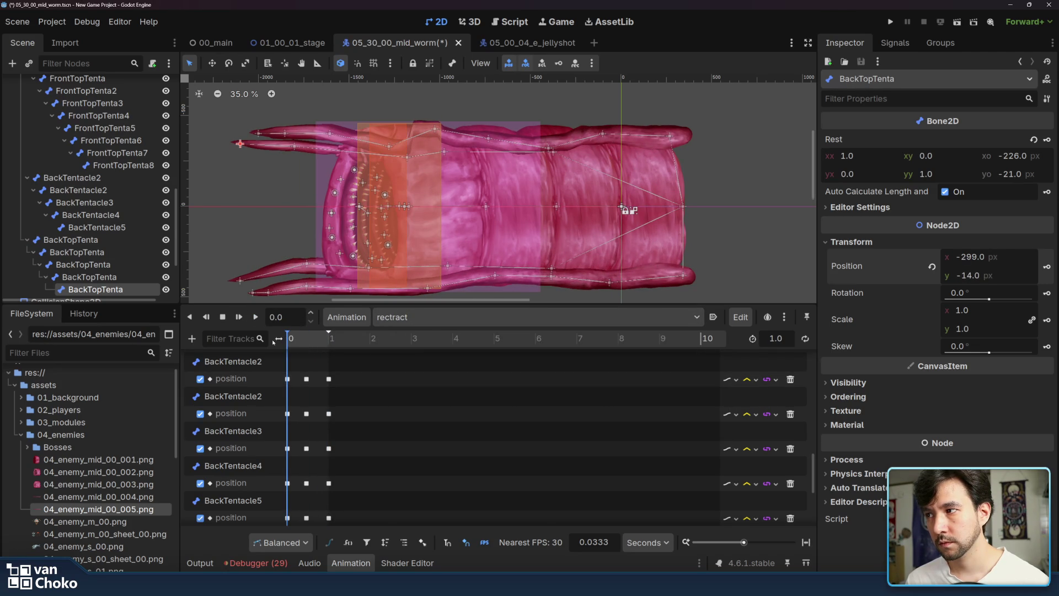
scroll(294, 369, down, 5)
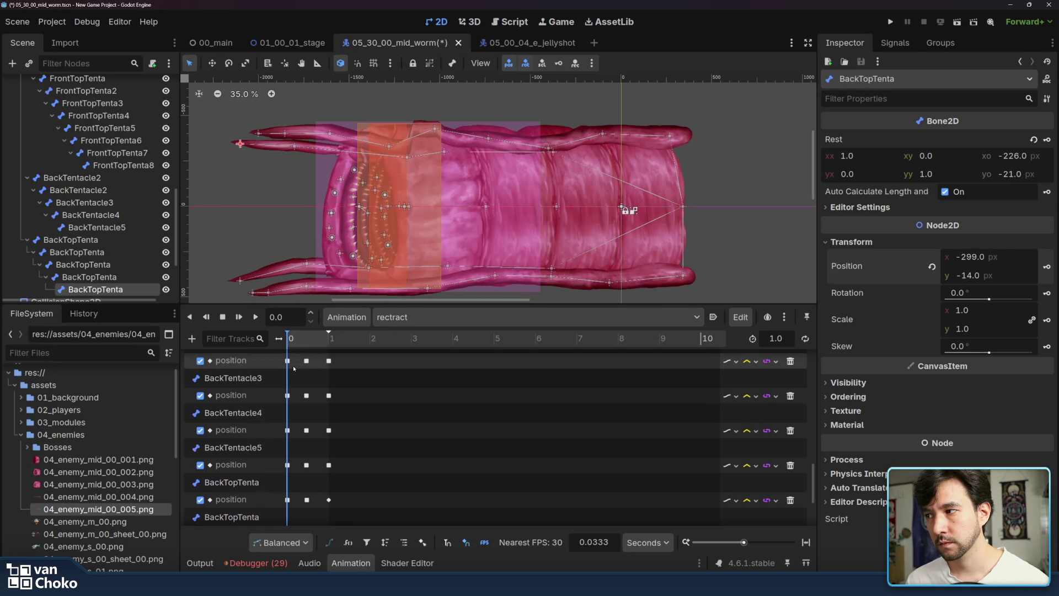
scroll(294, 370, down, 2)
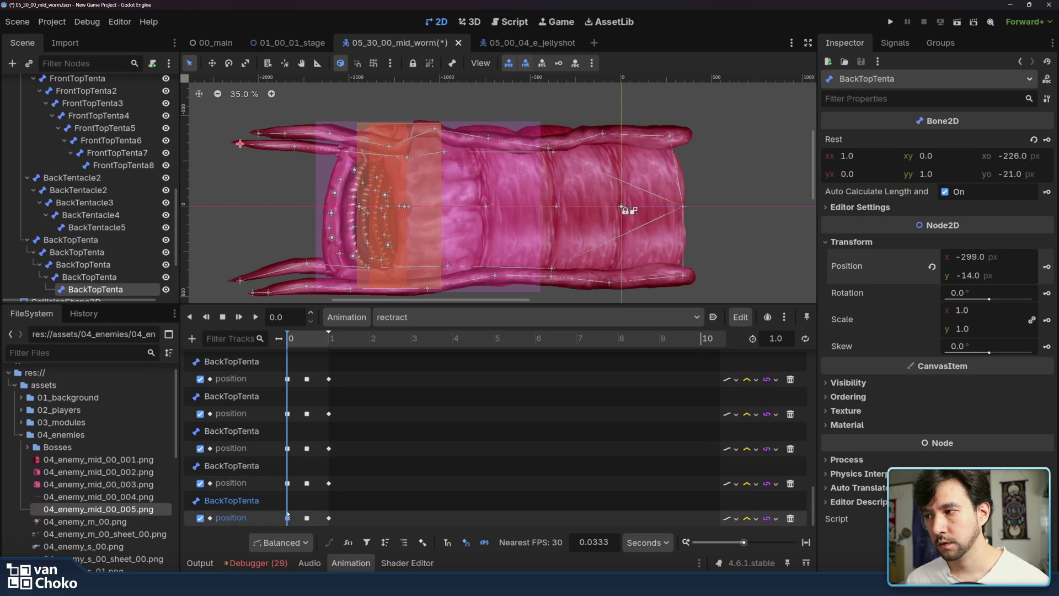
scroll(298, 420, up, 3)
click(299, 421)
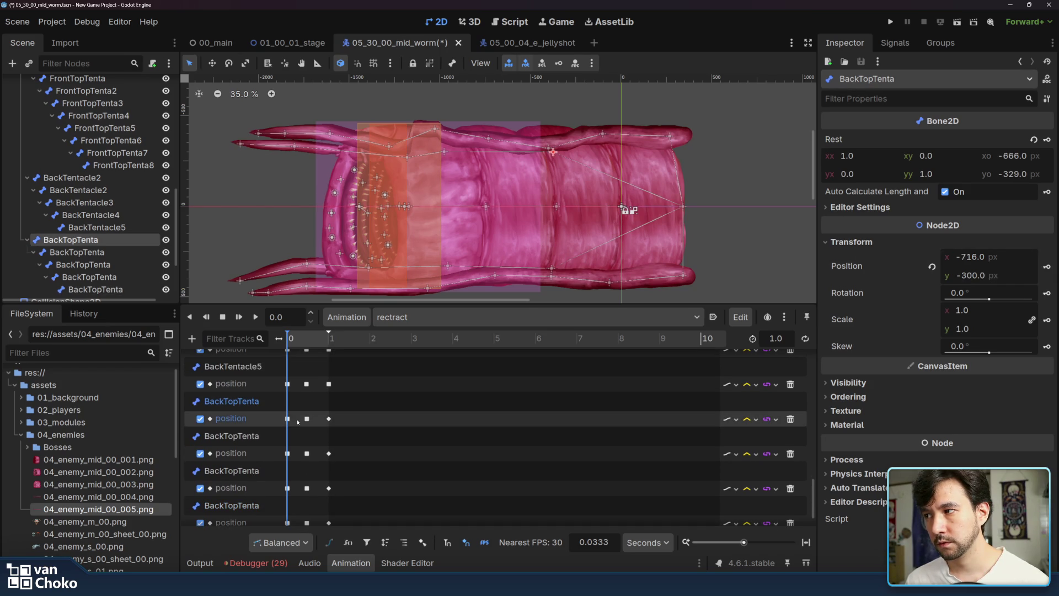
click(287, 419)
click(432, 315)
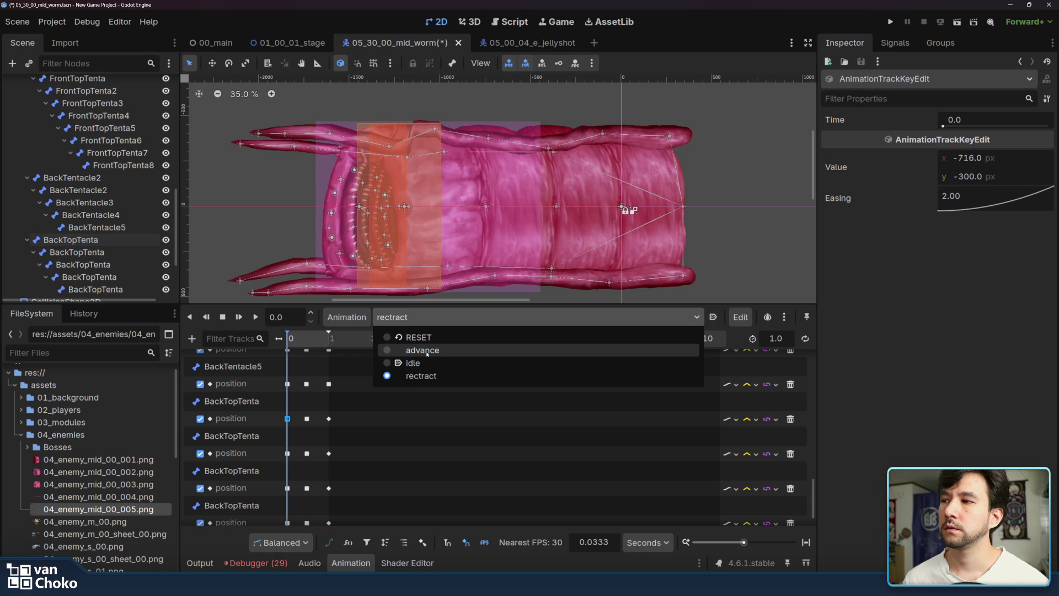
click(423, 350)
drag(297, 340, 329, 340)
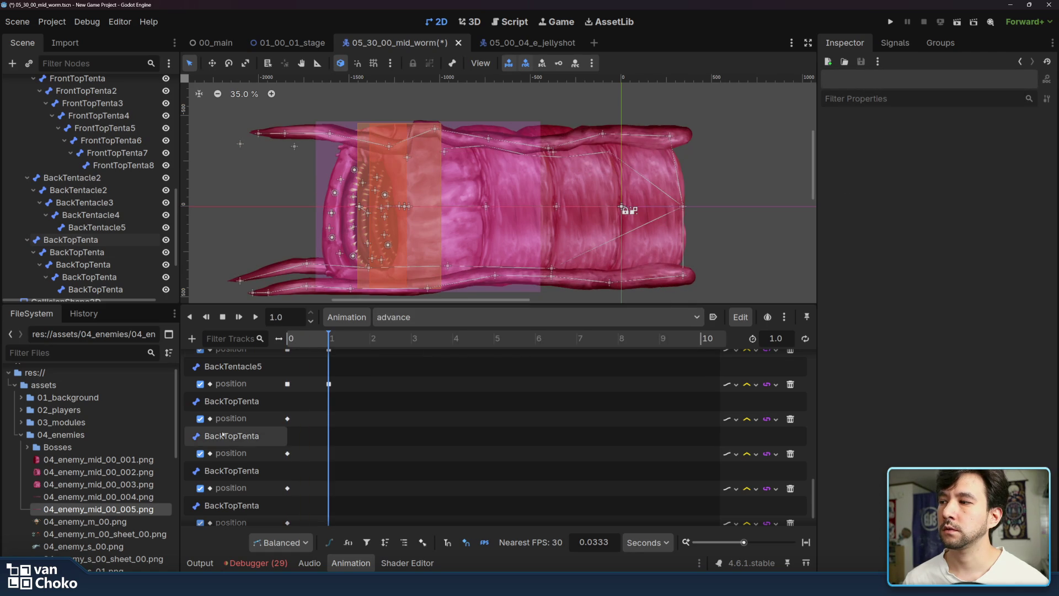
click(329, 418)
Step: Compare the second BackTopTenta position key at 0 in rectract against 1.0 in advance
click(439, 318)
click(440, 379)
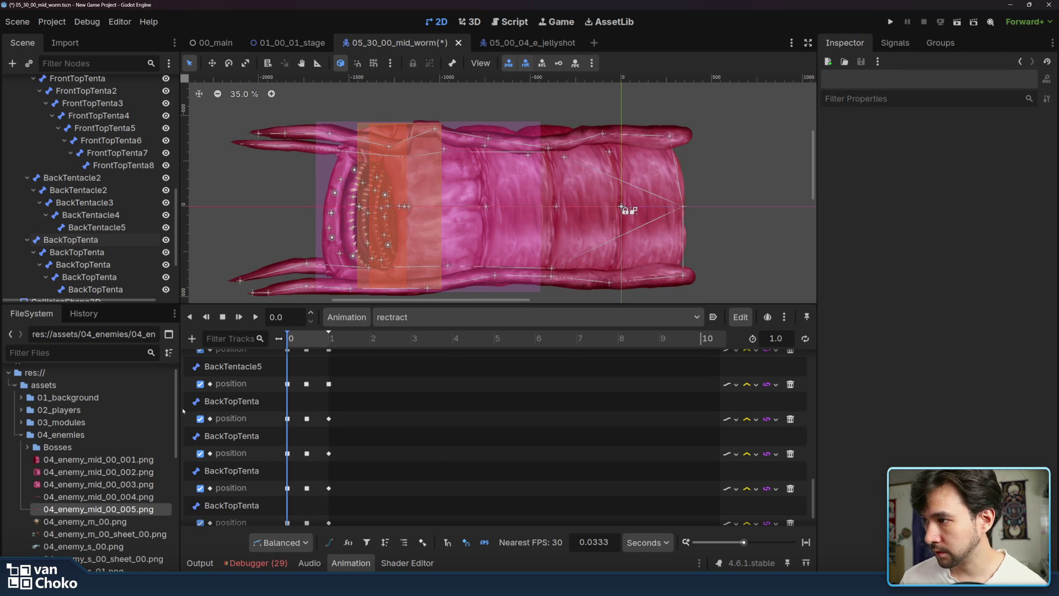
click(287, 453)
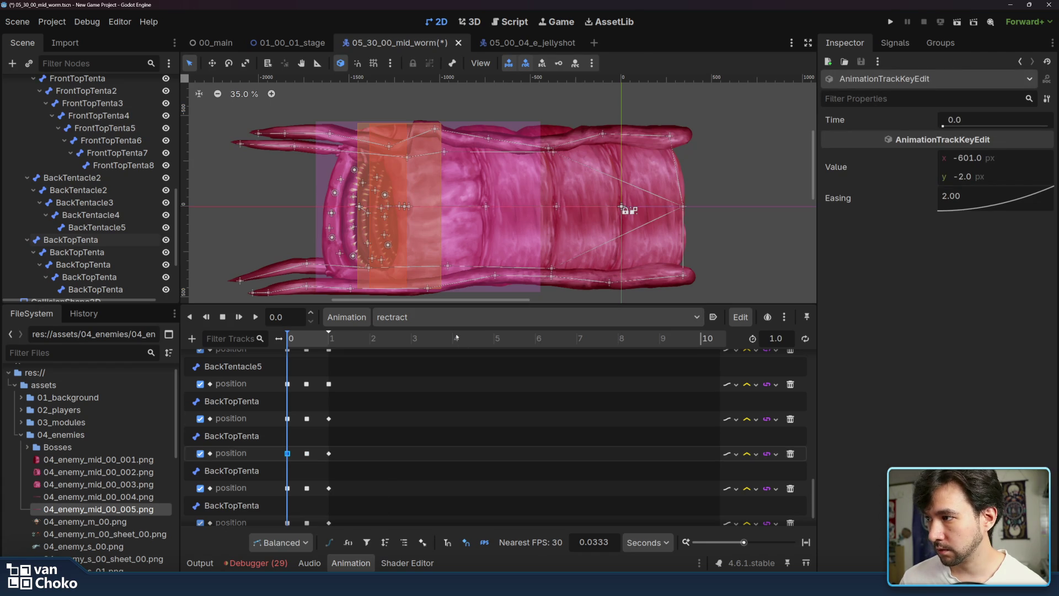
click(440, 317)
click(423, 351)
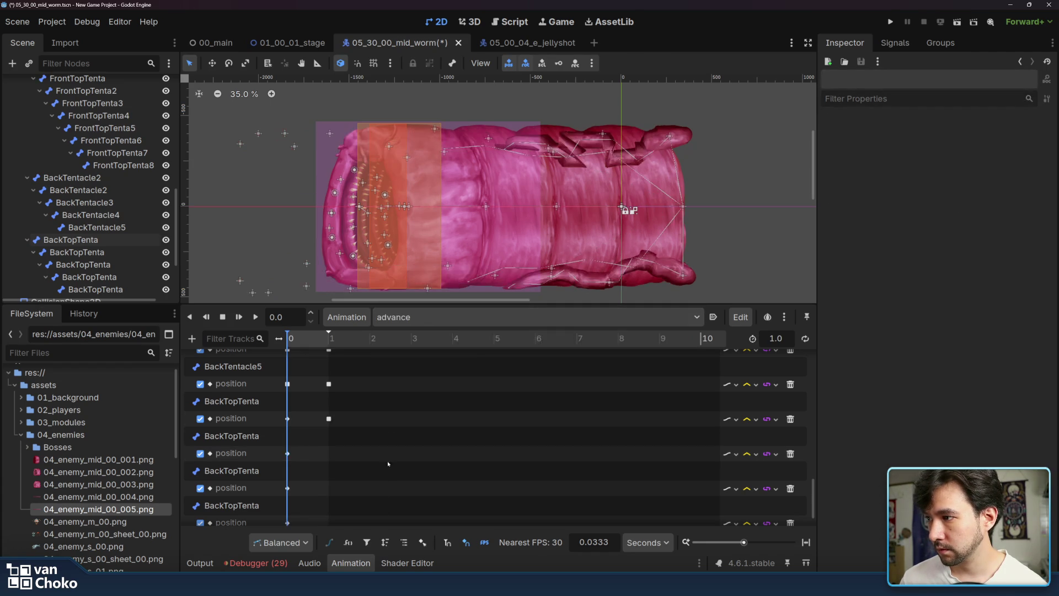
click(329, 339)
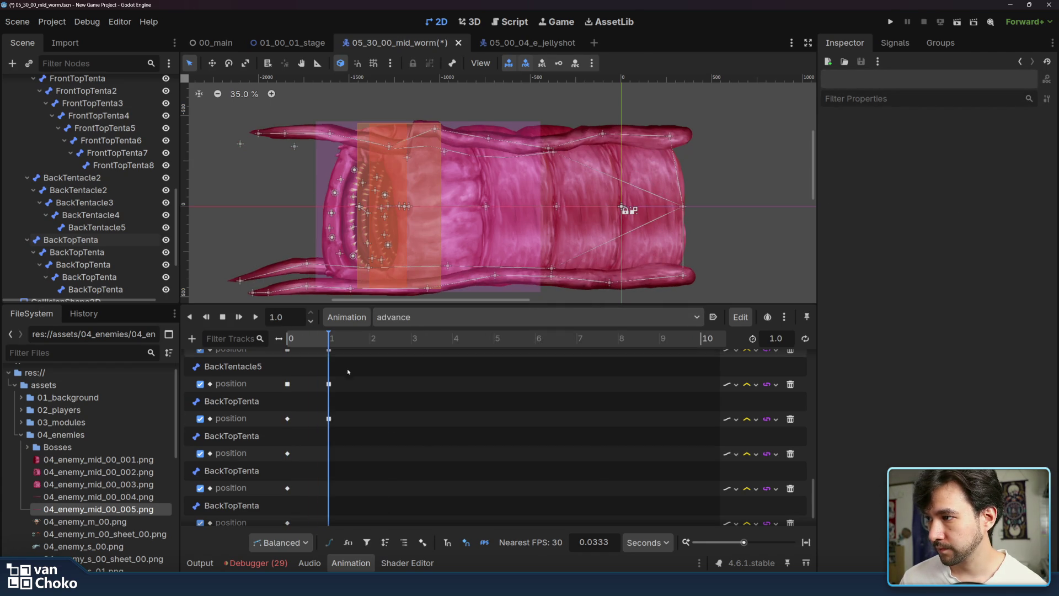
click(329, 453)
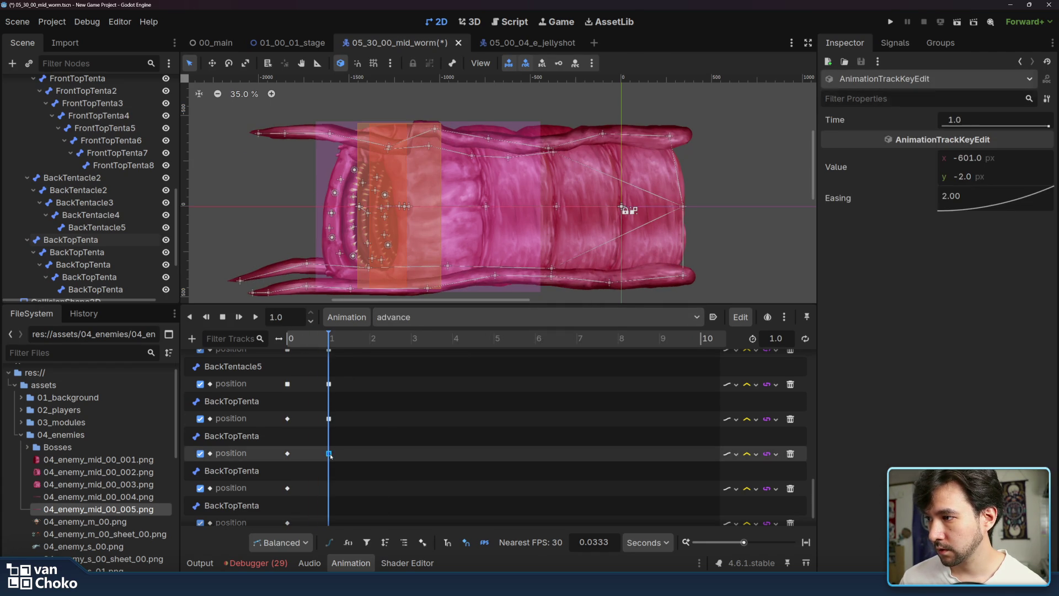
Step: Compare the next BackTopTenta key at 0 in rectract with its 1.0 key in advance
click(405, 322)
click(408, 377)
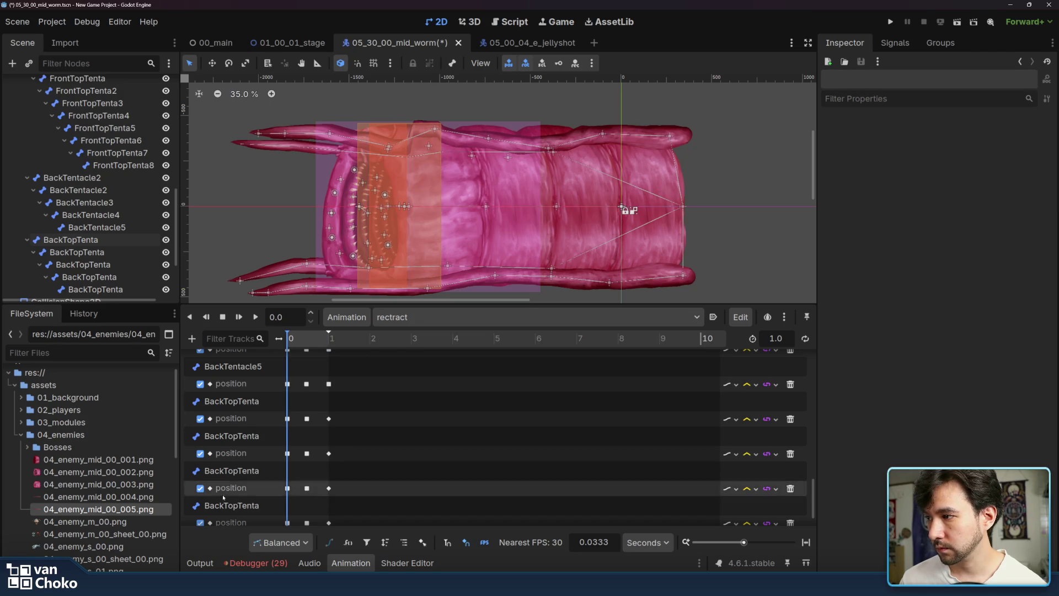
click(288, 489)
click(475, 318)
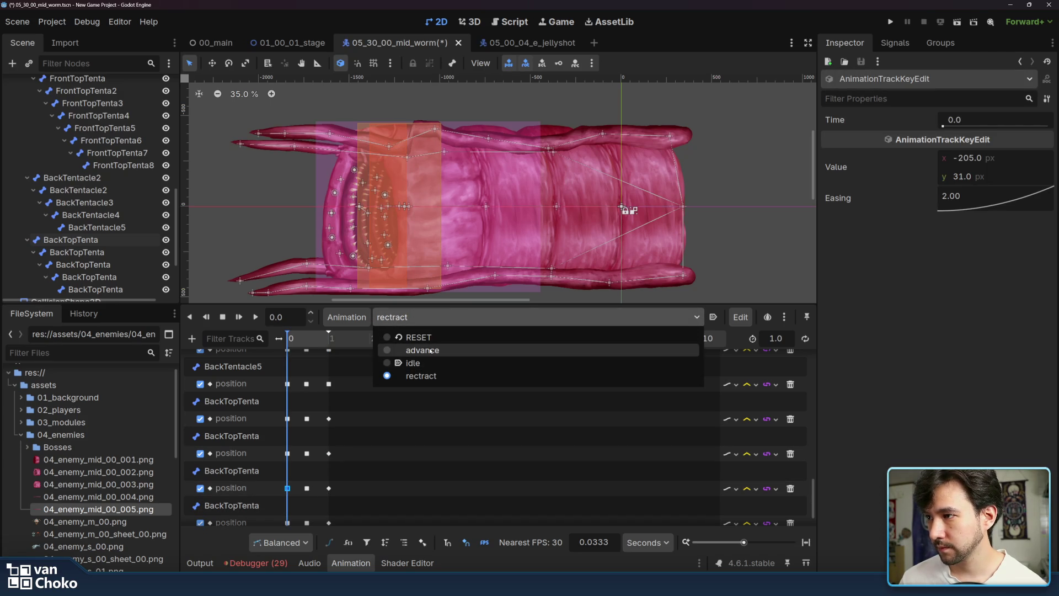
click(408, 363)
click(328, 338)
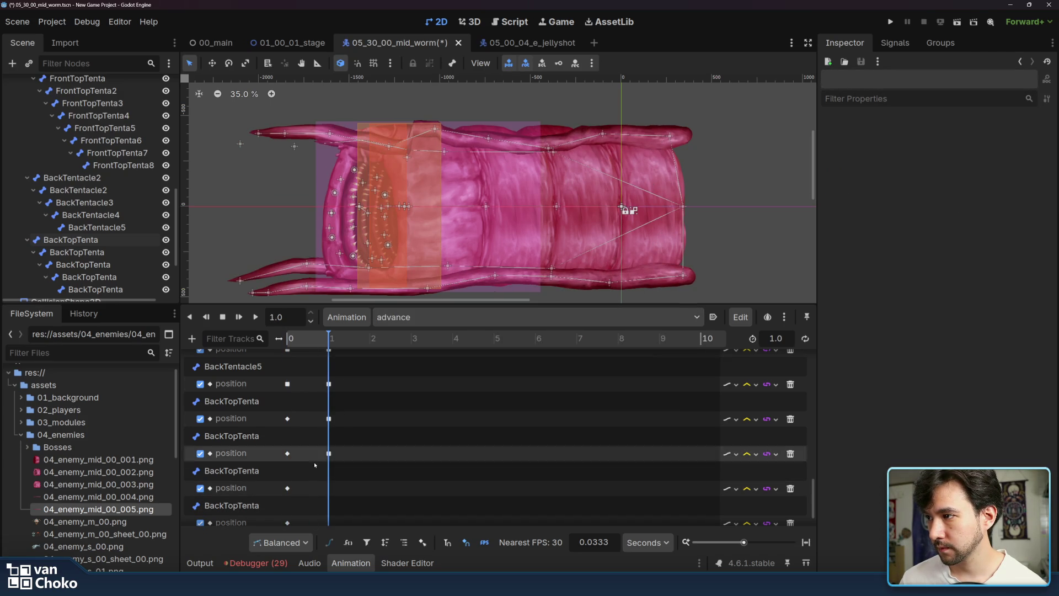
right_click(330, 489)
click(329, 488)
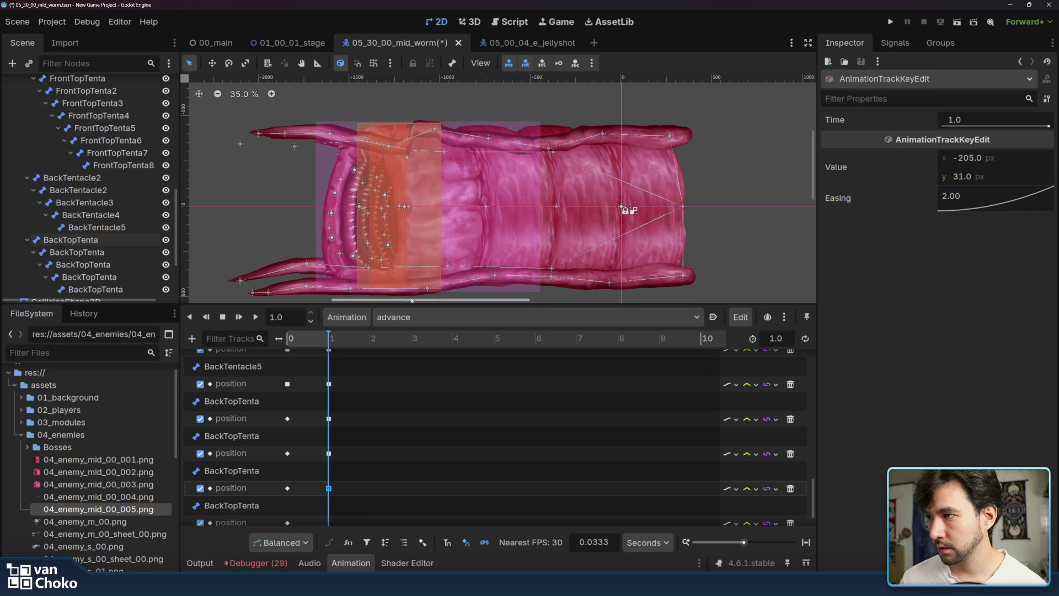
Step: Compare the last BackTopTenta track's rectract key at 0 with advance's 1.0 key, playing advance
click(419, 319)
click(421, 376)
scroll(295, 464, down, 1)
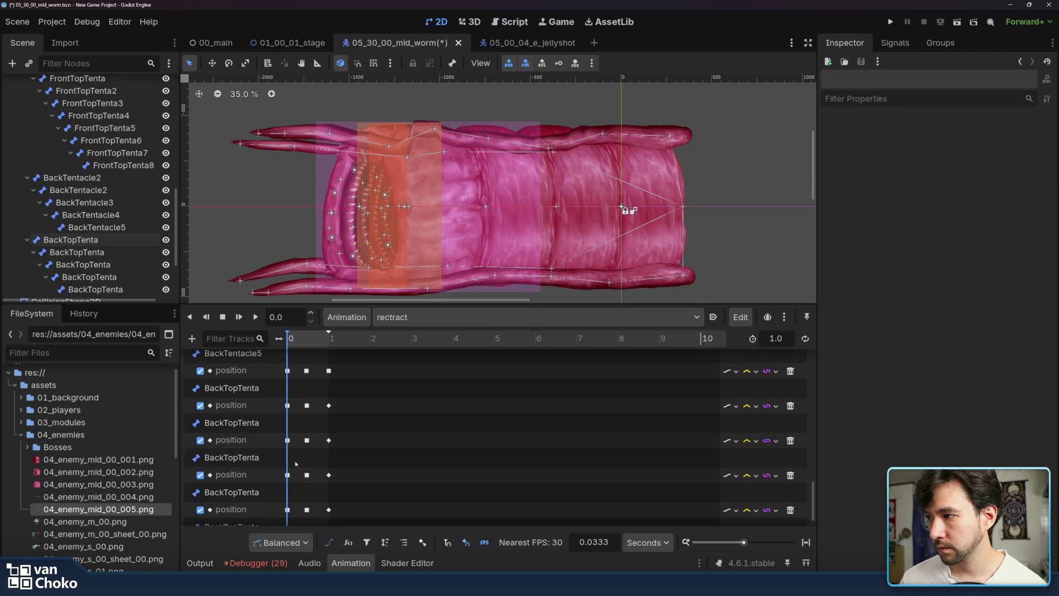
click(288, 509)
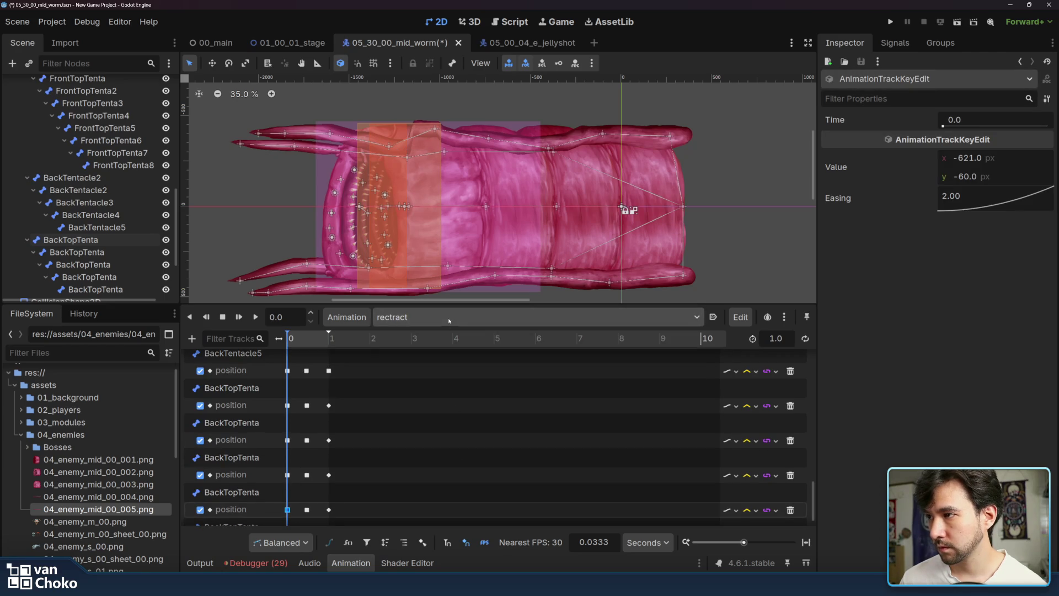
click(425, 317)
click(422, 350)
key(shift+d)
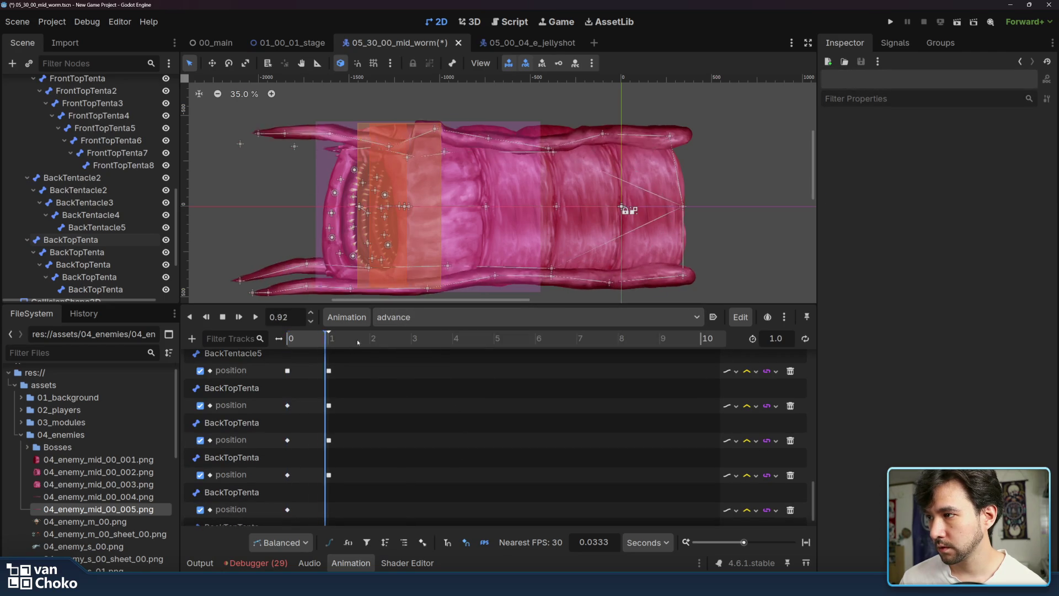
click(329, 509)
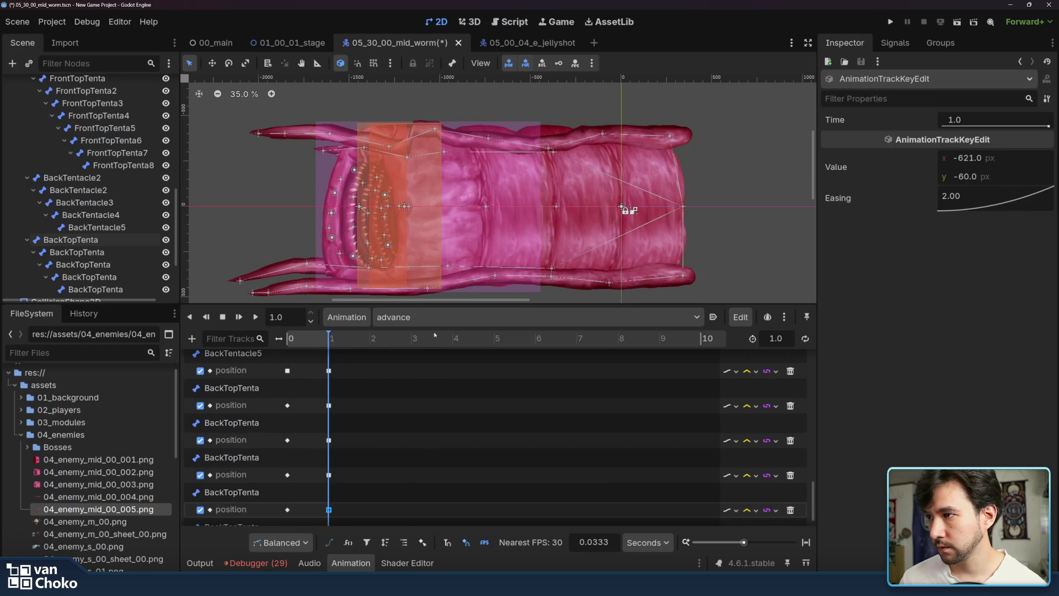
Step: Flip between rectract and advance again, then box-select advance's BackTopTenta start keys
click(427, 317)
click(421, 375)
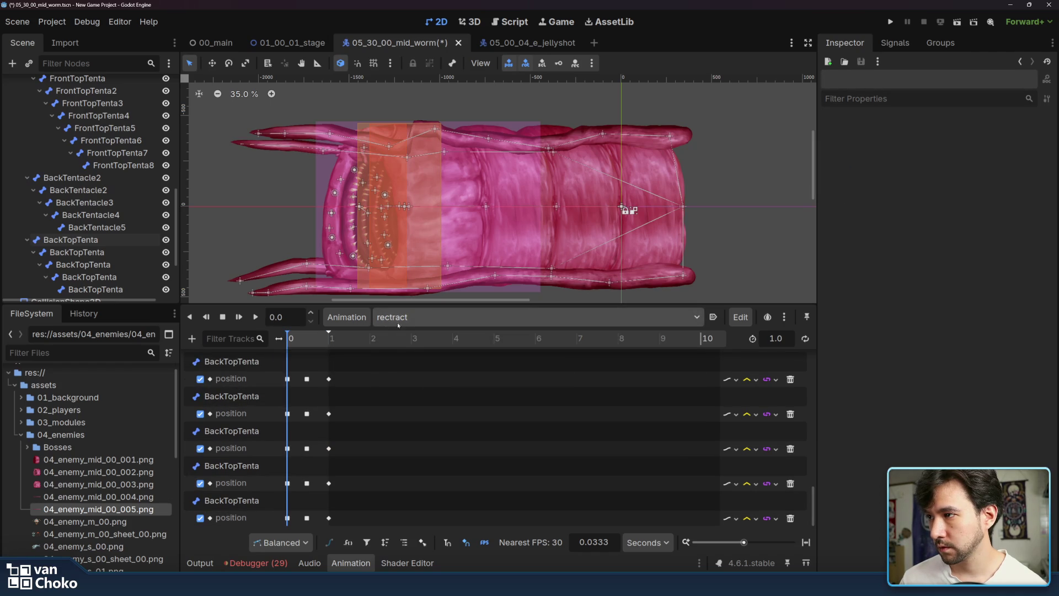
click(428, 317)
click(423, 350)
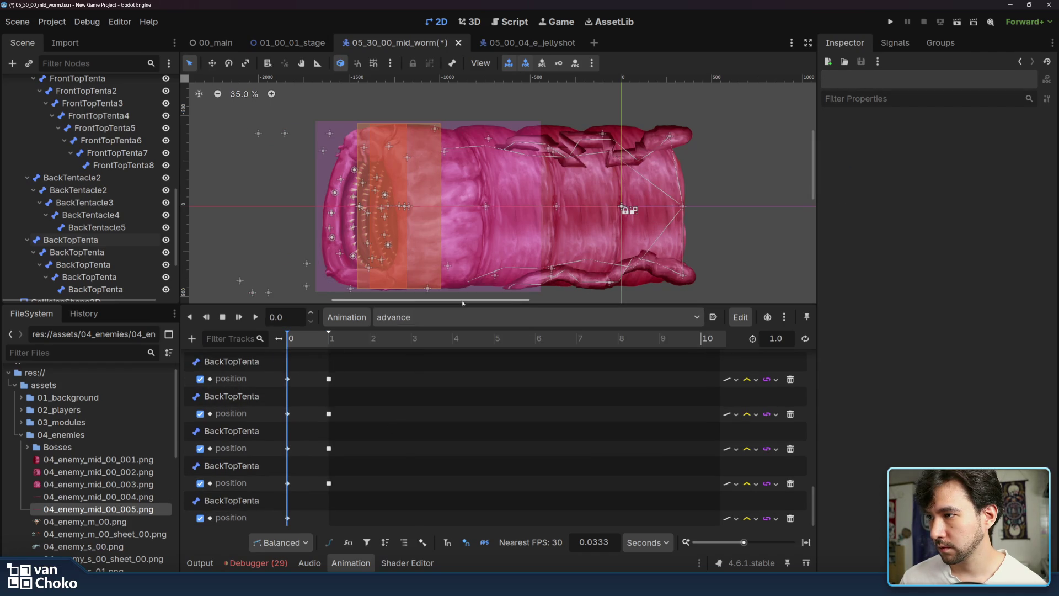
click(458, 321)
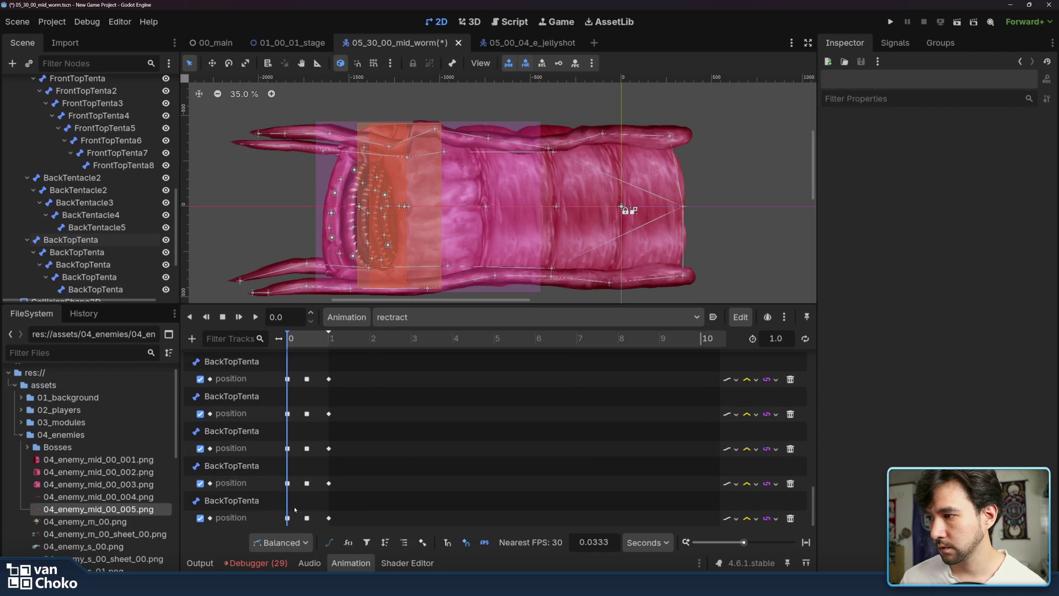
click(287, 518)
click(415, 319)
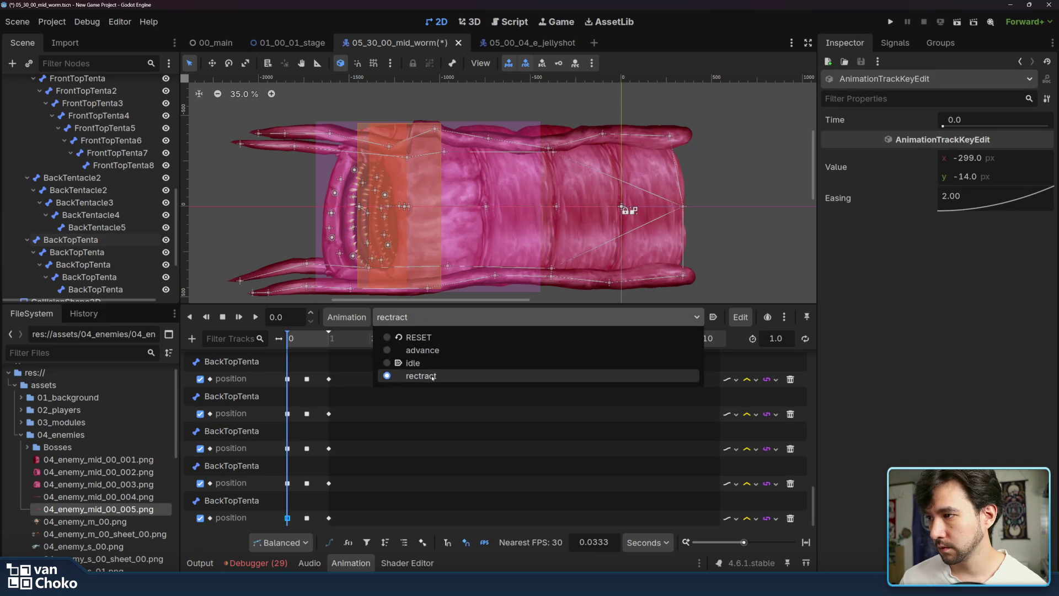
click(406, 347)
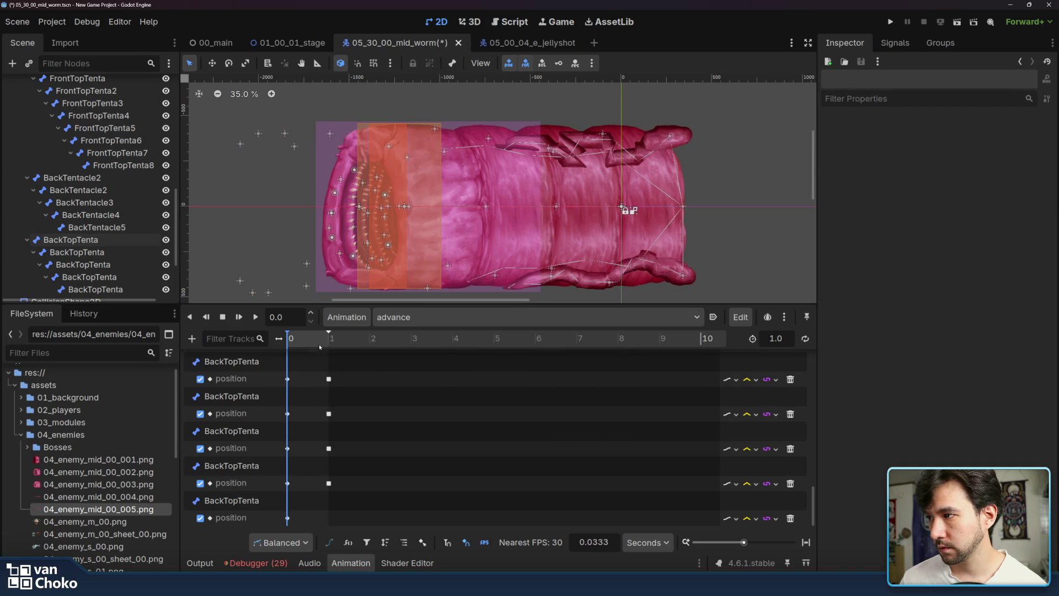
click(354, 520)
mouse_move(311, 523)
mouse_down()
mouse_move(276, 409)
mouse_move(278, 422)
mouse_up()
Step: Set the selected 0 s BackTopTenta keys to Ease In-Out (-2.00) and preview advance
right_click(967, 183)
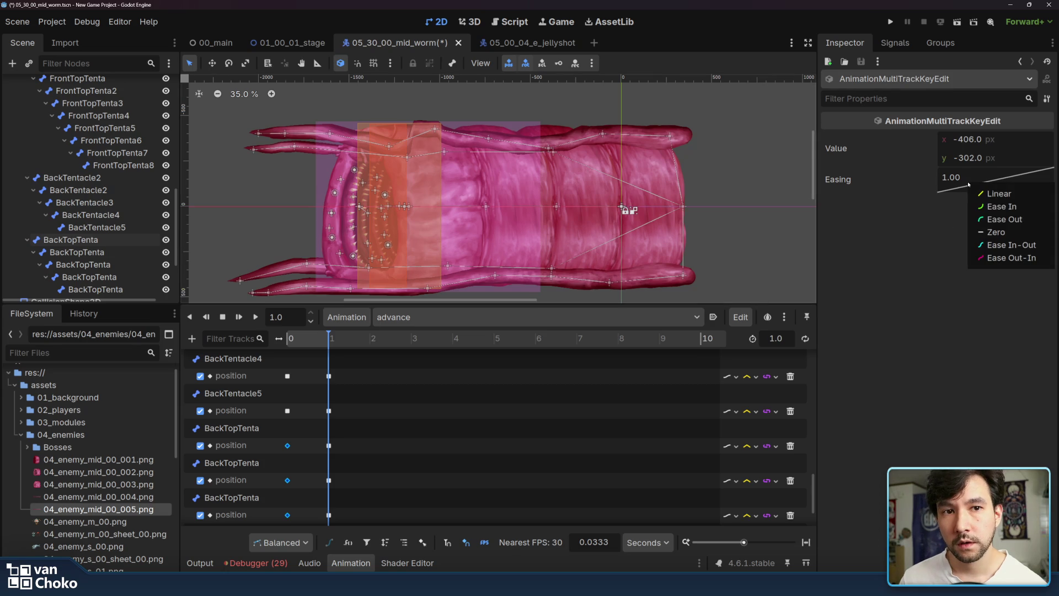
click(1003, 220)
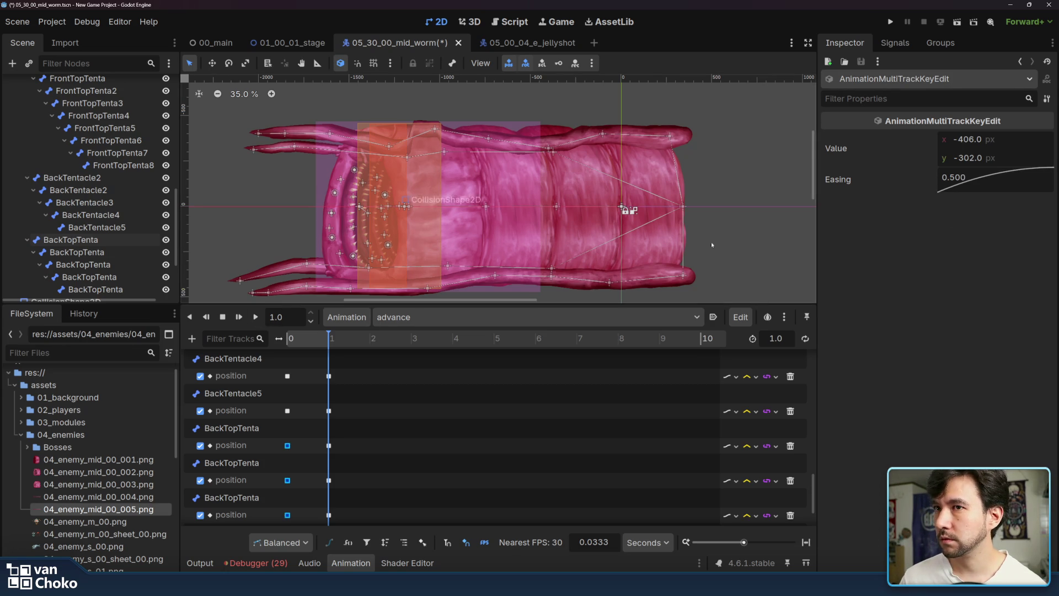
right_click(953, 190)
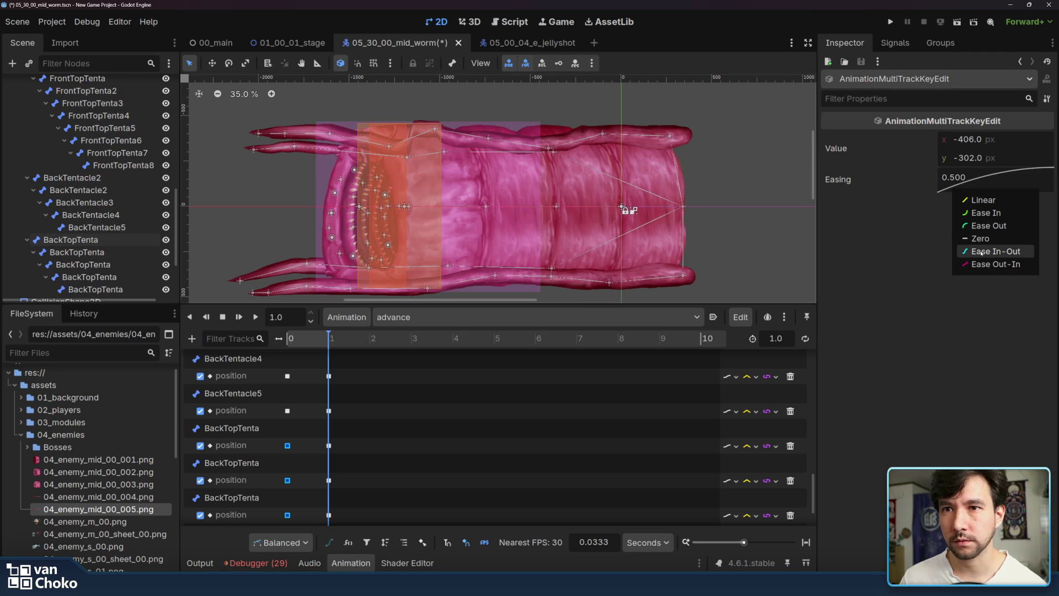
click(981, 253)
click(259, 318)
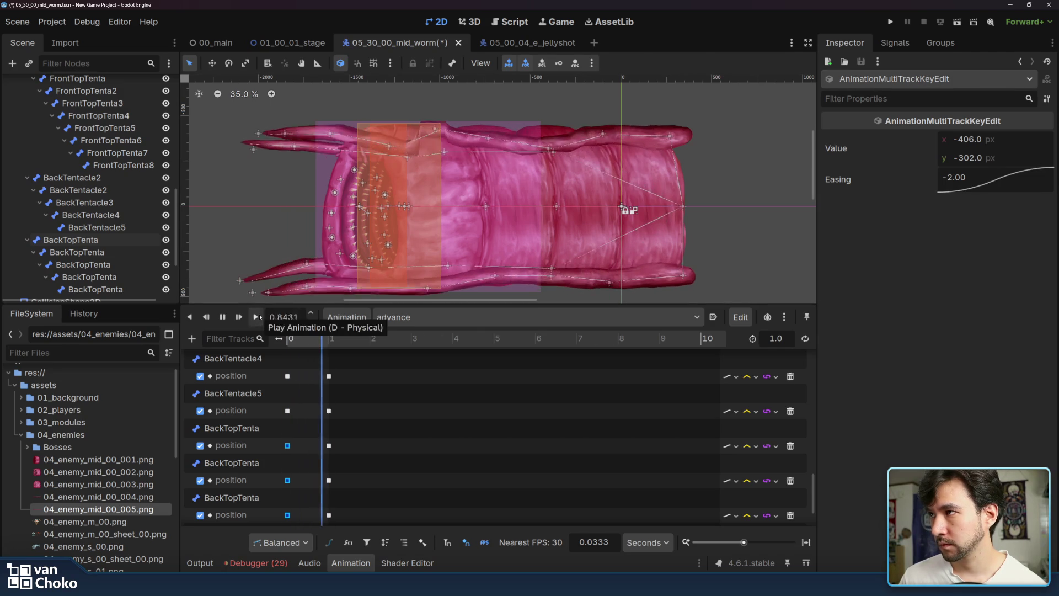
Step: Switch to the idle animation and play it
click(469, 317)
click(472, 352)
click(458, 317)
click(456, 359)
click(257, 320)
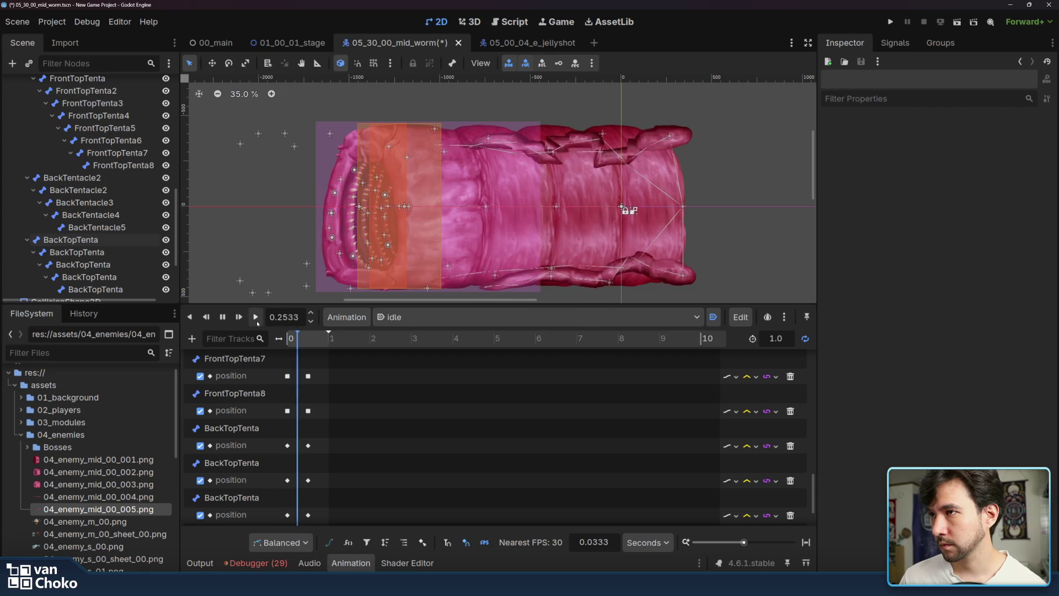
Step: Preview the rectract animation, then return to idle
click(523, 322)
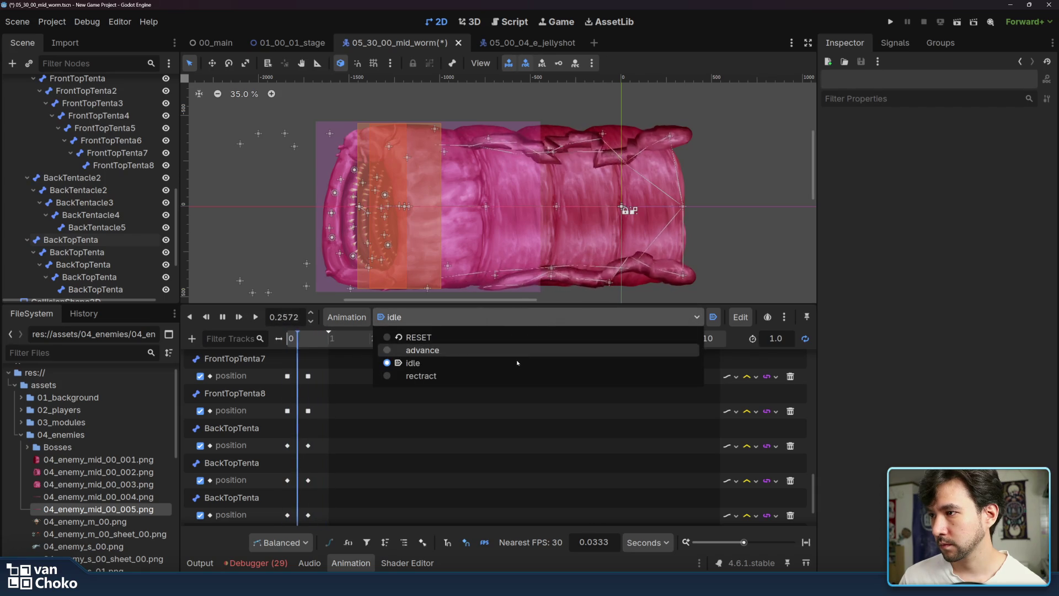
click(516, 374)
click(257, 318)
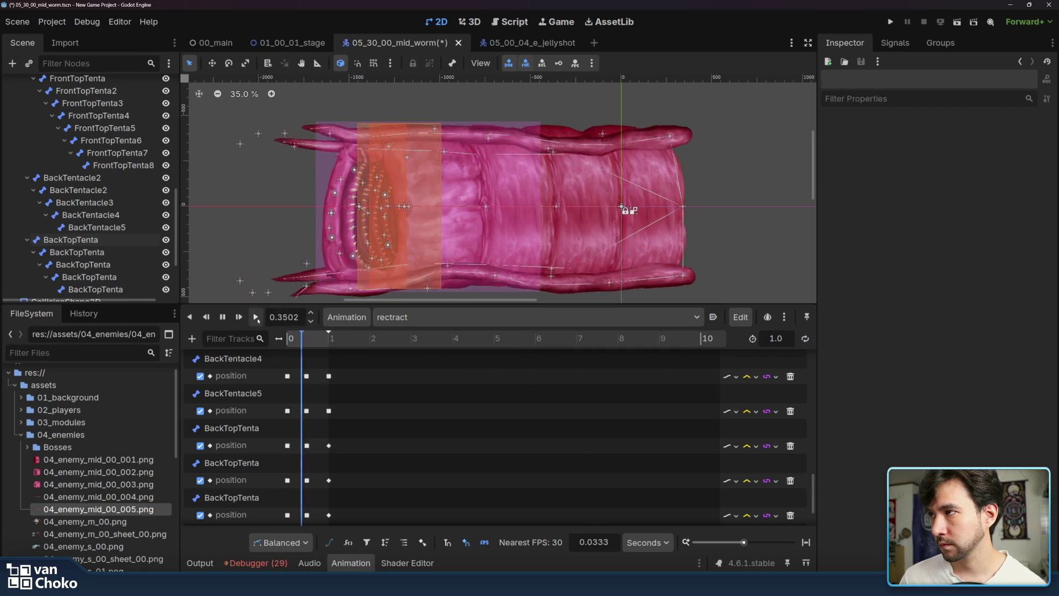
click(435, 319)
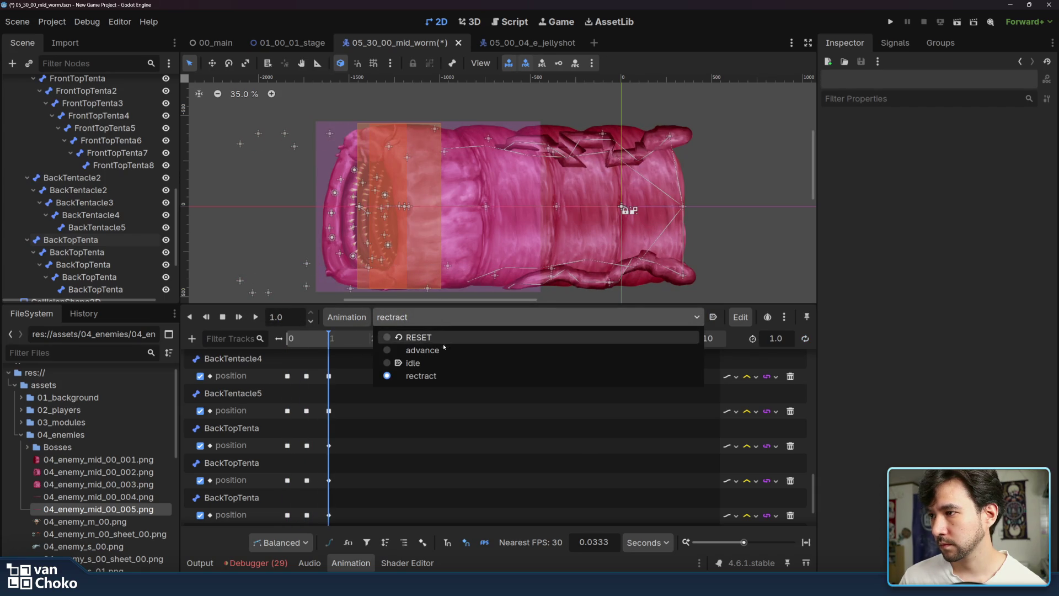
click(443, 363)
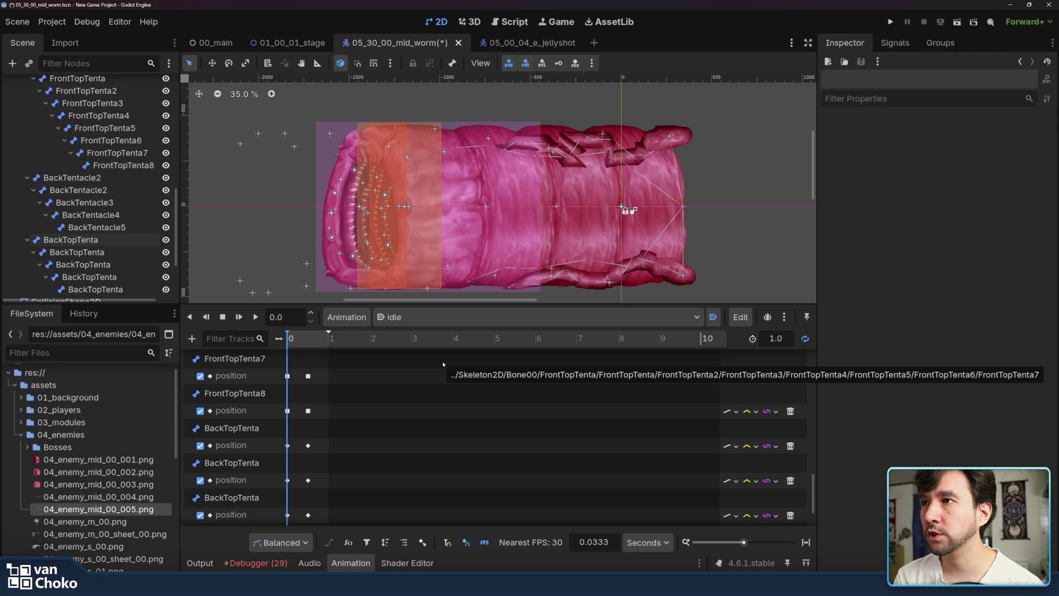
Step: Unhide VisibleOnScreenNotifier2D and CollisionShape2D, then save the mid_worm scene
scroll(645, 143, up, 7)
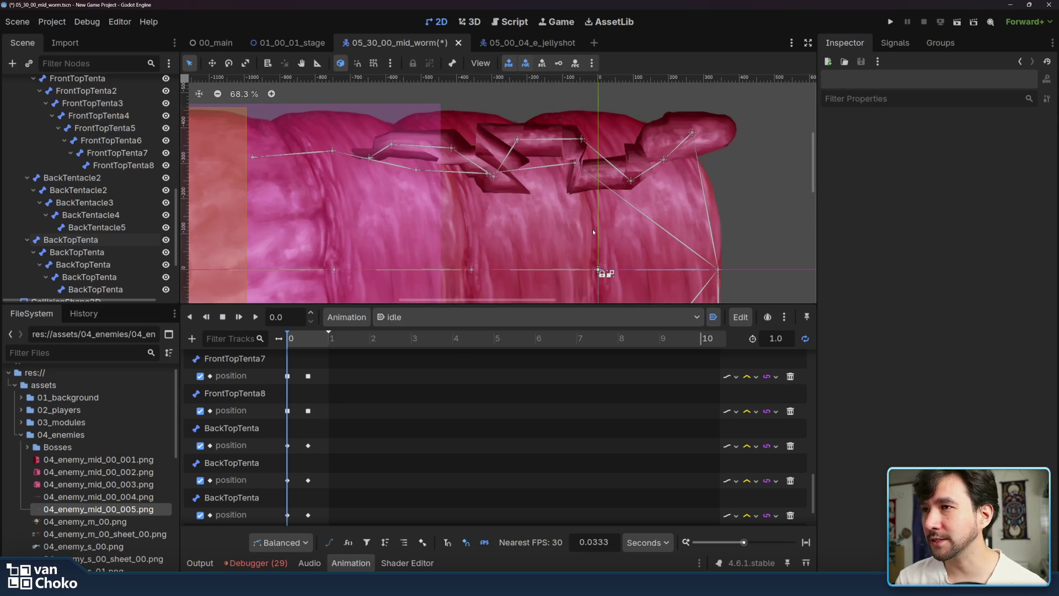
drag(592, 229, 602, 204)
drag(319, 338, 329, 338)
scroll(130, 235, down, 3)
click(165, 286)
click(166, 211)
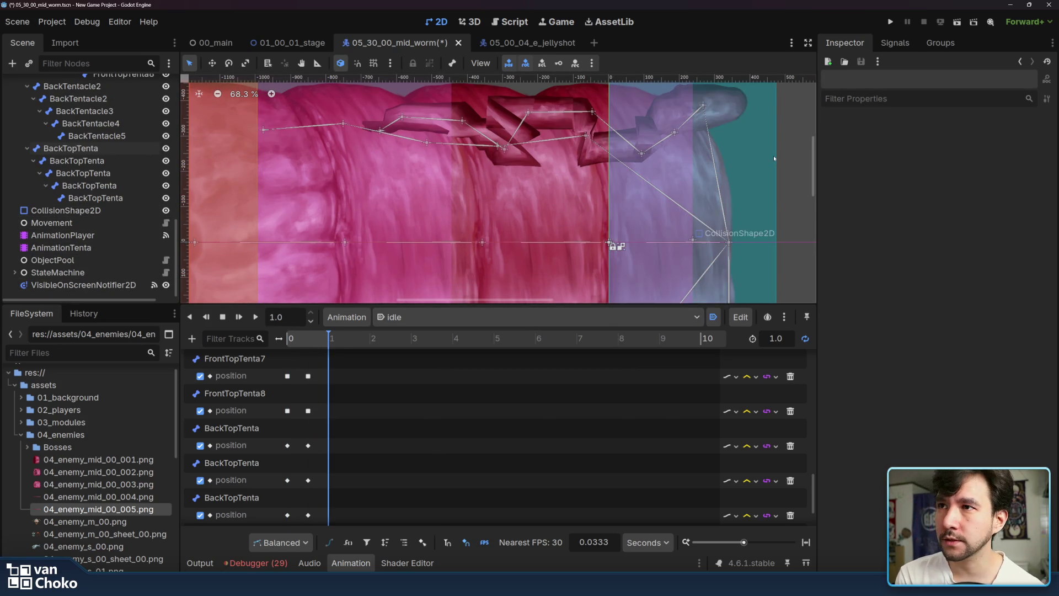
scroll(774, 159, down, 4)
key(ctrl+s)
Step: In 01_00_01_stage, set PathFollow2D Progress Ratio to about 0.498 and run the project
click(287, 42)
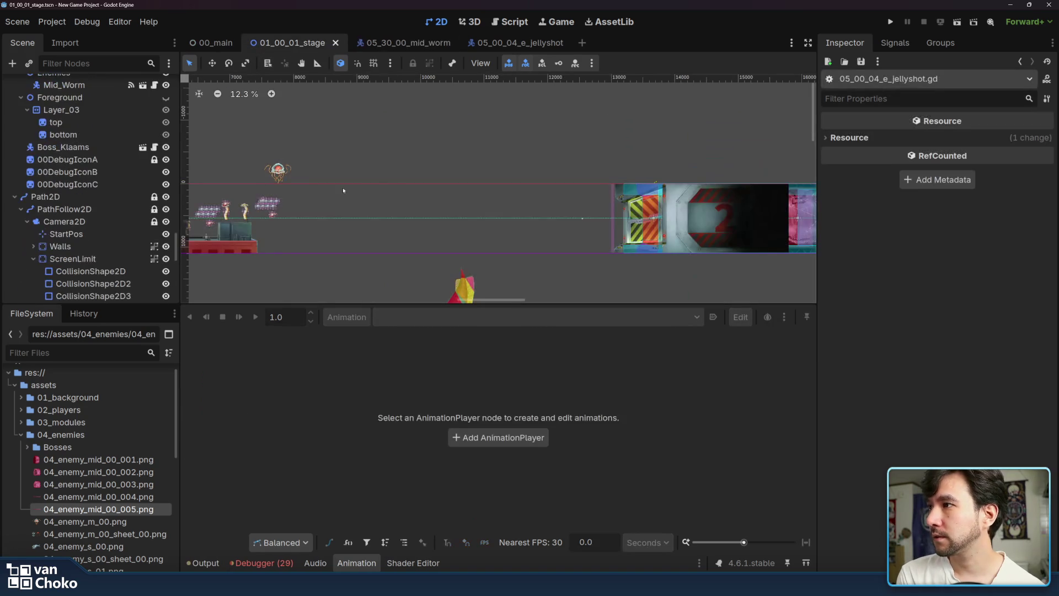
scroll(371, 185, down, 4)
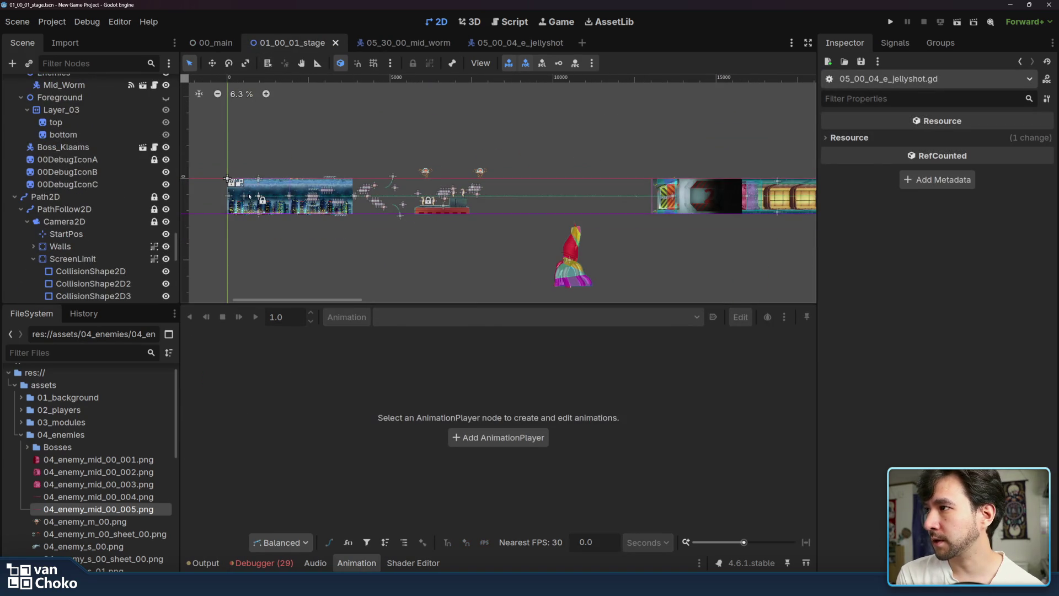
click(81, 221)
click(80, 206)
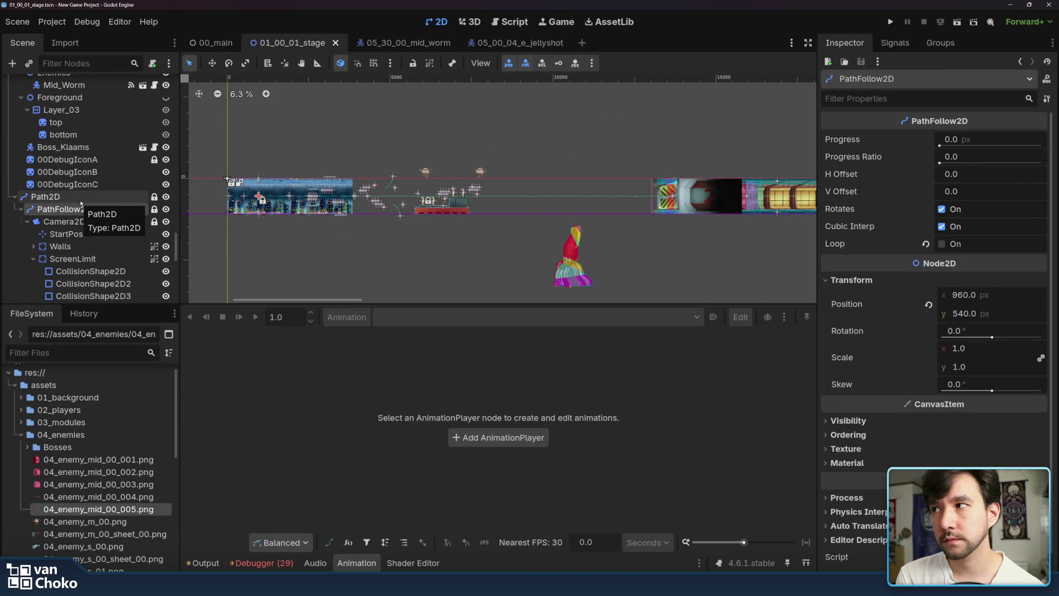
mouse_move(943, 164)
mouse_down()
mouse_move(1000, 162)
mouse_move(990, 164)
mouse_up()
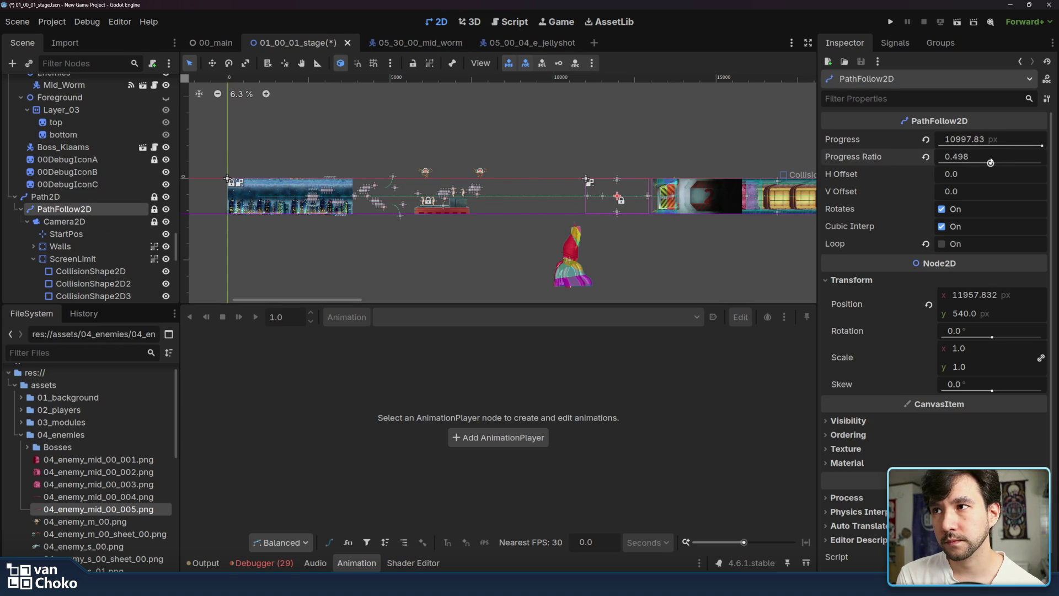
click(898, 24)
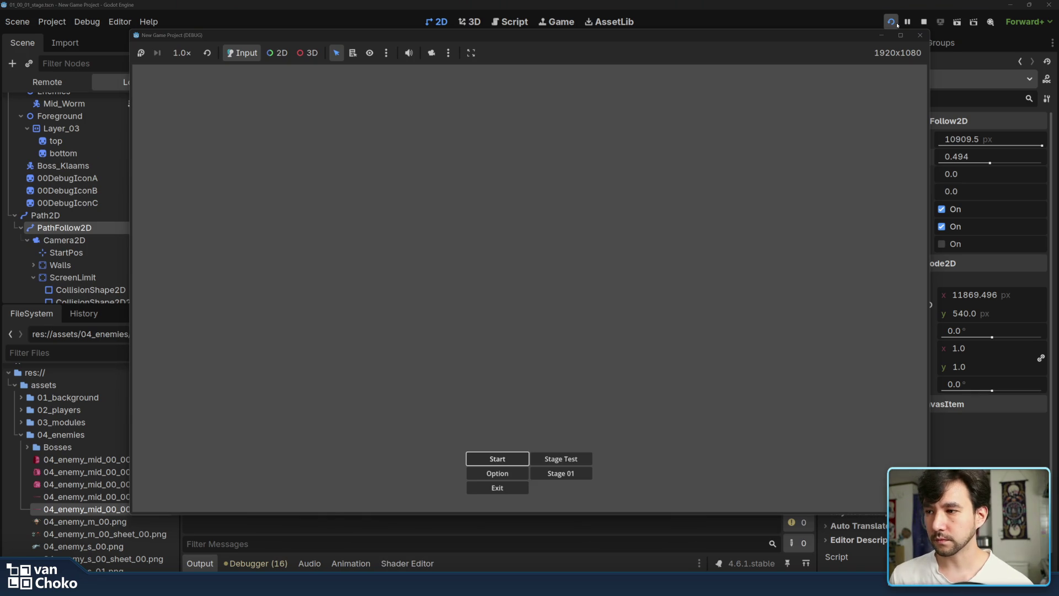
Step: Start the game from the title menu and fly the ship right through the bullets
key(Up)
key(Return)
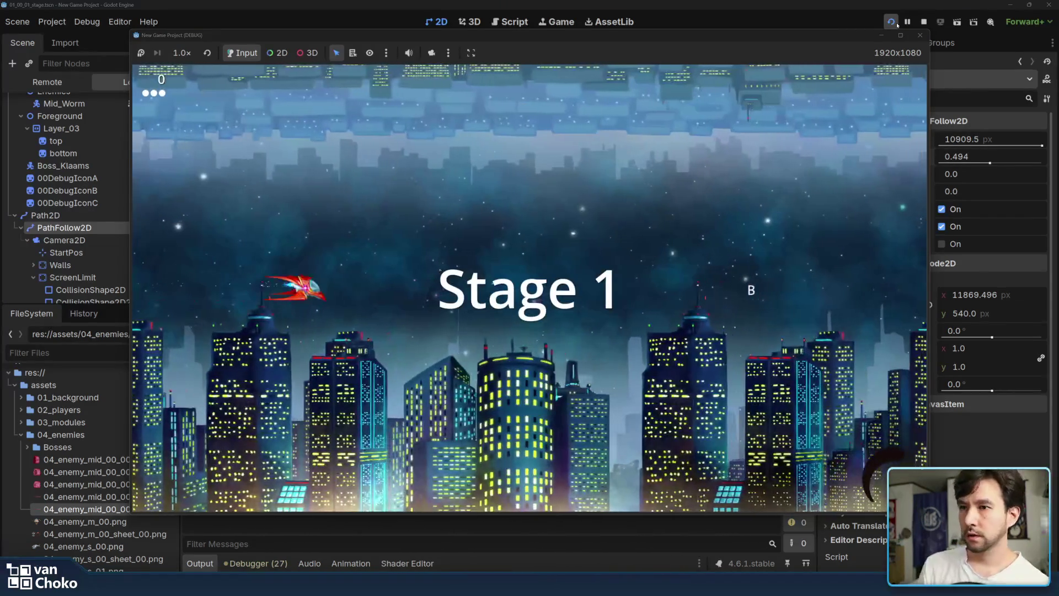
key(Right)
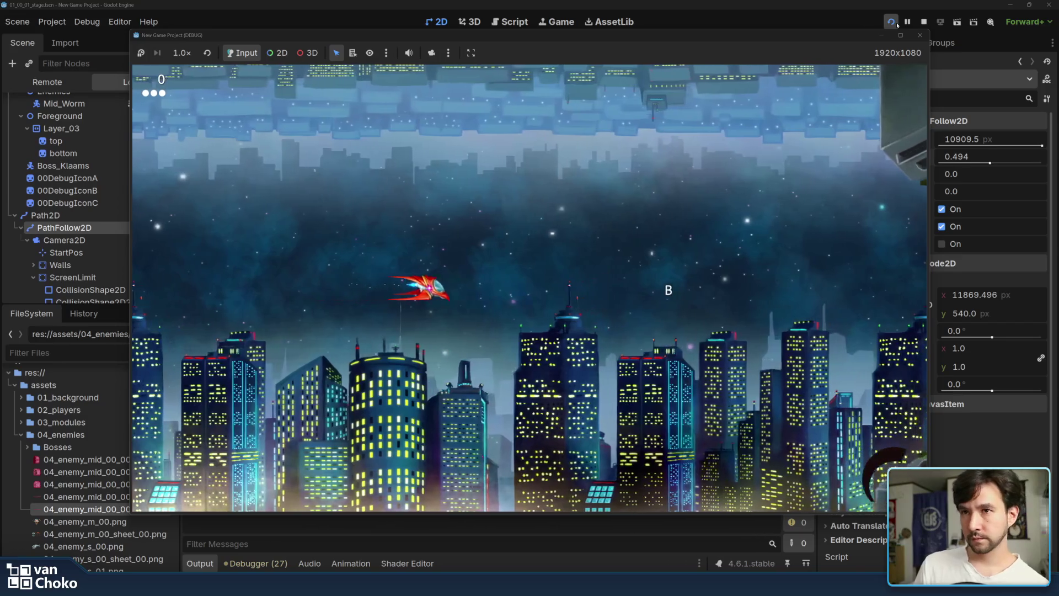
key(Left)
key(Right)
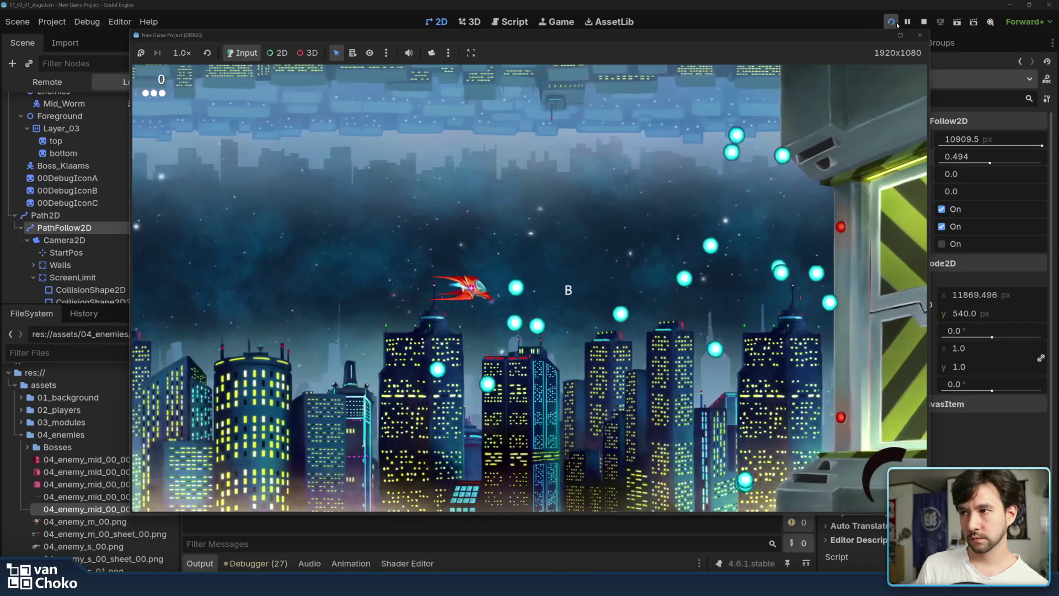
key(Left)
key(Right)
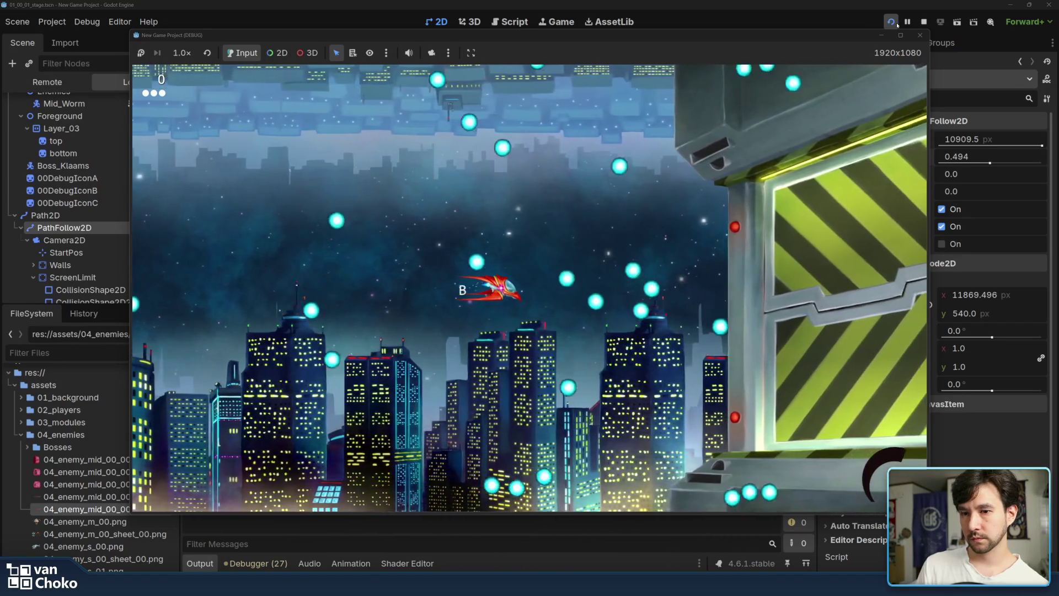
key(Right)
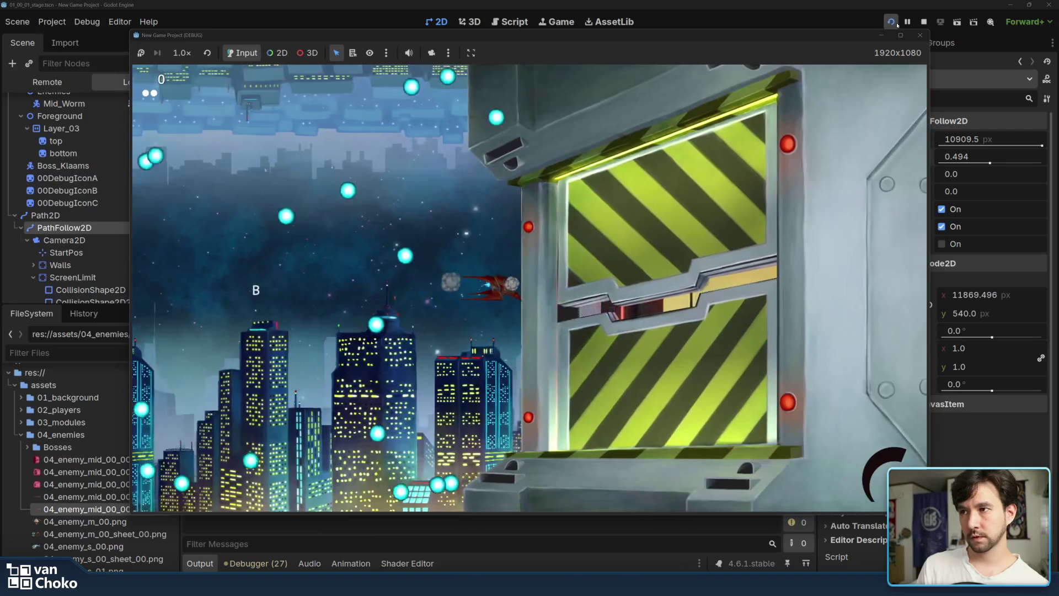
Step: Steer through the gate, fight the pink worm until Game Over, then close the game
key(Right)
key(Left)
key(Down)
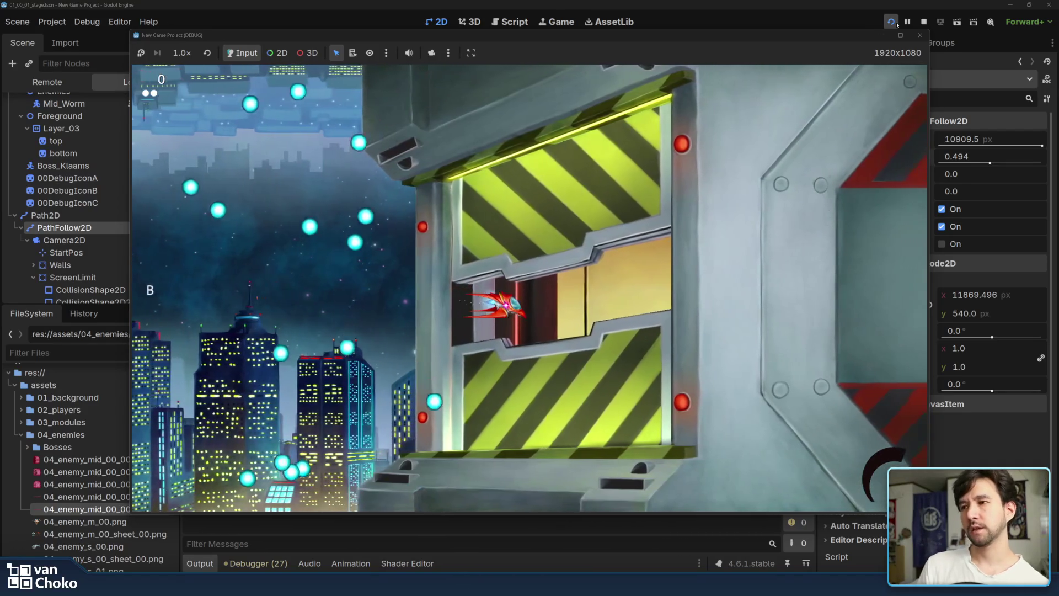
key(Left)
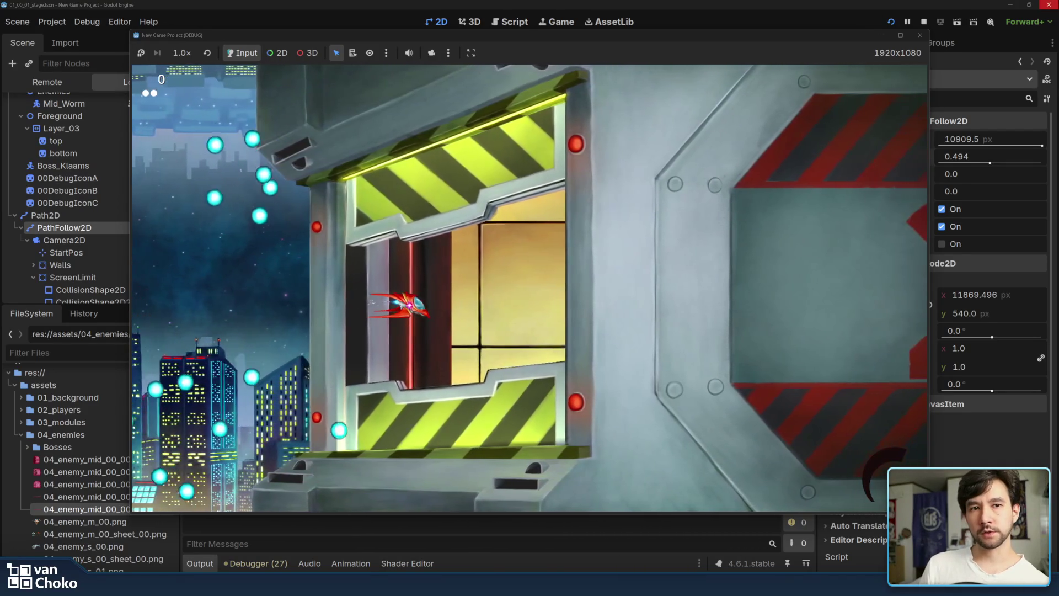
key(Left)
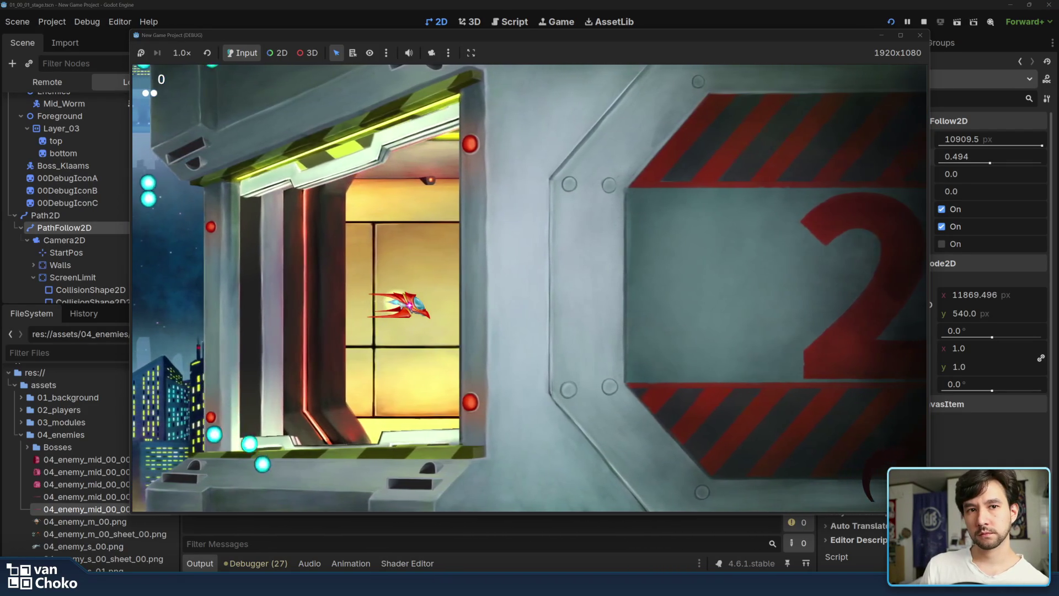
key(Right)
key(Left)
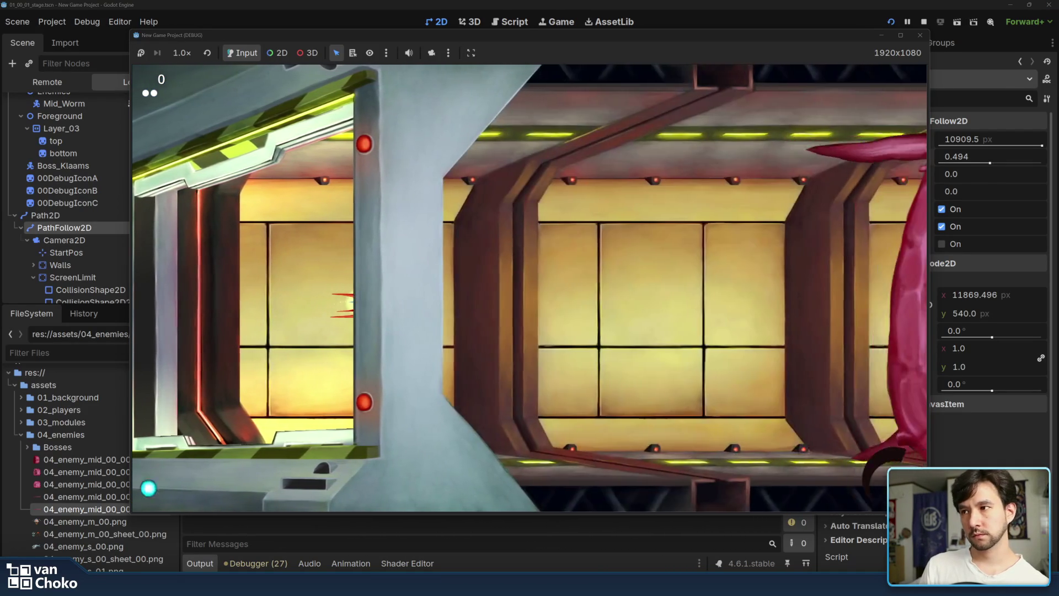
key(Left)
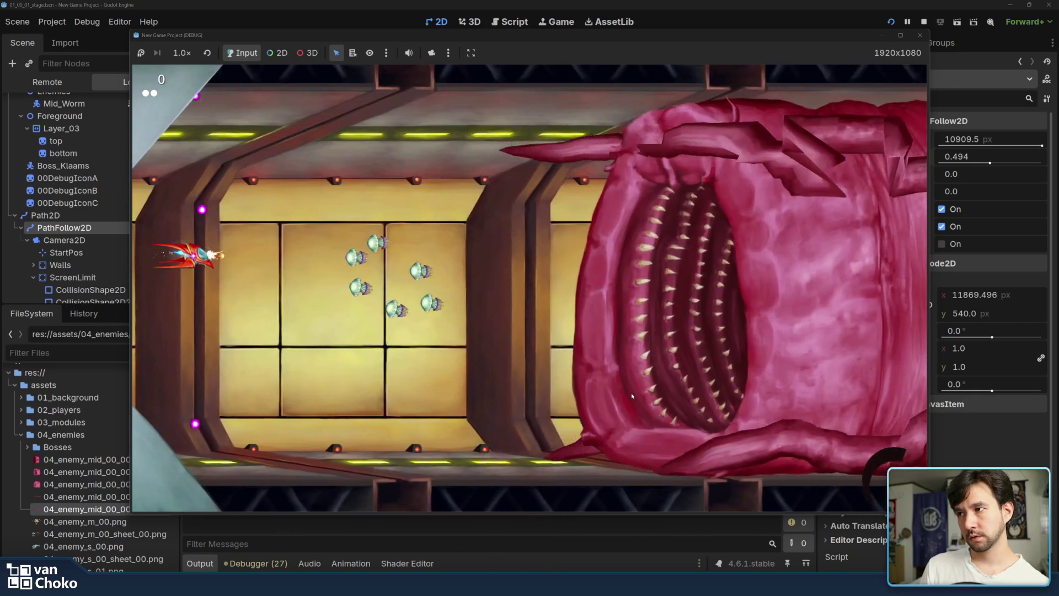
key(Down)
key(Up)
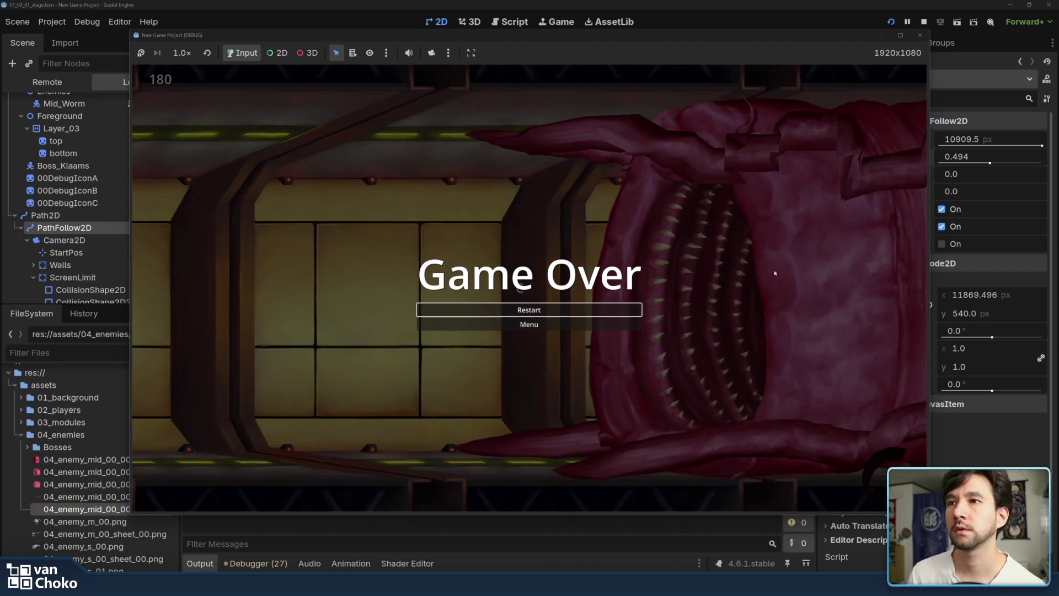
click(920, 36)
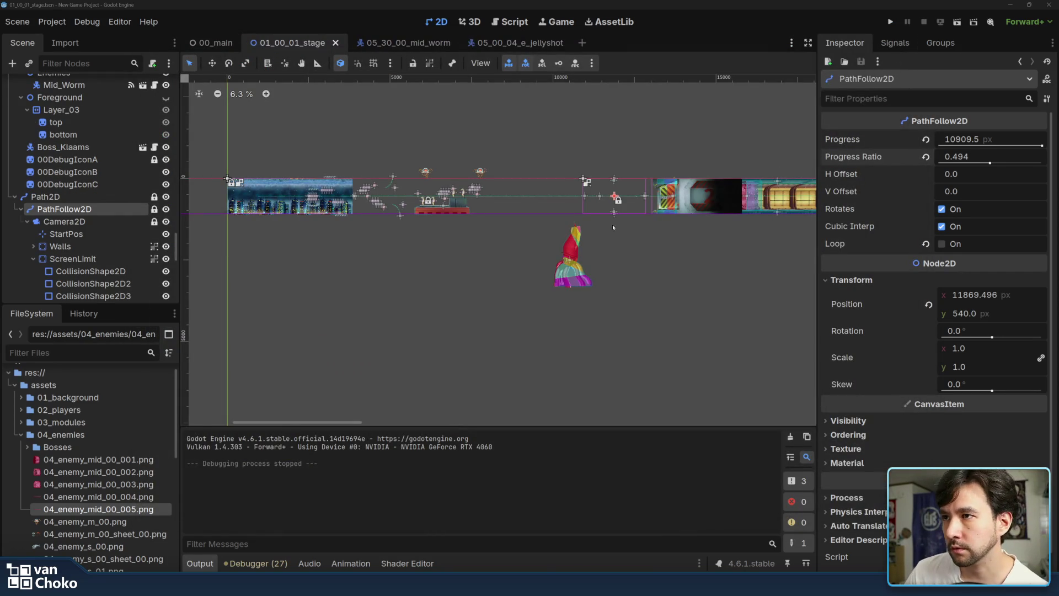
Step: Switch to the 05_30_00_mid_worm scene and open its tentacle animations with the preview stopped
scroll(98, 227, down, 5)
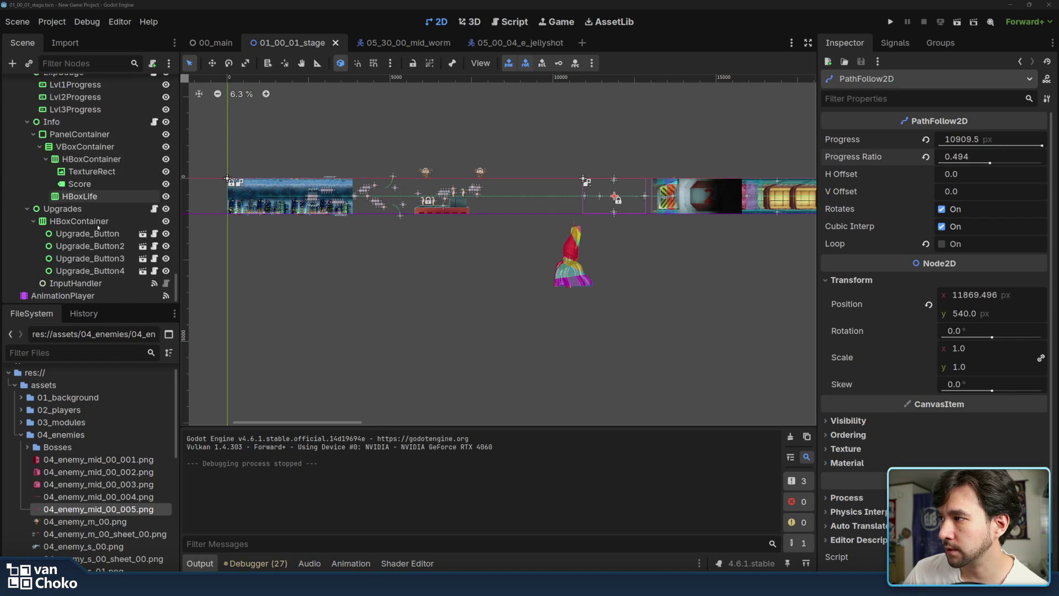
click(400, 43)
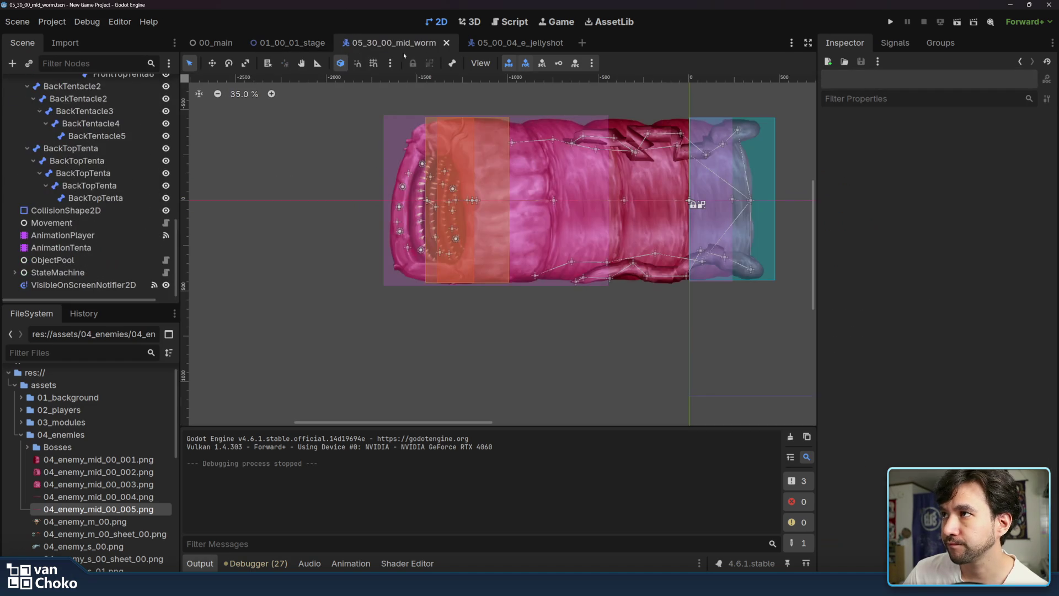
click(740, 131)
click(682, 134)
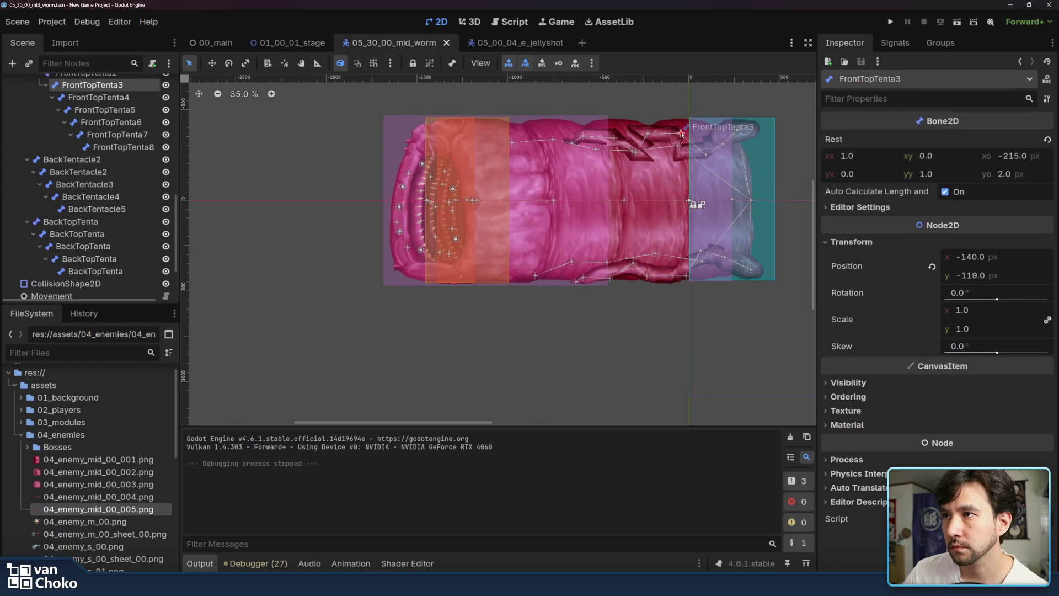
scroll(94, 182, down, 3)
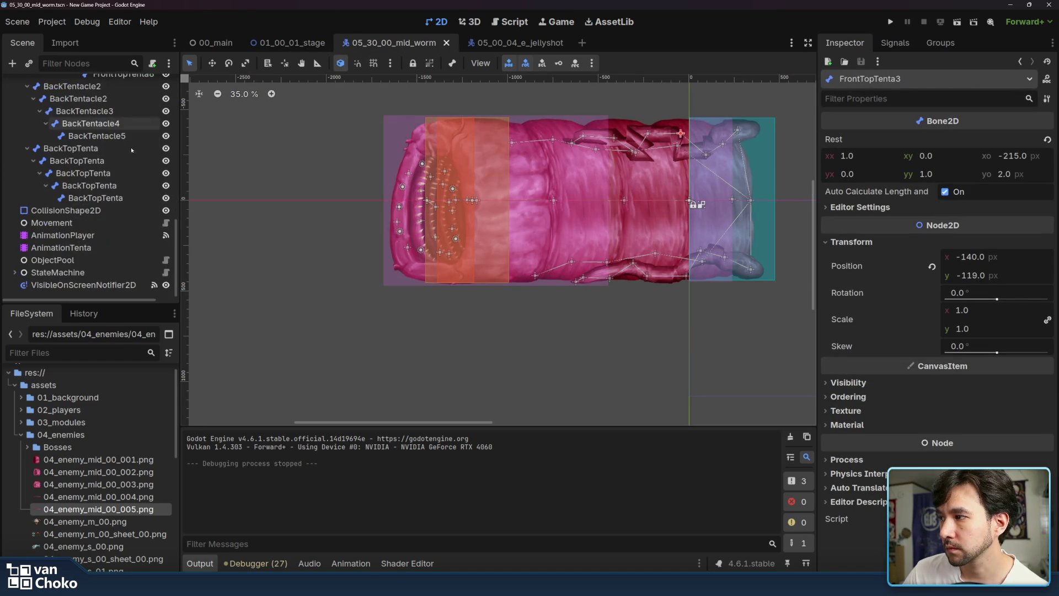
click(66, 248)
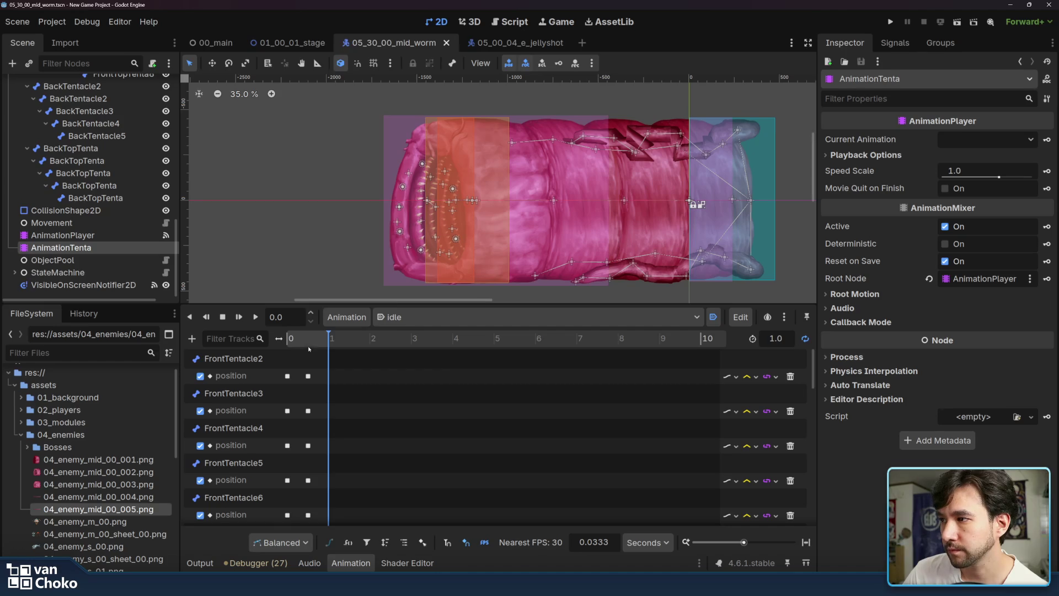
key(s)
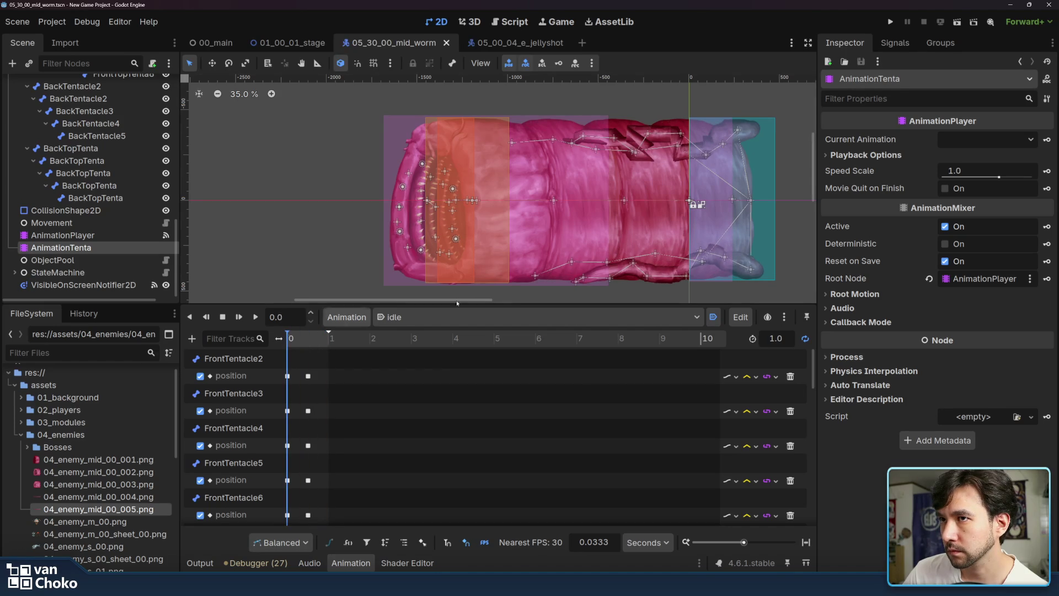
Step: Hide CollisionShape2D and VisibleOnScreenNotifier2D on the canvas, undoing an accidental notifier move
click(724, 145)
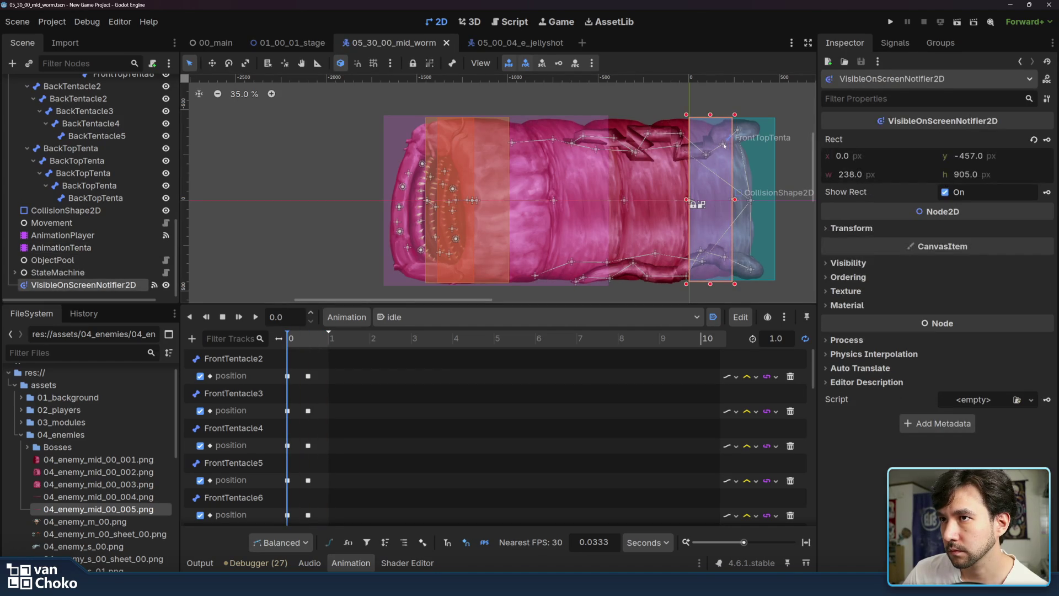
scroll(272, 393, down, 10)
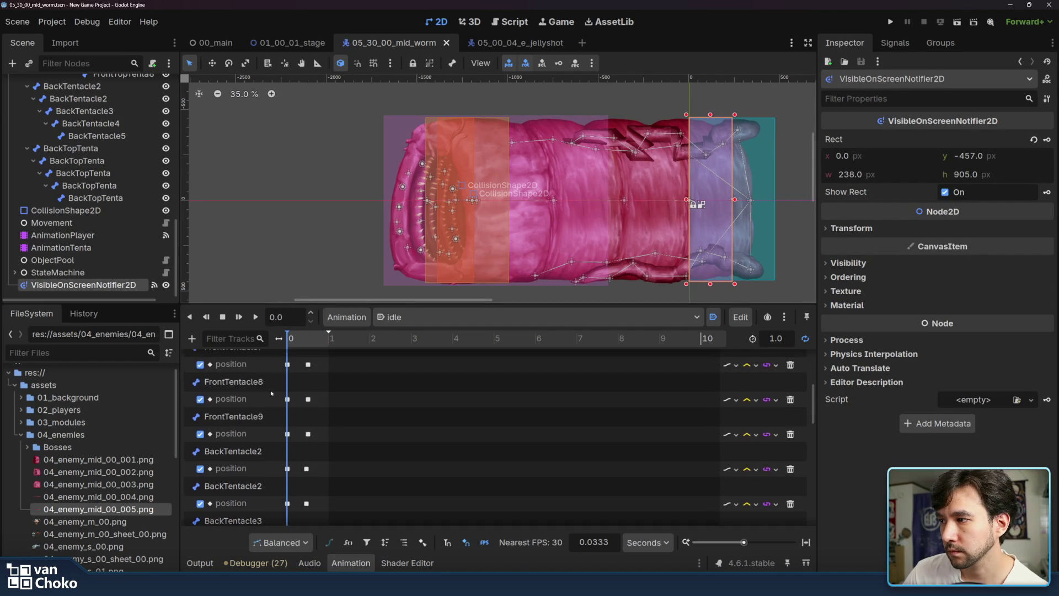
scroll(272, 393, down, 4)
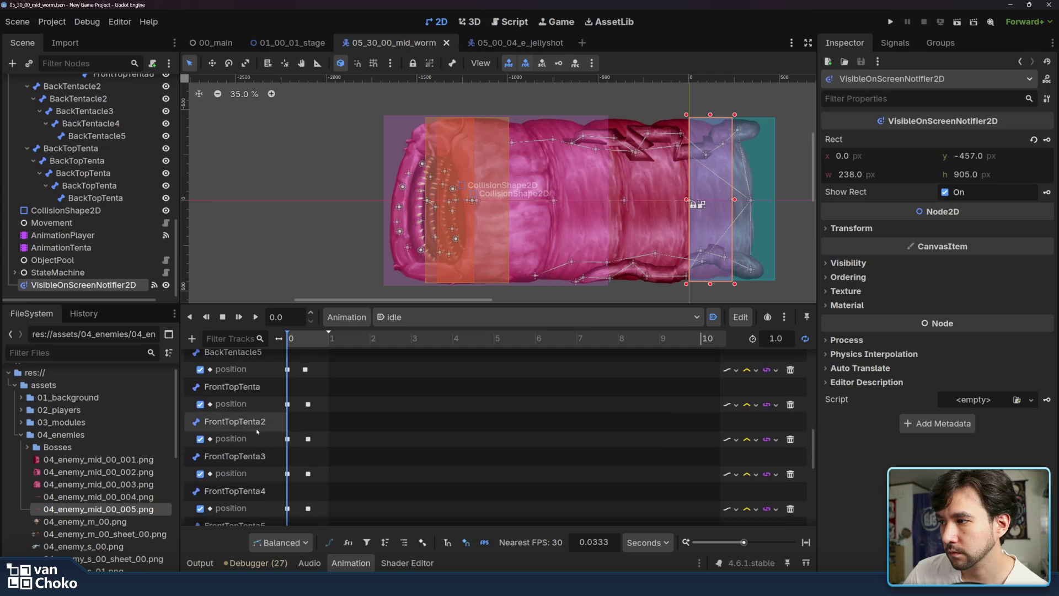
click(255, 406)
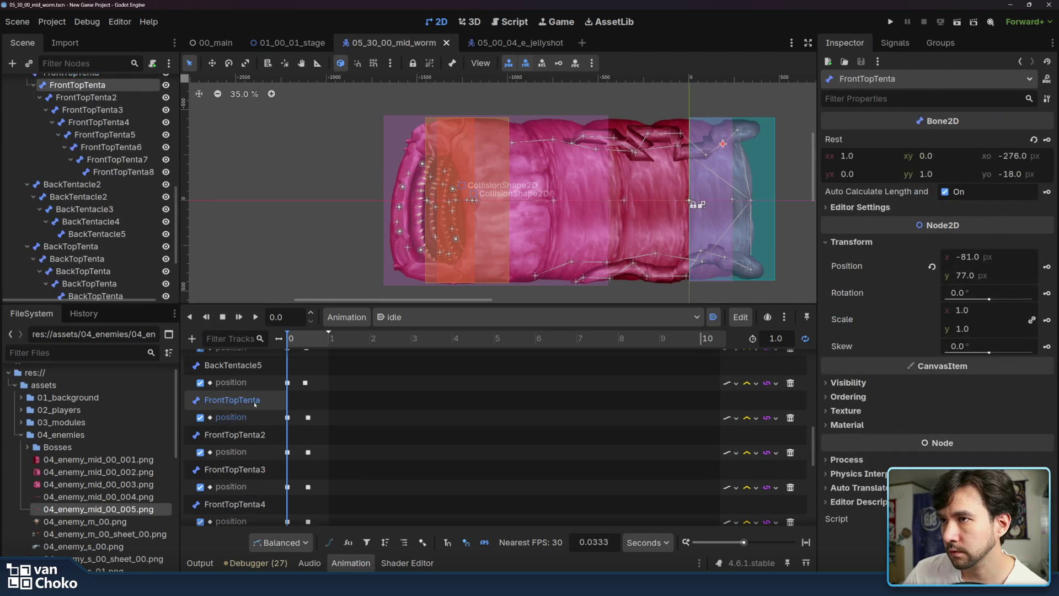
click(720, 141)
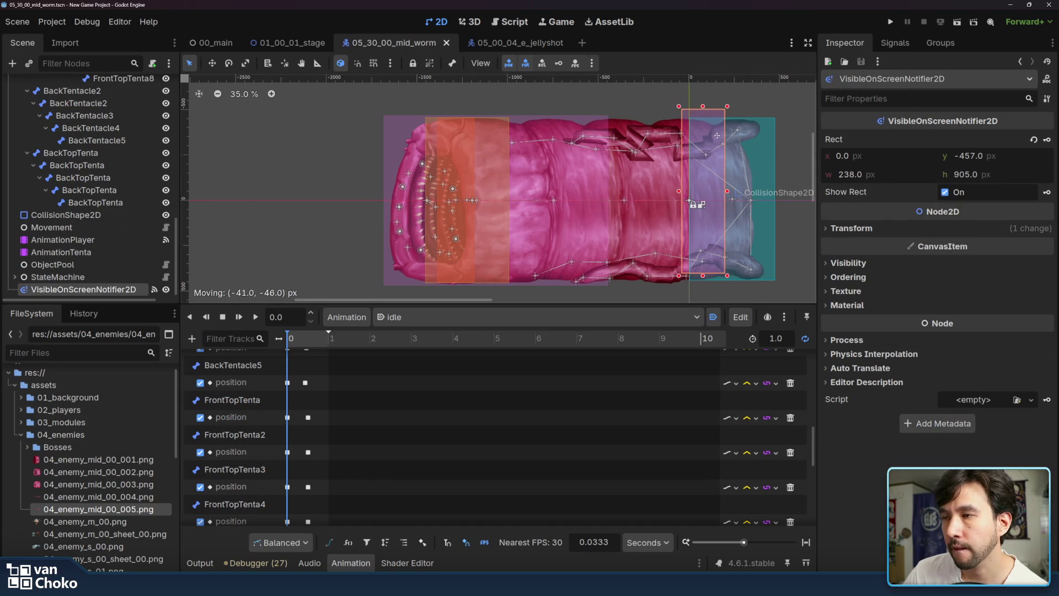
key(ctrl+z)
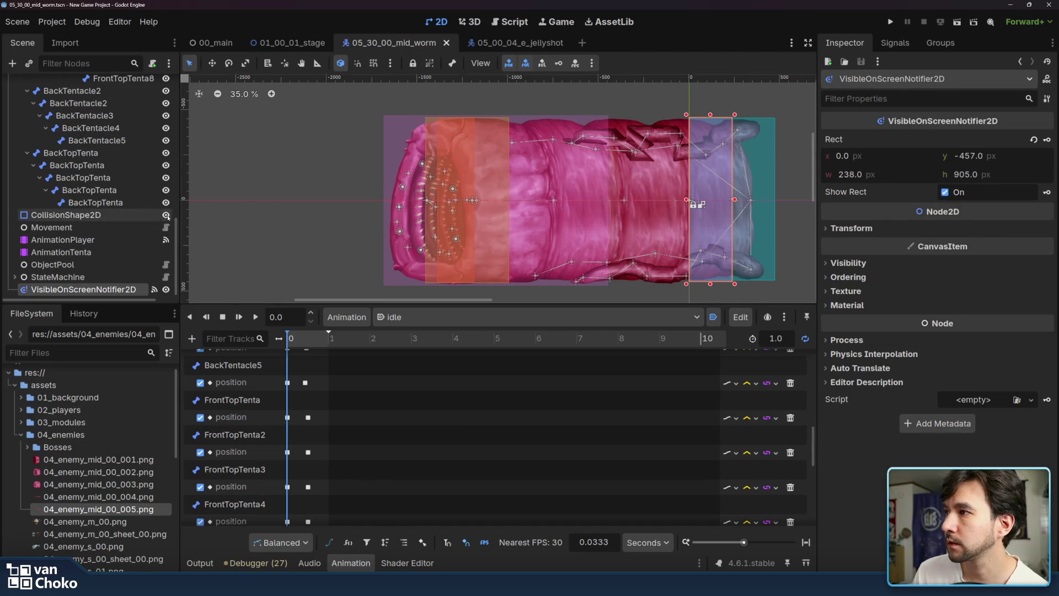
click(166, 215)
click(166, 289)
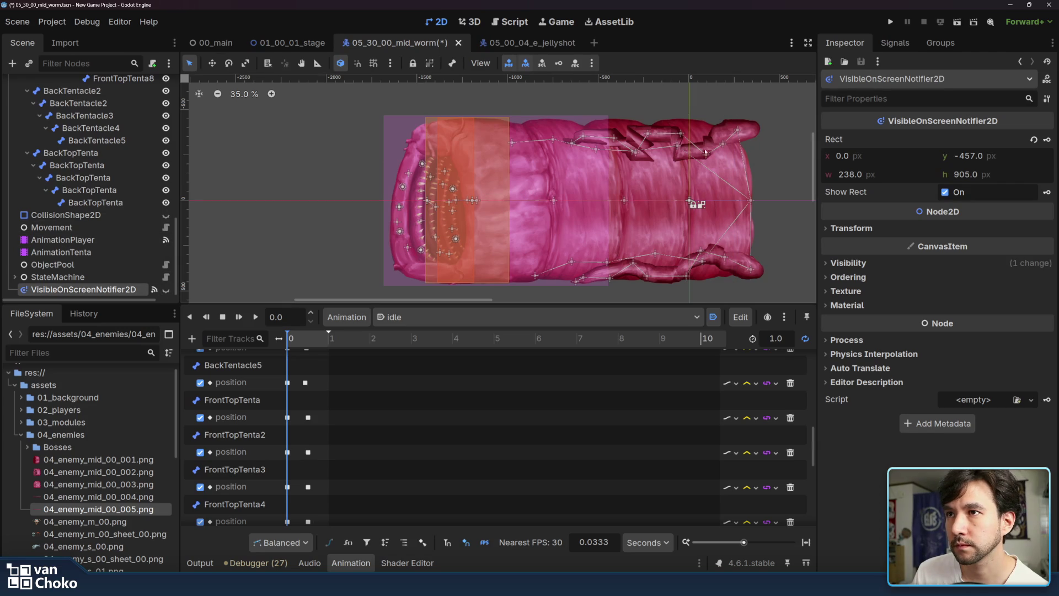
Step: Key FrontTopTenta at -147, -12 px at 0 s and -159, -23 px at 0.5 s, then preview idle
drag(726, 146, 711, 129)
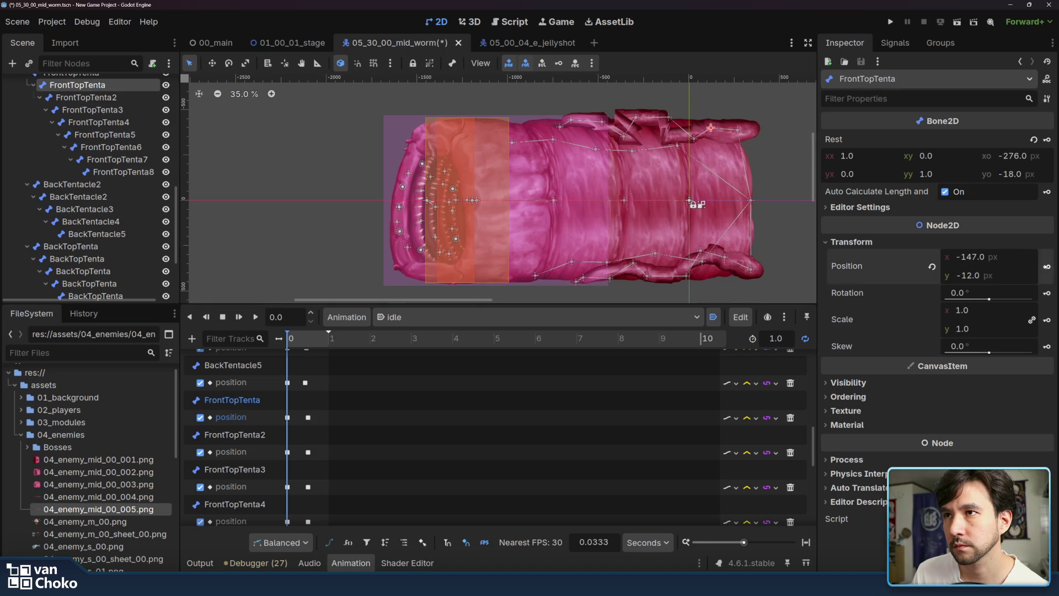
click(308, 338)
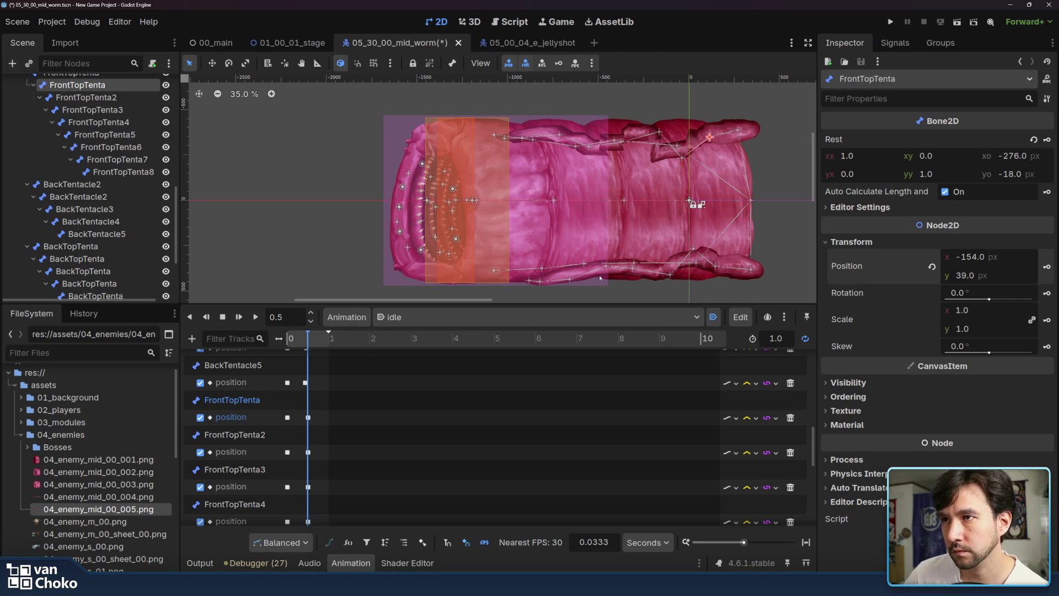
drag(711, 138, 710, 126)
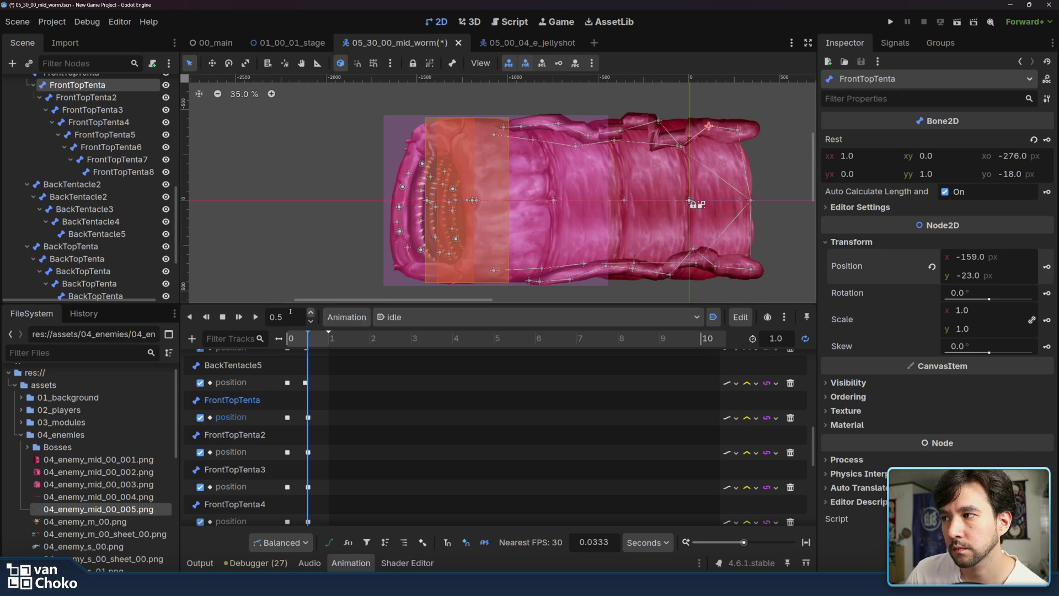
click(254, 318)
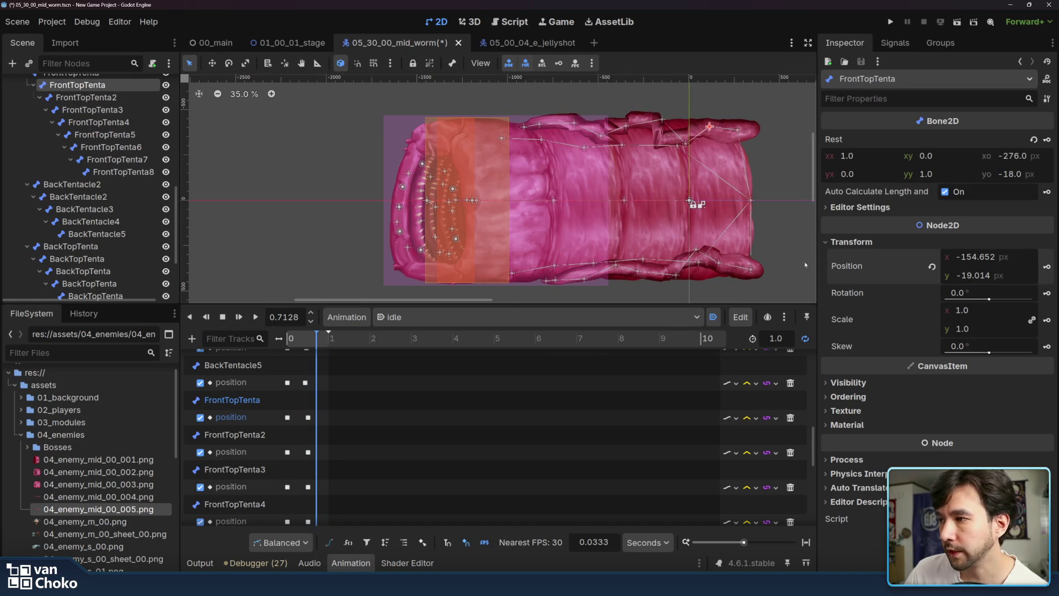
click(287, 417)
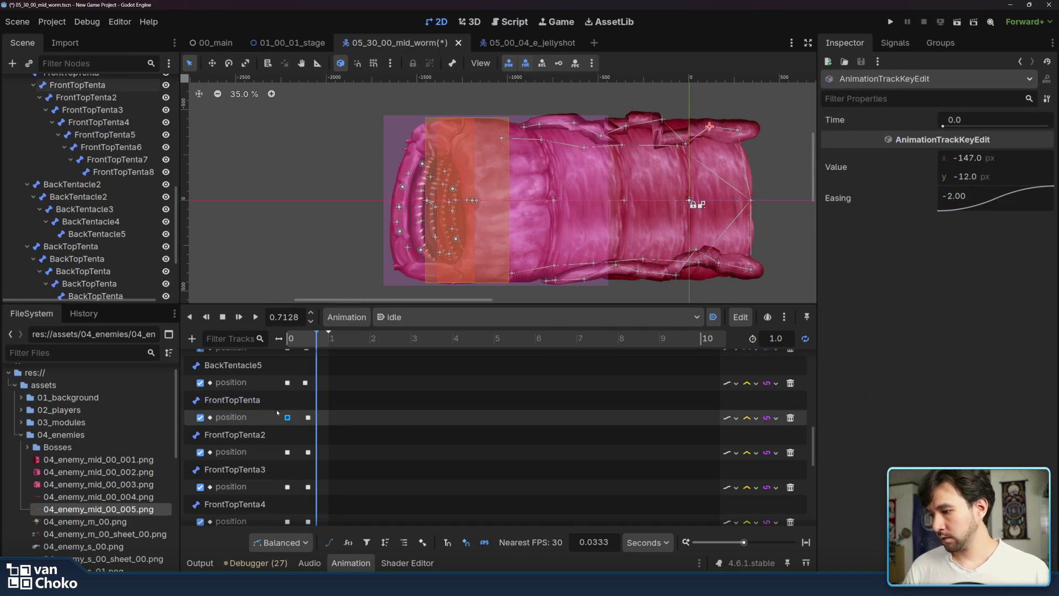
Step: Switch to the rectract animation and scrub through it, checking FrontTopTenta's key at 1.0
click(469, 316)
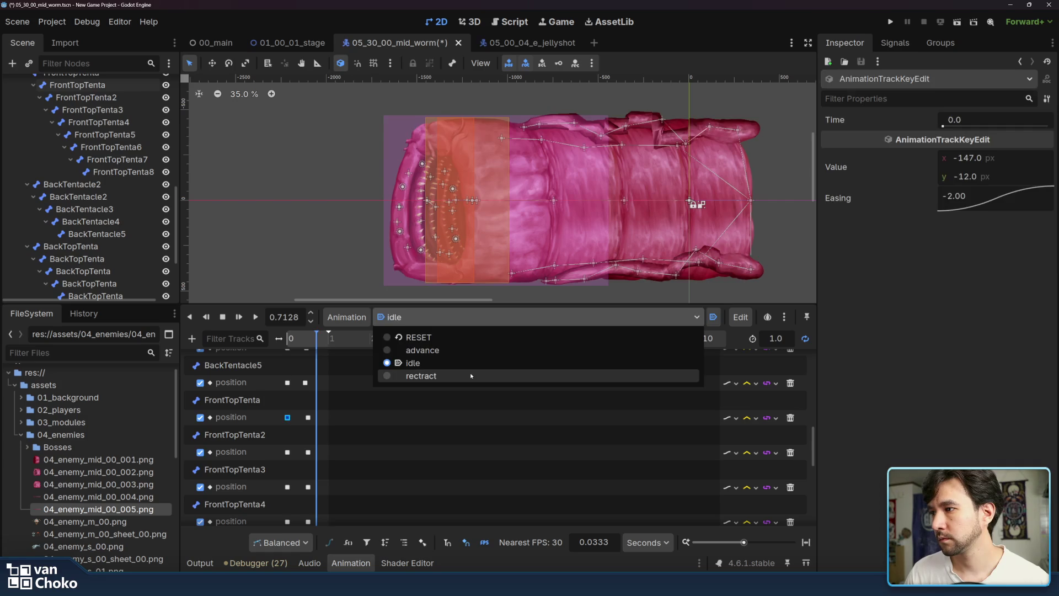
click(472, 376)
drag(299, 343, 331, 342)
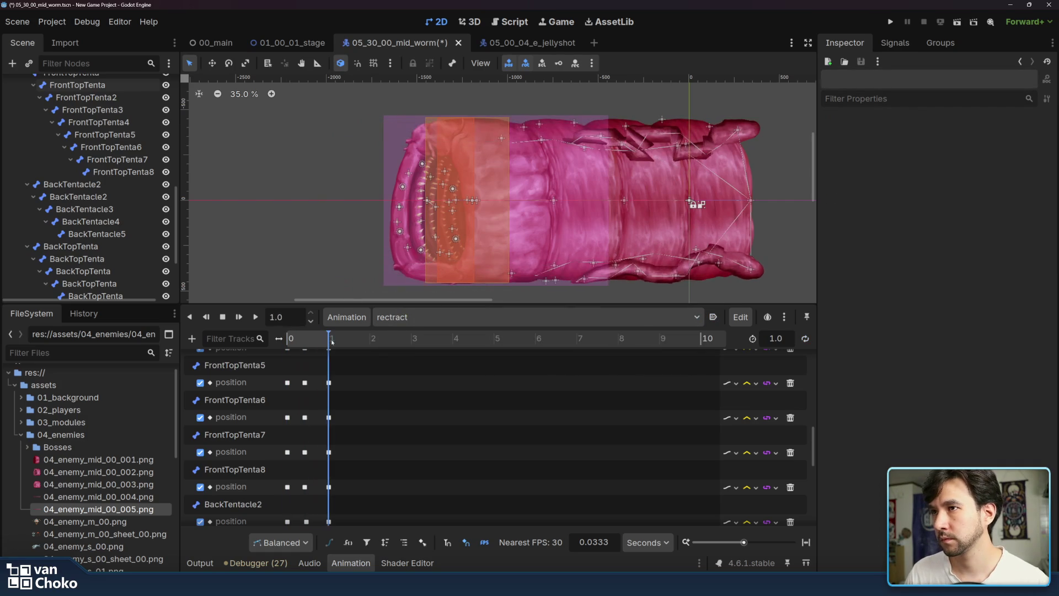
scroll(287, 386, up, 3)
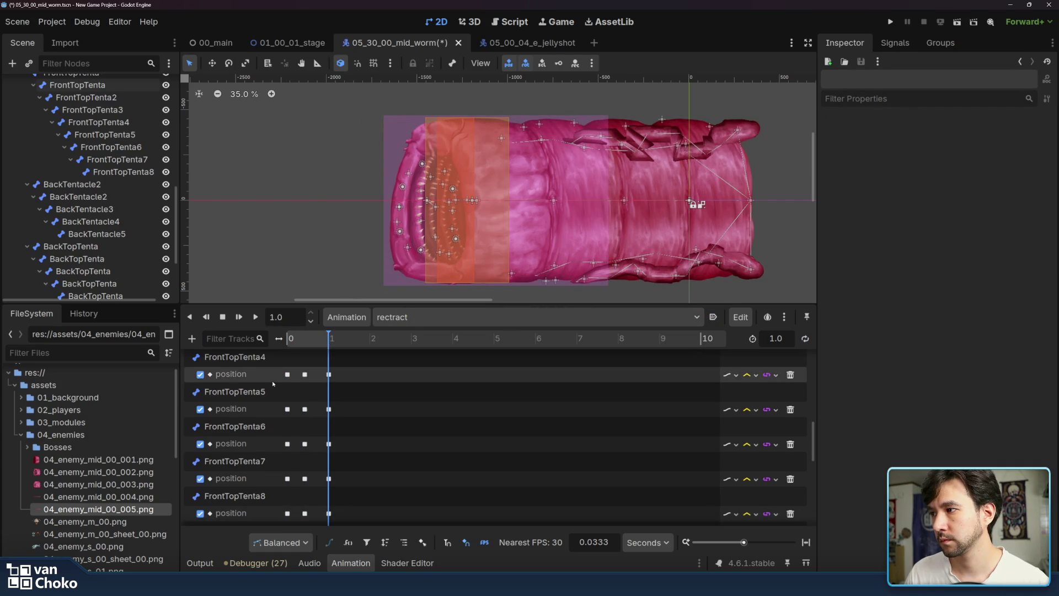
scroll(273, 380, up, 2)
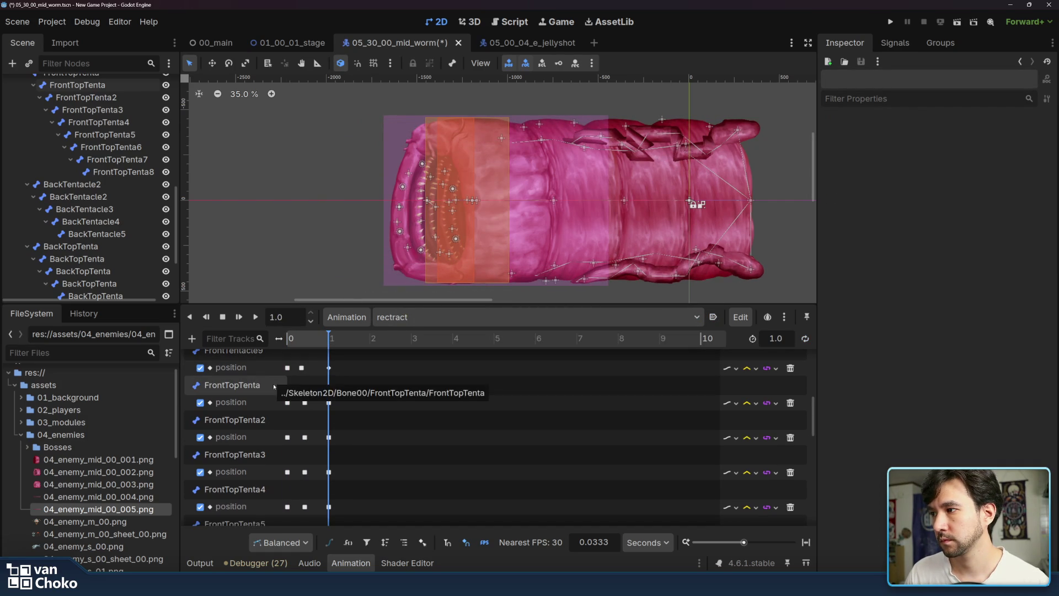
click(330, 403)
click(329, 402)
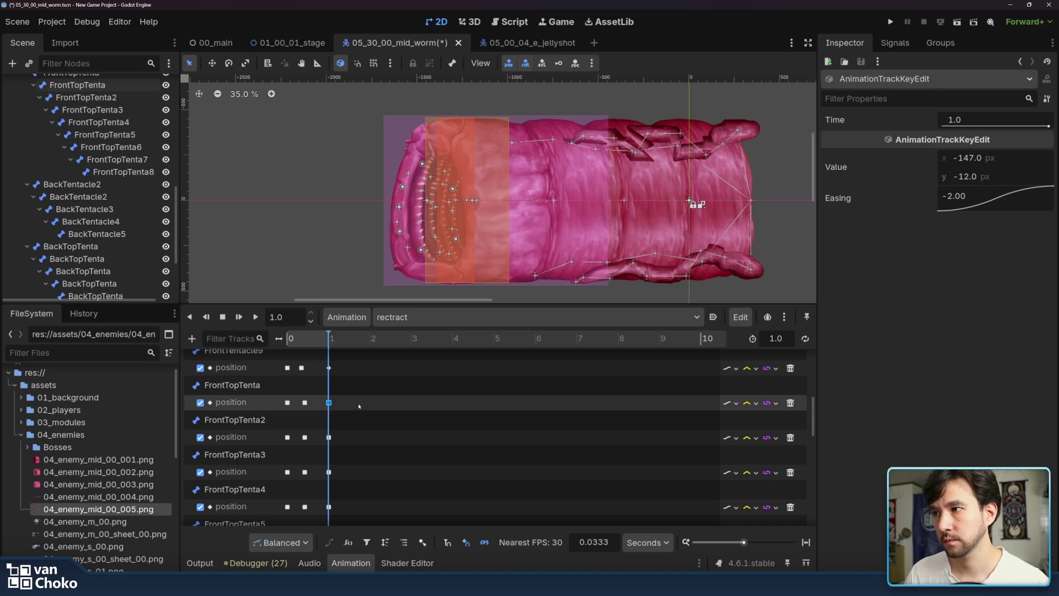
click(239, 316)
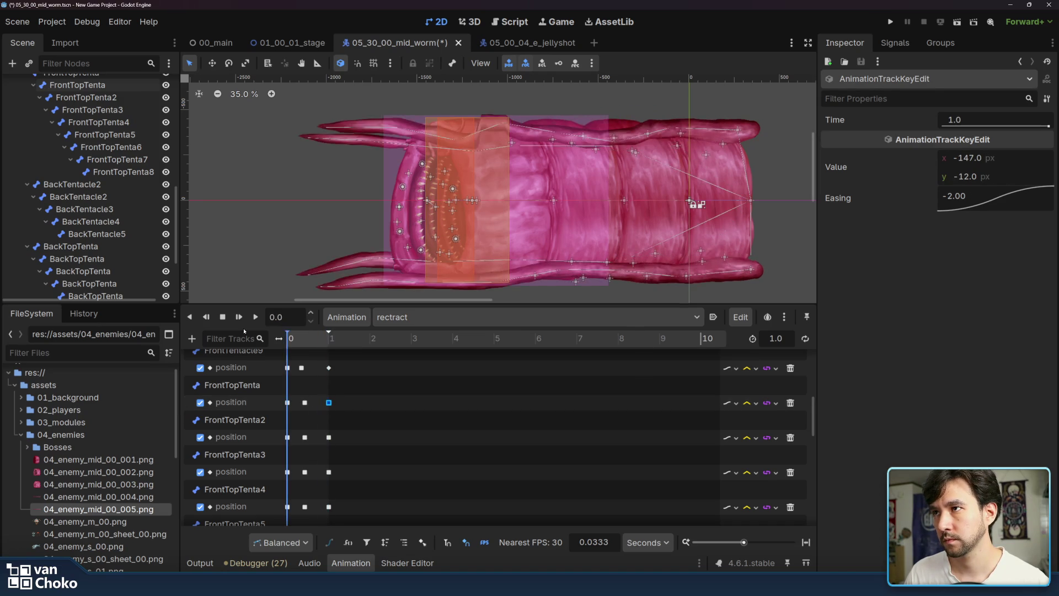
drag(280, 333, 340, 339)
Step: Switch to the advance animation and play it several times to watch the tentacles extend
click(542, 318)
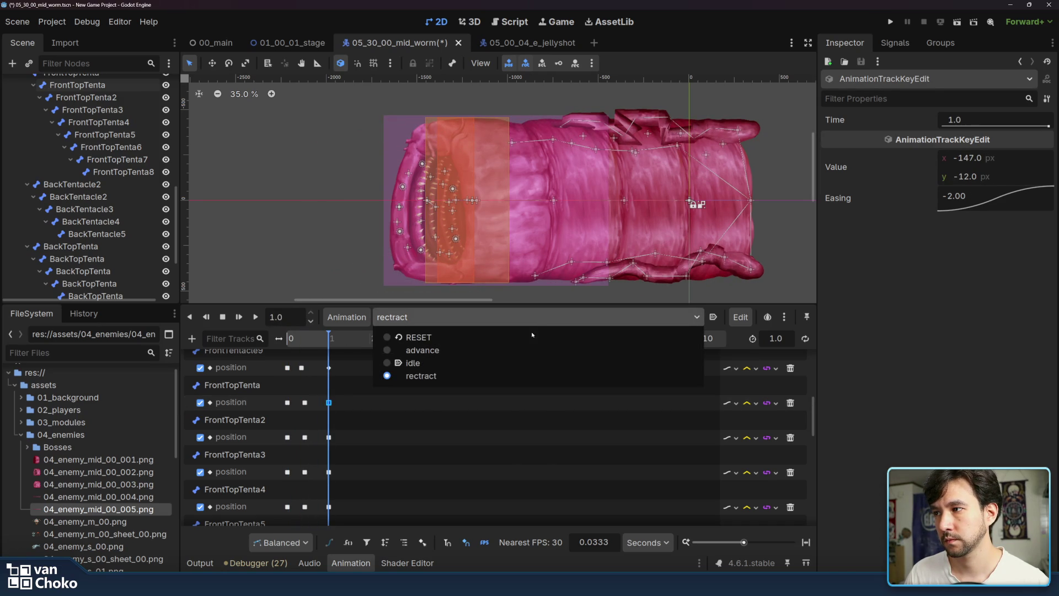
click(408, 348)
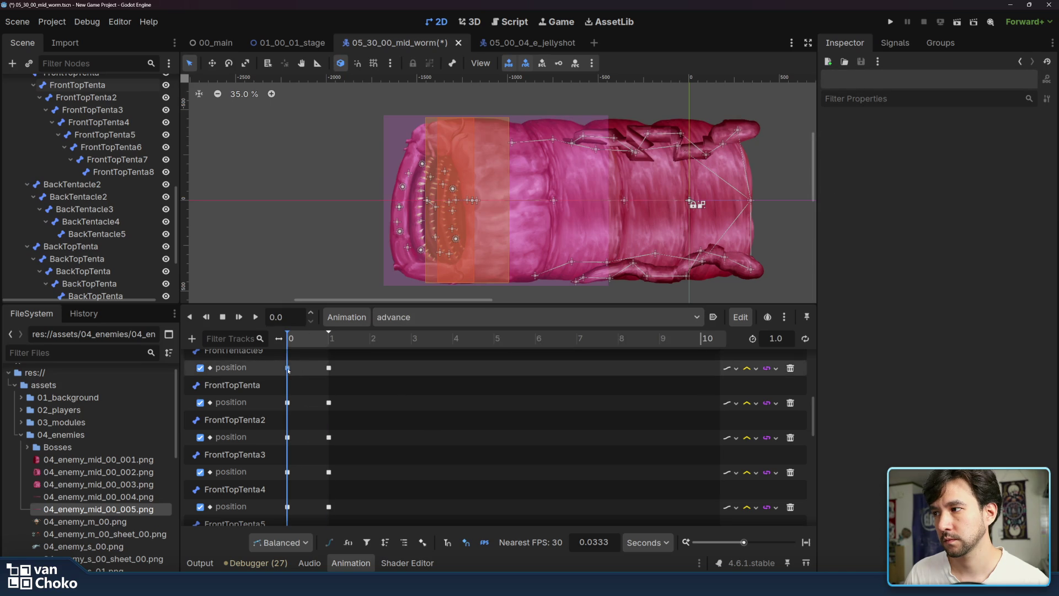
click(287, 403)
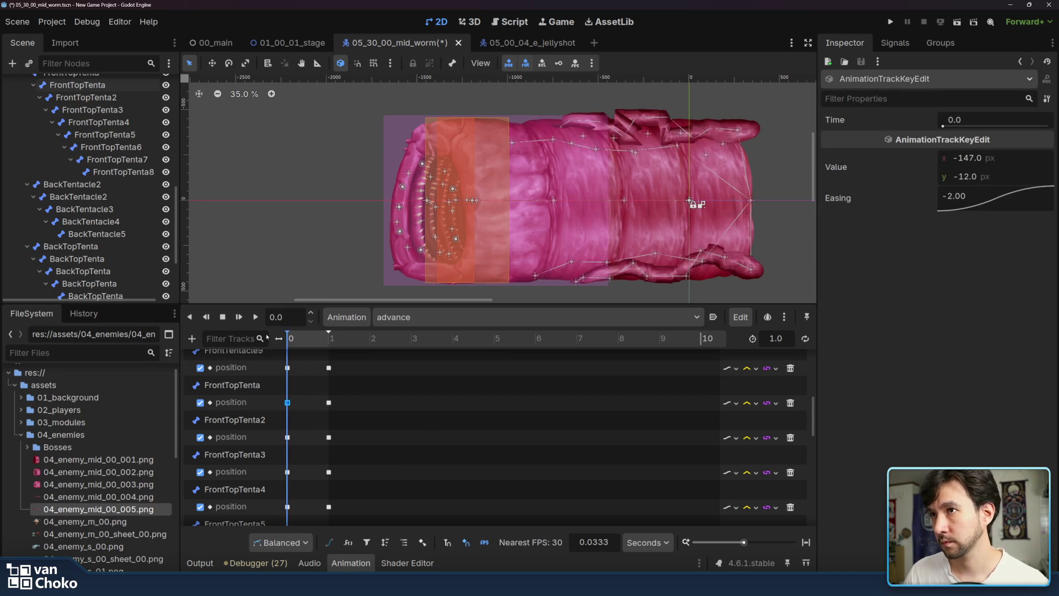
click(257, 318)
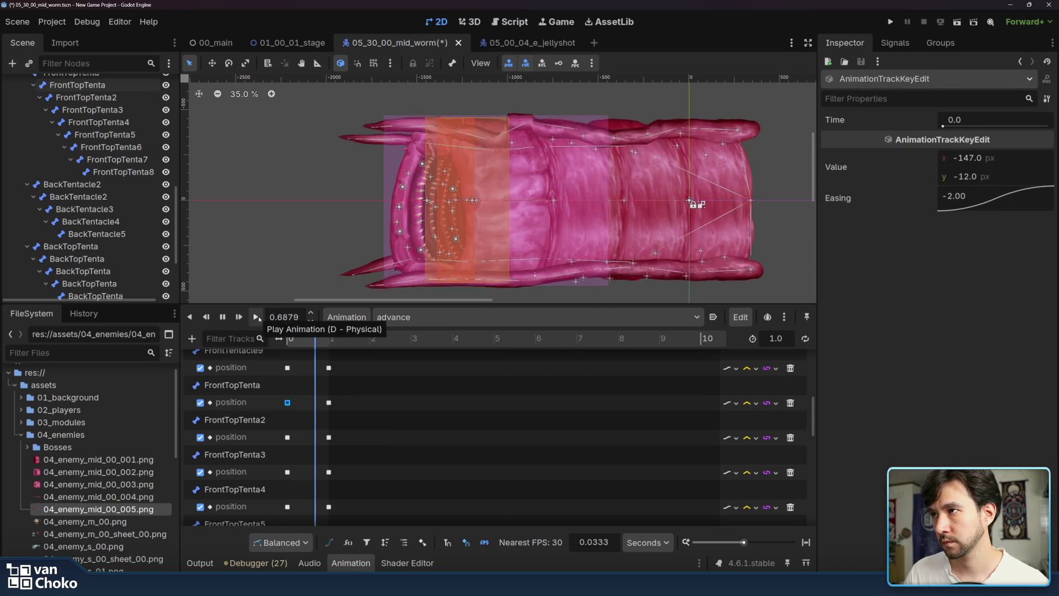
click(257, 317)
click(257, 317)
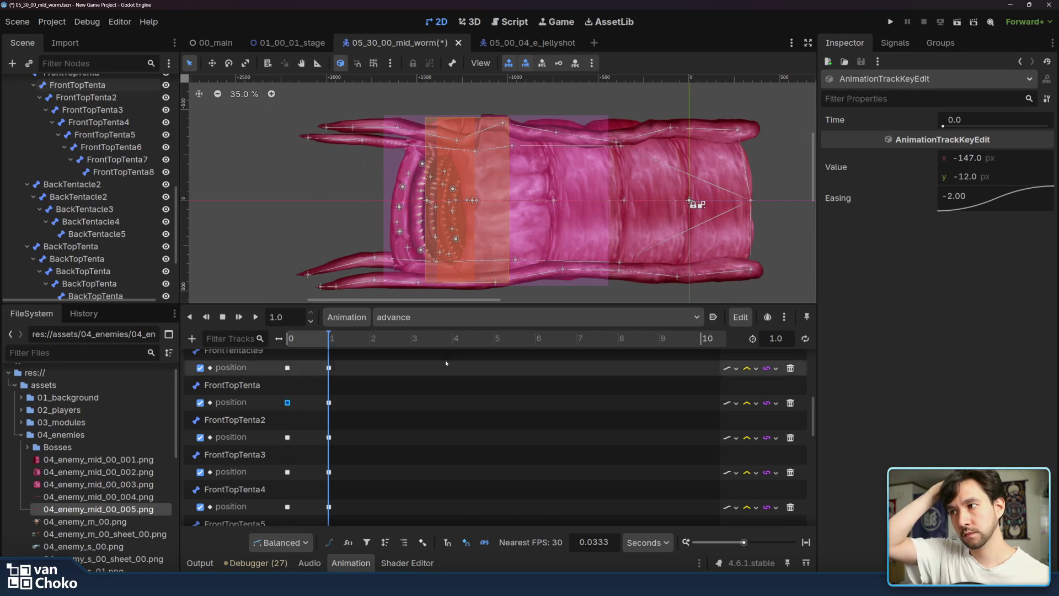
Step: Return to the rectract animation and play it through to 1.0 s
click(403, 318)
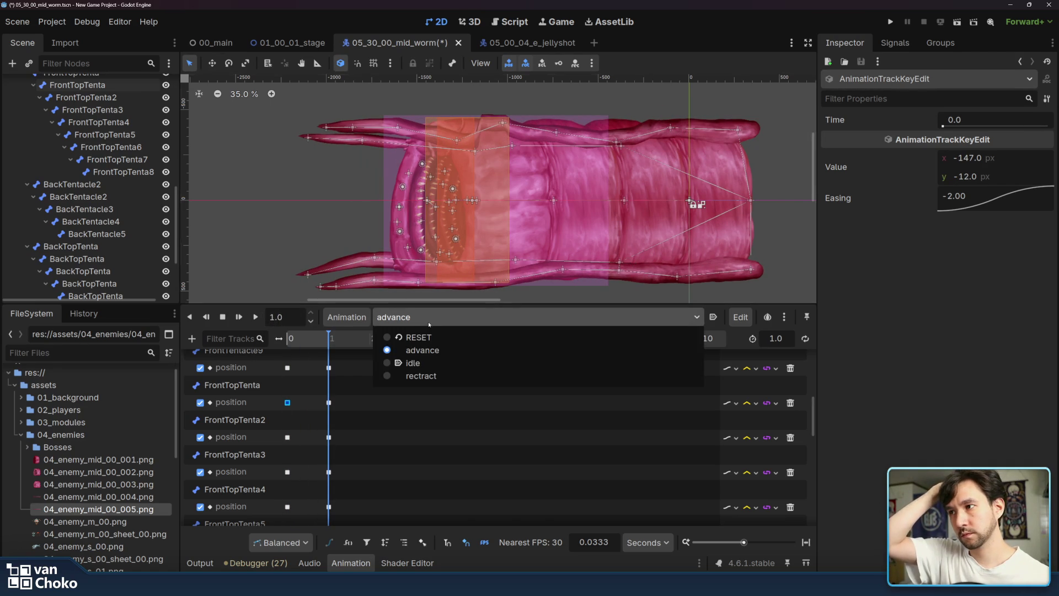
click(427, 376)
click(257, 318)
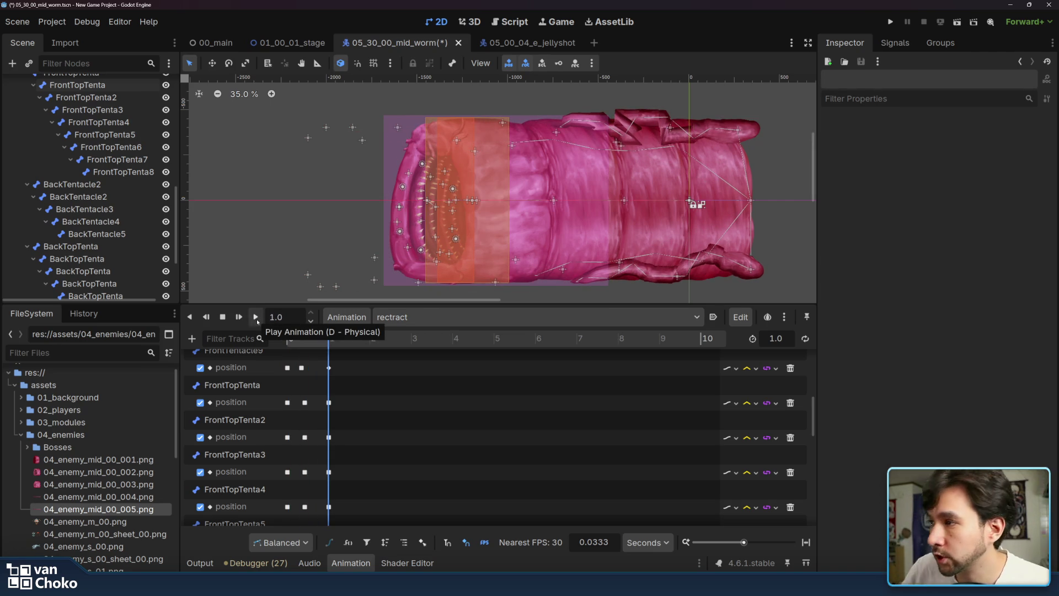
scroll(87, 175, up, 4)
scroll(88, 176, up, 8)
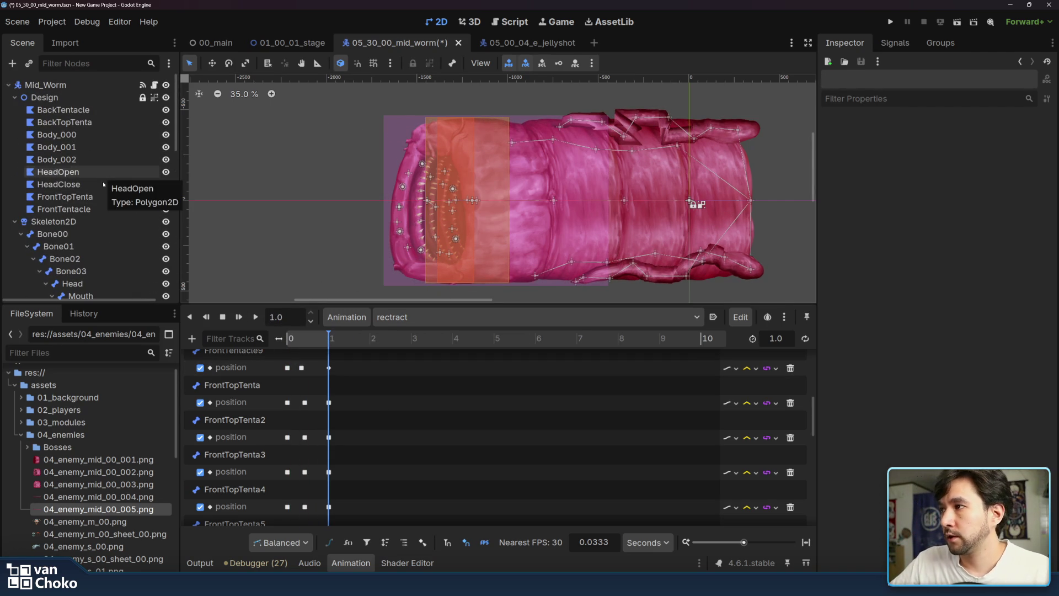
Step: Alternate between the FrontTopTenta and FrontTentacle polygons, ending on FrontTopTenta in the Bones view
click(101, 198)
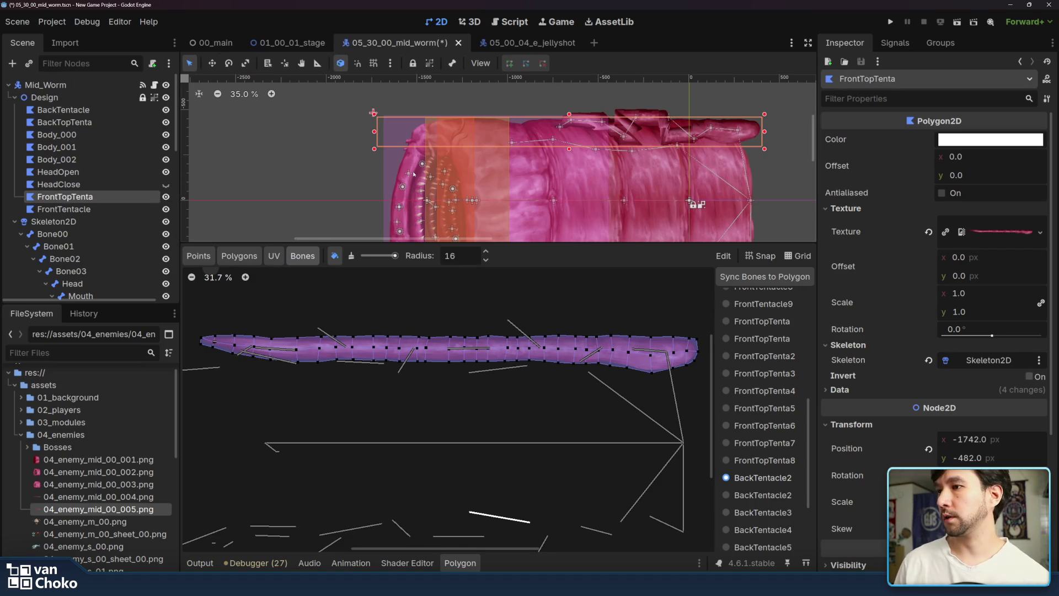
click(103, 206)
scroll(658, 173, up, 3)
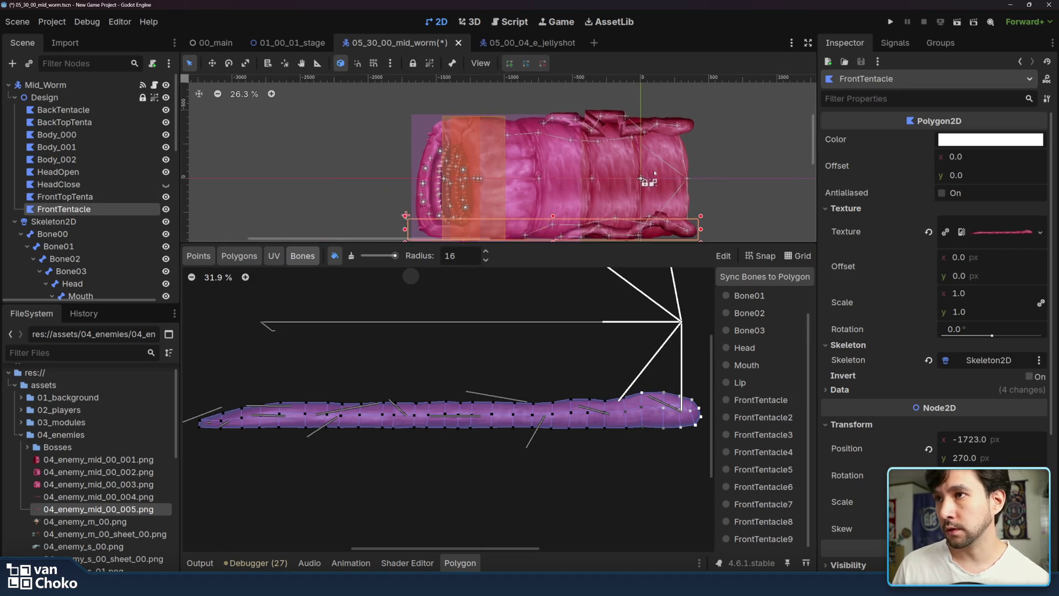
scroll(679, 174, up, 2)
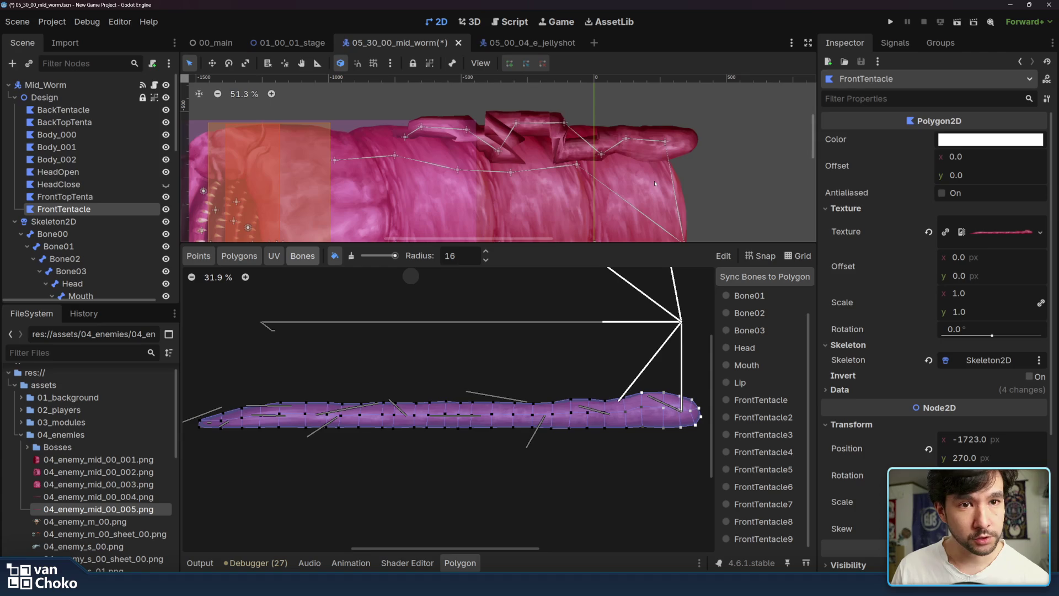
scroll(657, 174, left, 2)
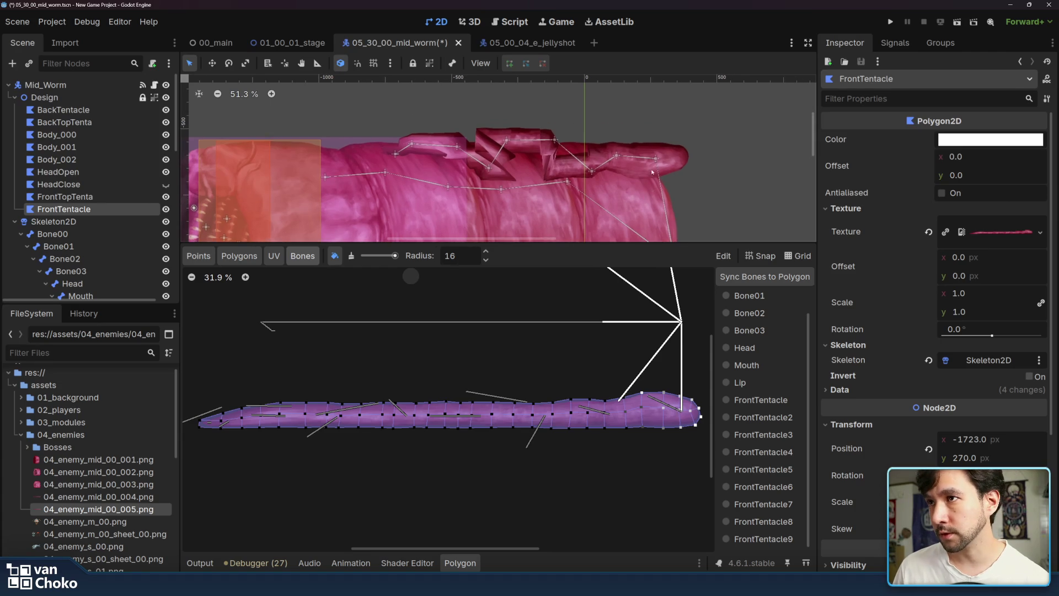
click(65, 197)
click(108, 210)
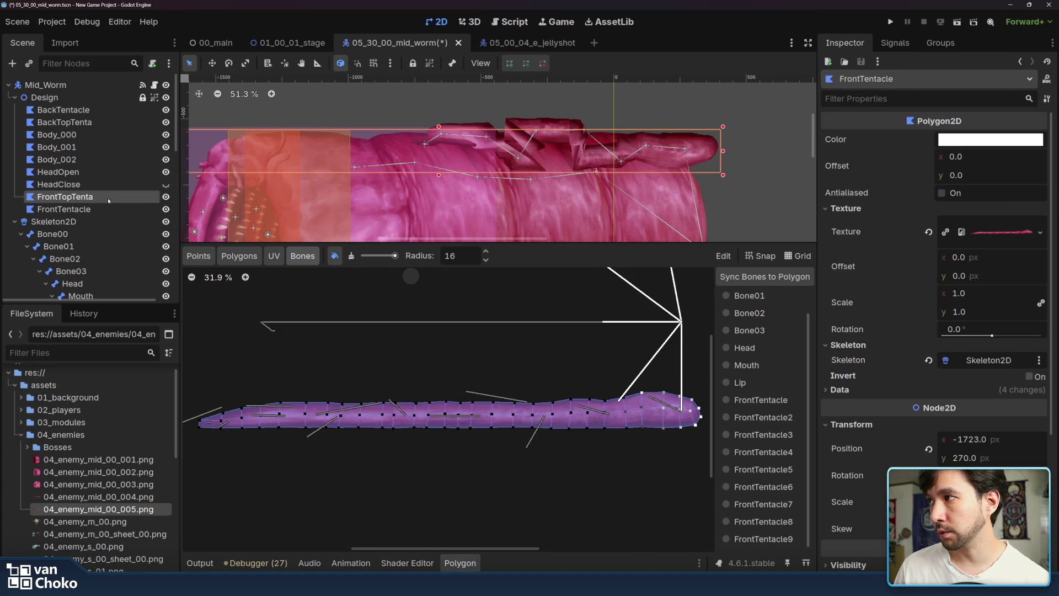
click(108, 199)
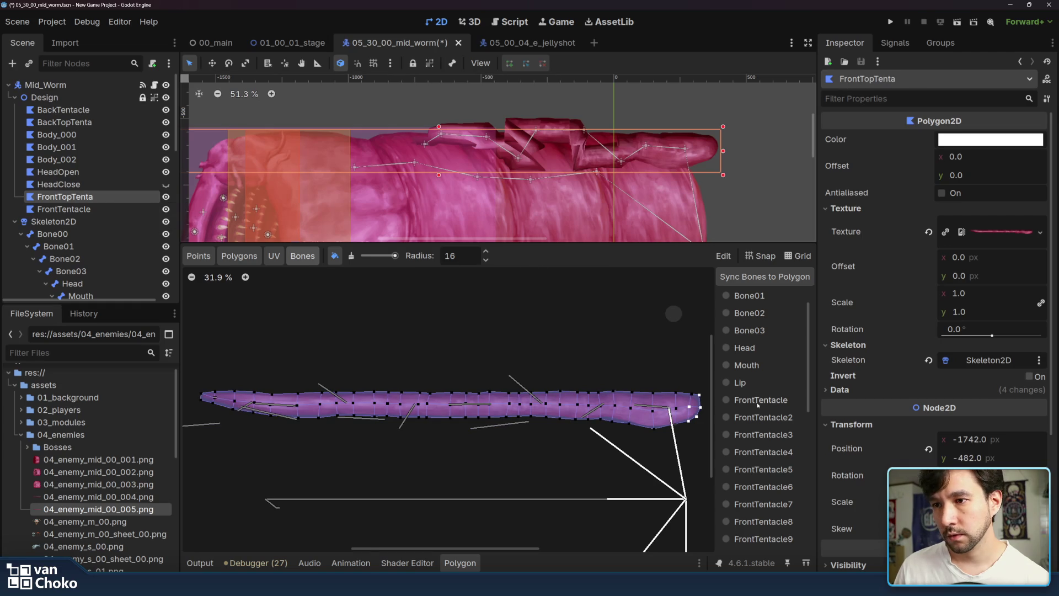
scroll(767, 386, down, 5)
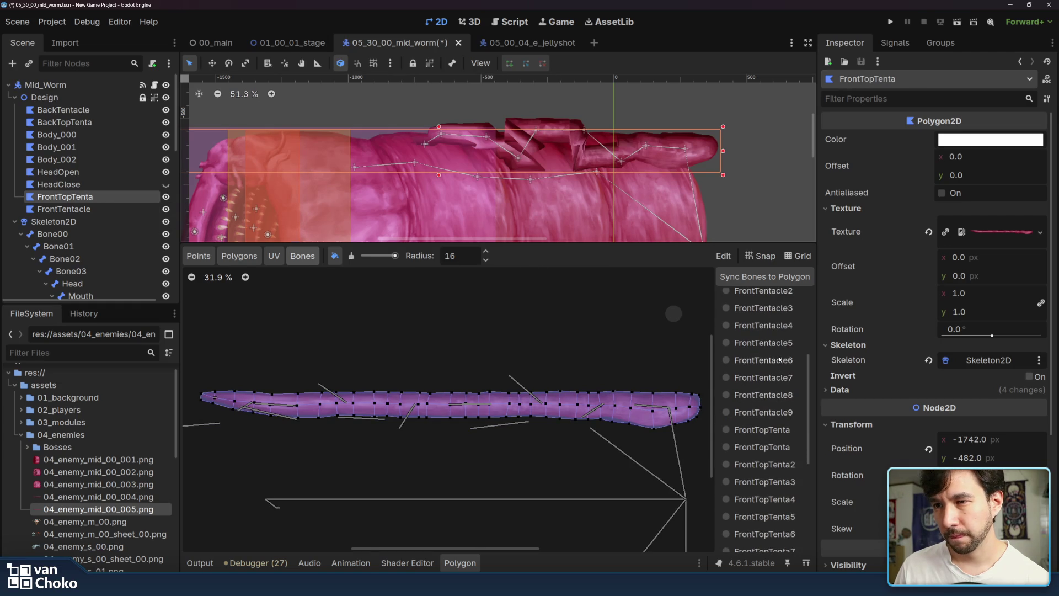
Step: Select the FrontTopTenta bone and paint its weight onto the tentacle tip vertices
scroll(779, 425, down, 1)
click(773, 397)
drag(557, 342, 458, 328)
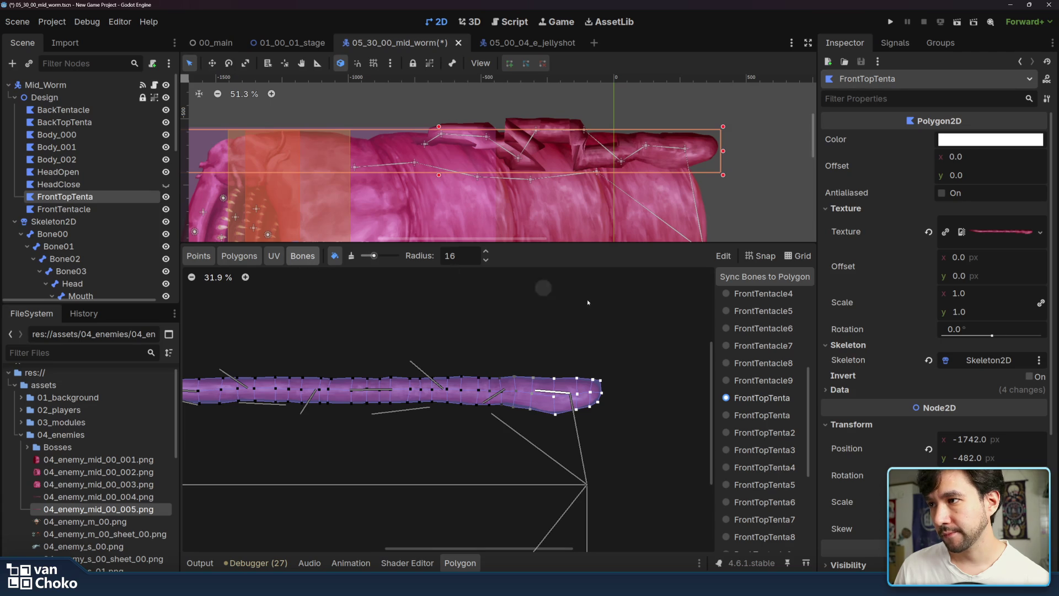
click(780, 417)
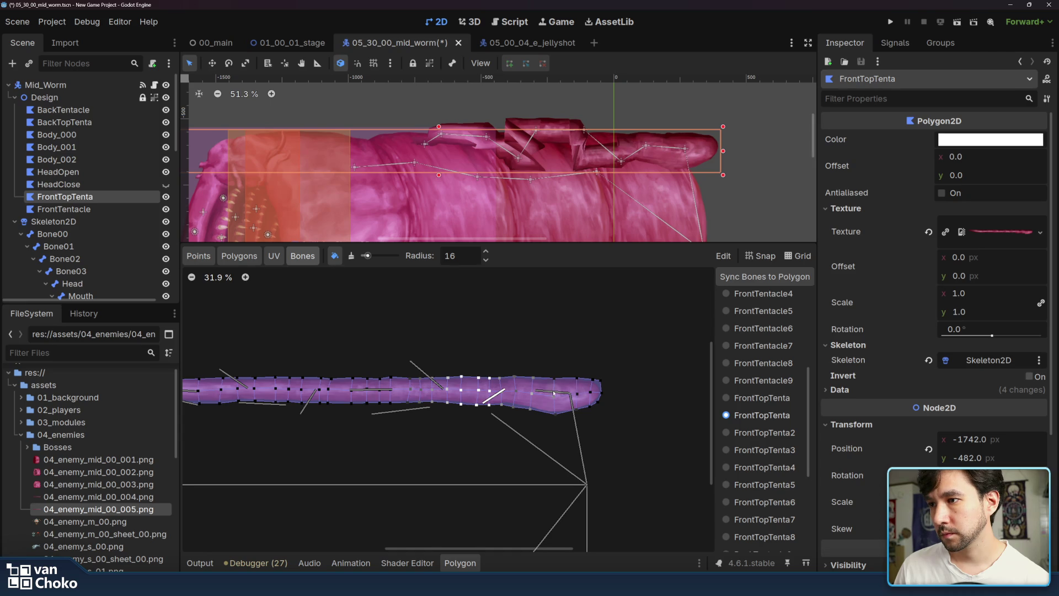
drag(537, 394, 520, 394)
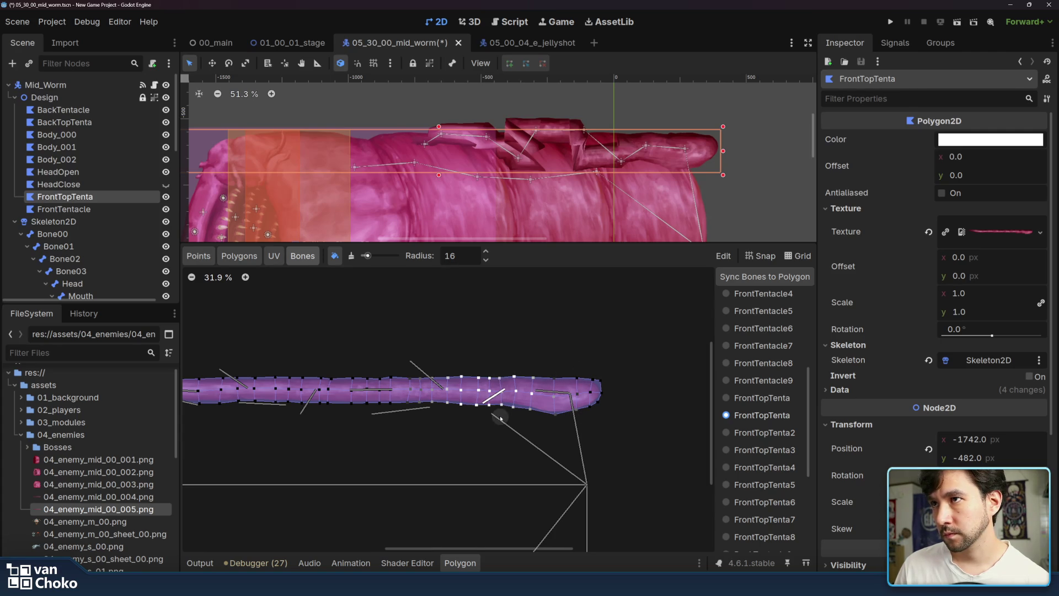
Step: Unpaint excess FrontTopTenta weight from the tentacle vertices, then repaint along the bone
click(352, 257)
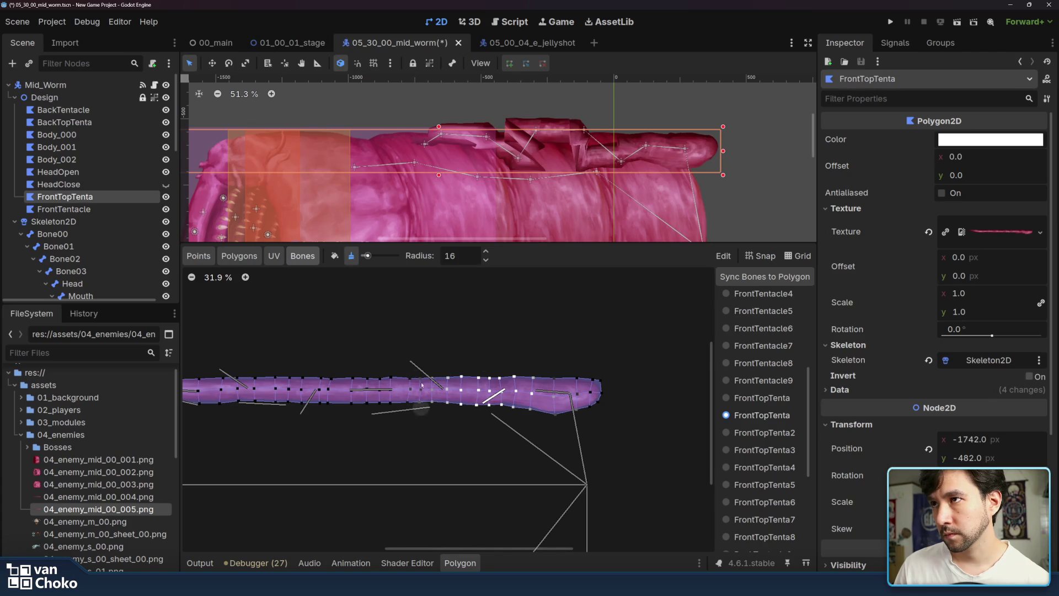
mouse_move(420, 392)
mouse_down()
mouse_move(413, 380)
mouse_move(431, 403)
mouse_move(454, 405)
mouse_move(456, 391)
mouse_move(457, 411)
mouse_move(458, 373)
mouse_move(425, 392)
mouse_move(457, 414)
mouse_move(447, 420)
mouse_move(452, 384)
mouse_move(462, 387)
mouse_move(460, 351)
mouse_move(461, 378)
mouse_move(444, 393)
mouse_move(482, 388)
mouse_up()
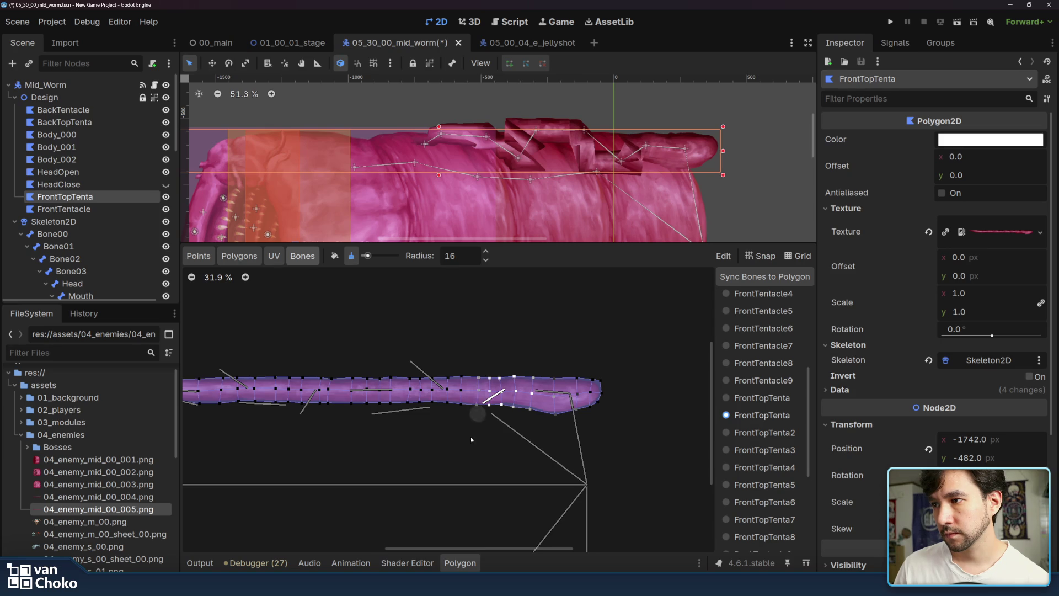
click(335, 255)
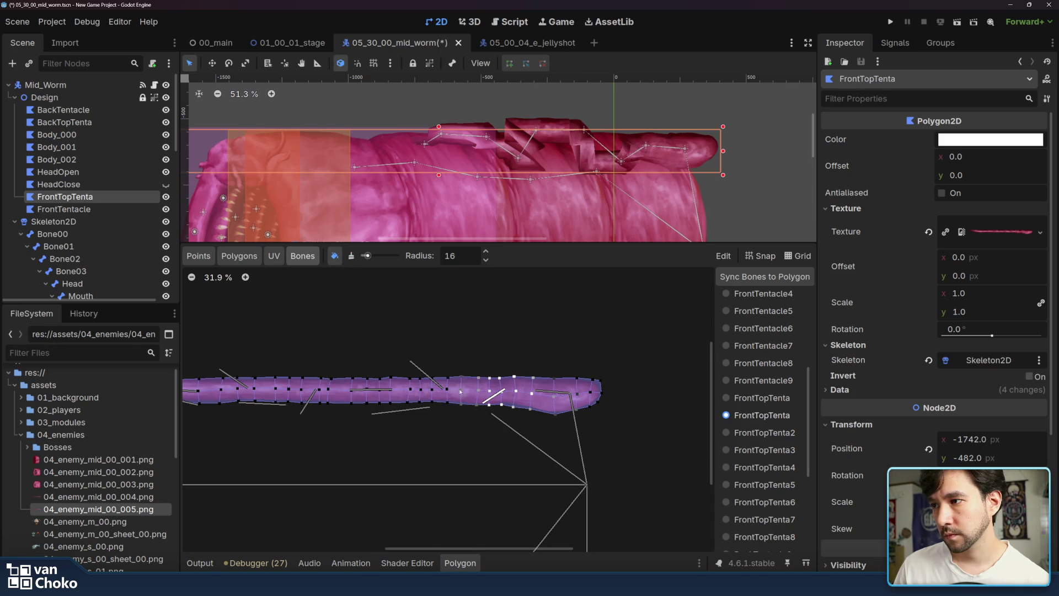
mouse_move(462, 394)
mouse_down()
mouse_move(467, 413)
mouse_move(475, 395)
mouse_up()
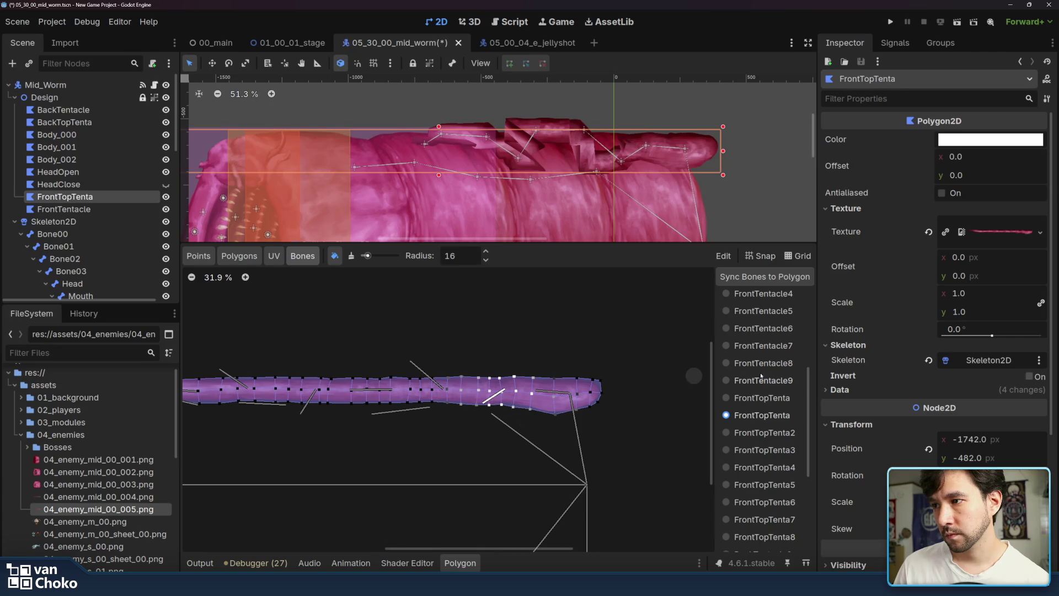
click(786, 435)
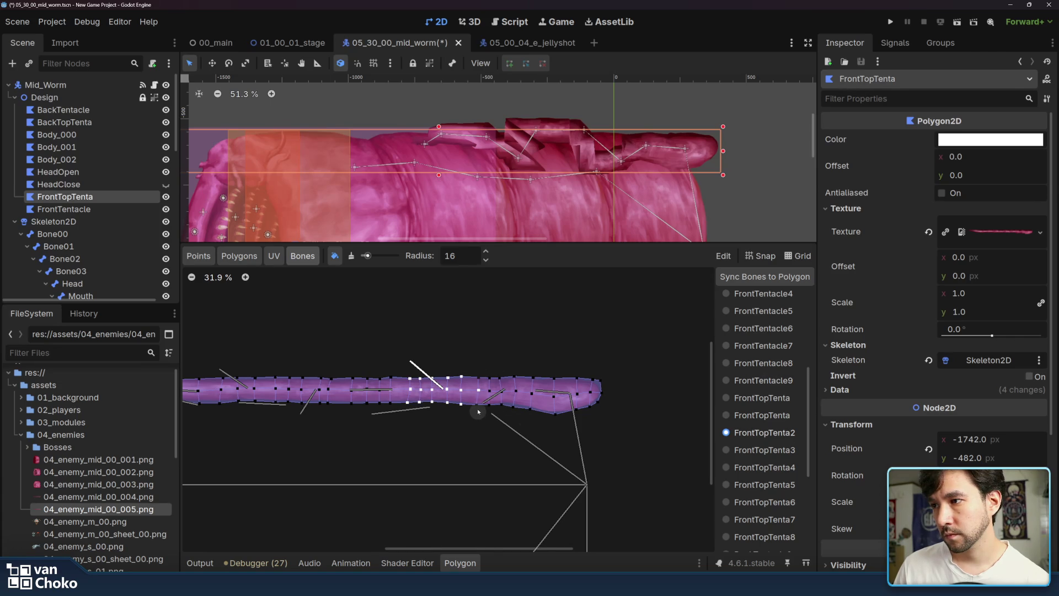
Step: Unpaint FrontTopTenta2 weight from two stray vertex areas mid-tentacle, then return to Paint mode
click(350, 257)
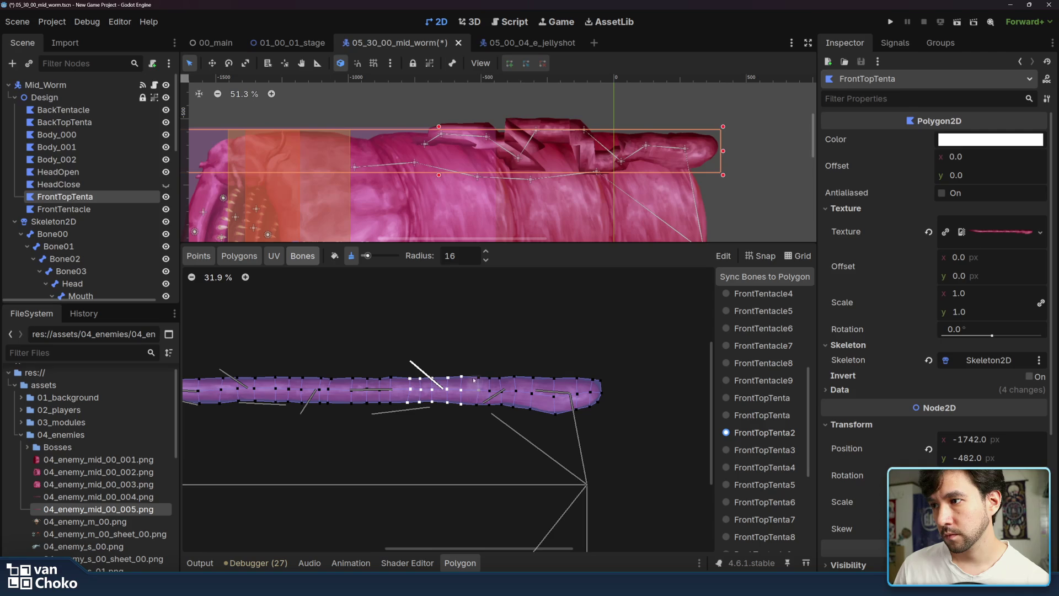
mouse_move(479, 404)
mouse_down()
mouse_move(460, 410)
mouse_move(459, 368)
mouse_move(458, 413)
mouse_move(465, 362)
mouse_move(447, 378)
mouse_move(450, 408)
mouse_up()
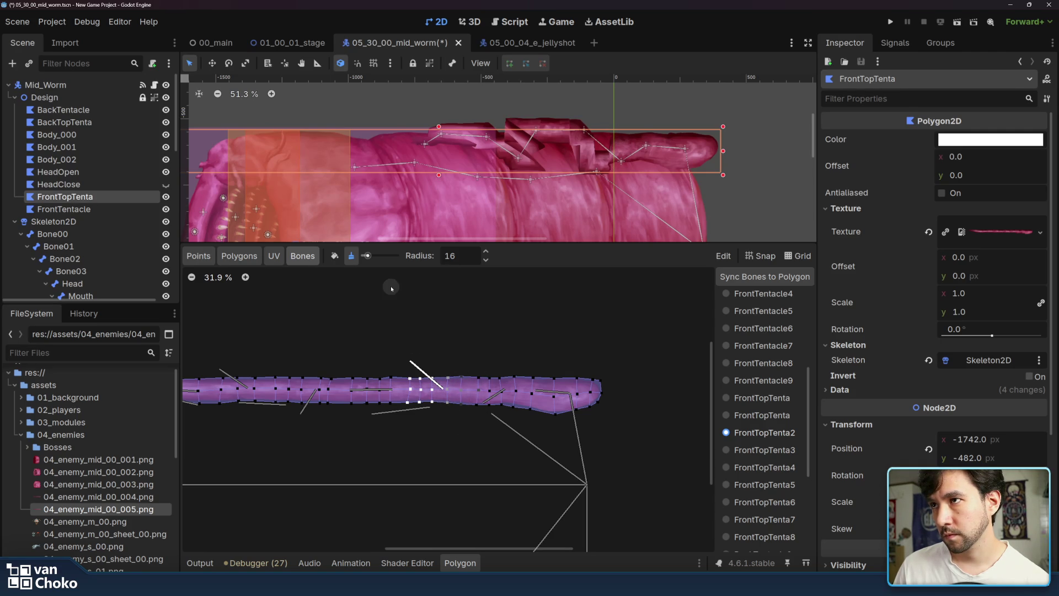
mouse_move(407, 364)
mouse_down()
mouse_move(404, 384)
mouse_move(407, 367)
mouse_move(409, 381)
mouse_move(425, 380)
mouse_move(420, 427)
mouse_up()
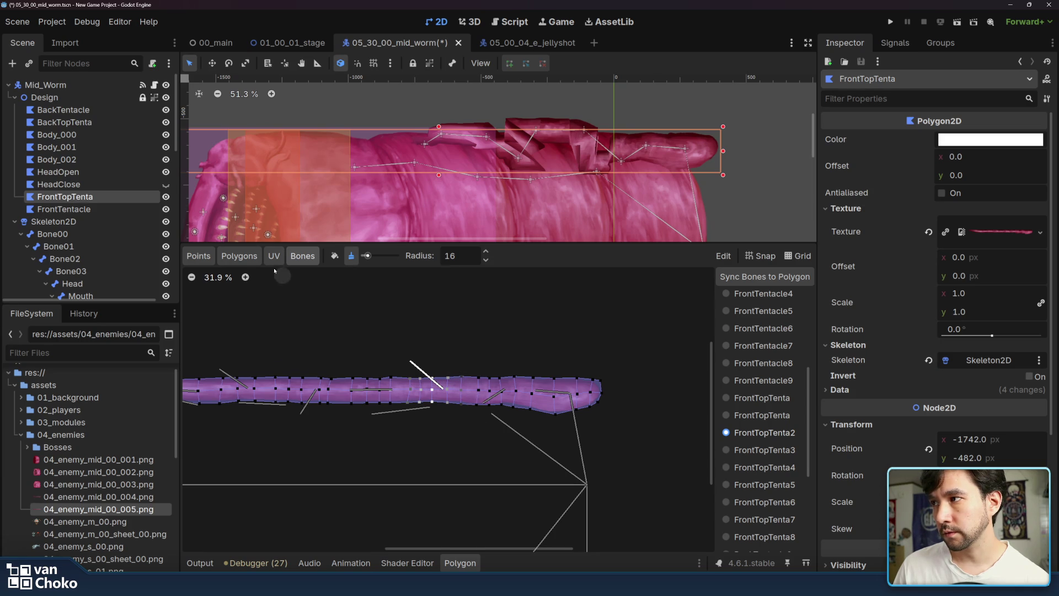
click(335, 256)
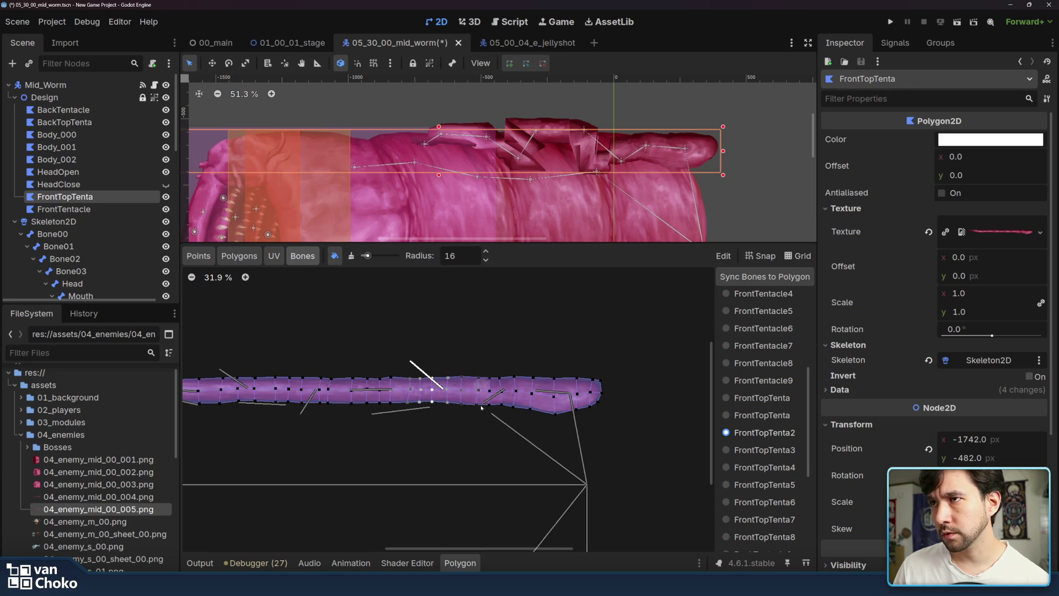
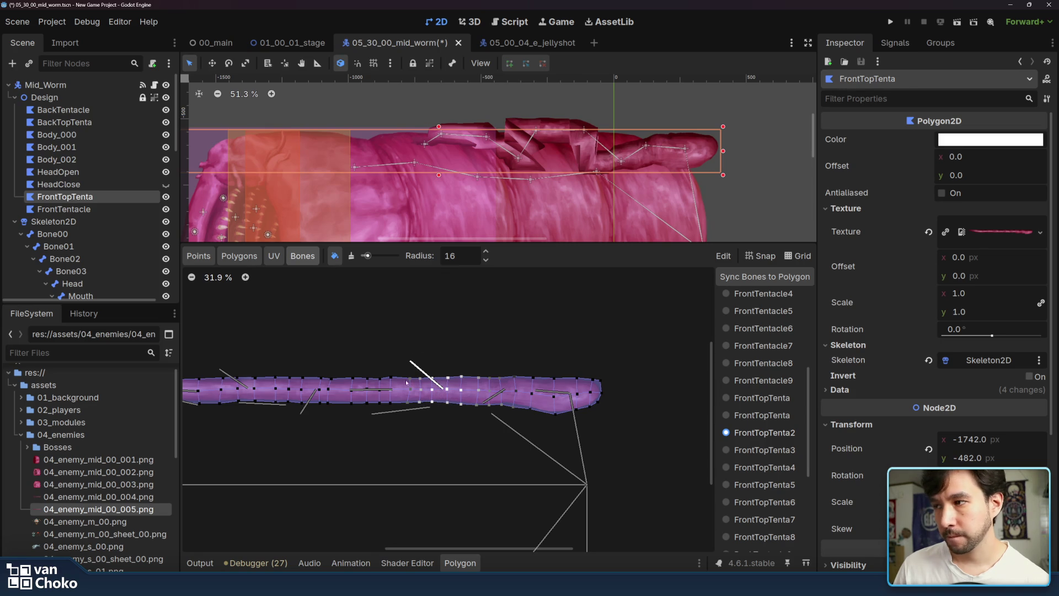
Step: Erase and repaint FrontTopTenta2's weight on the tentacle, then select FrontTopTenta3 with the erase brush
click(352, 256)
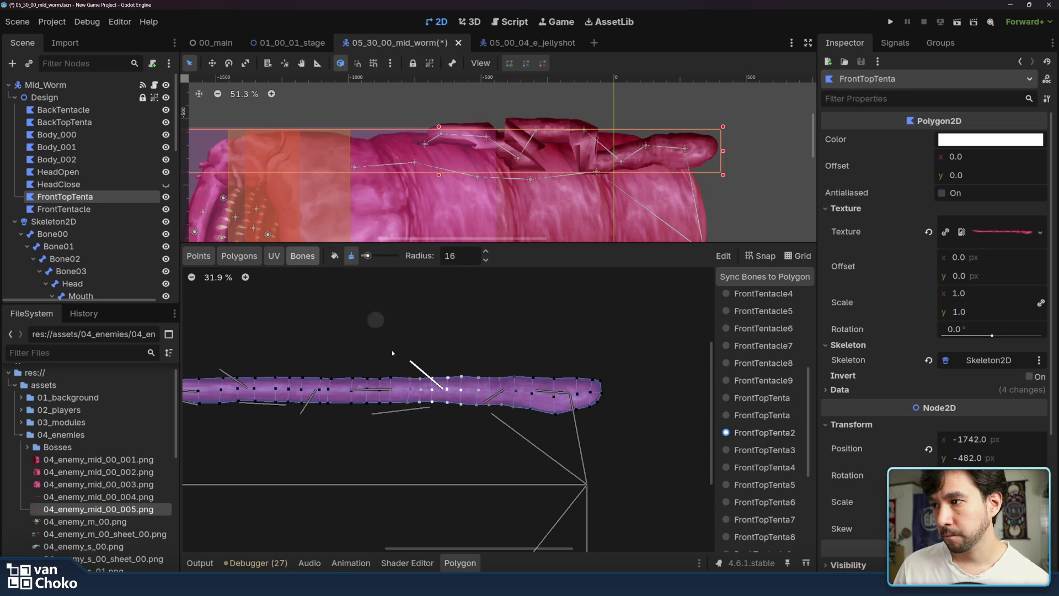
mouse_move(415, 377)
mouse_down()
mouse_move(419, 392)
mouse_move(435, 375)
mouse_move(435, 411)
mouse_up()
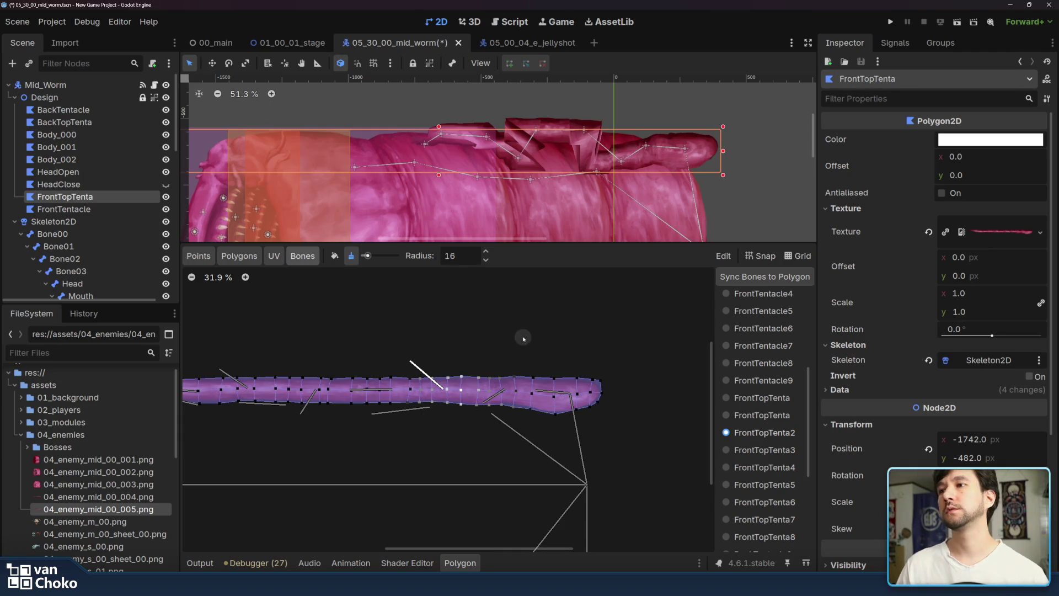
click(334, 255)
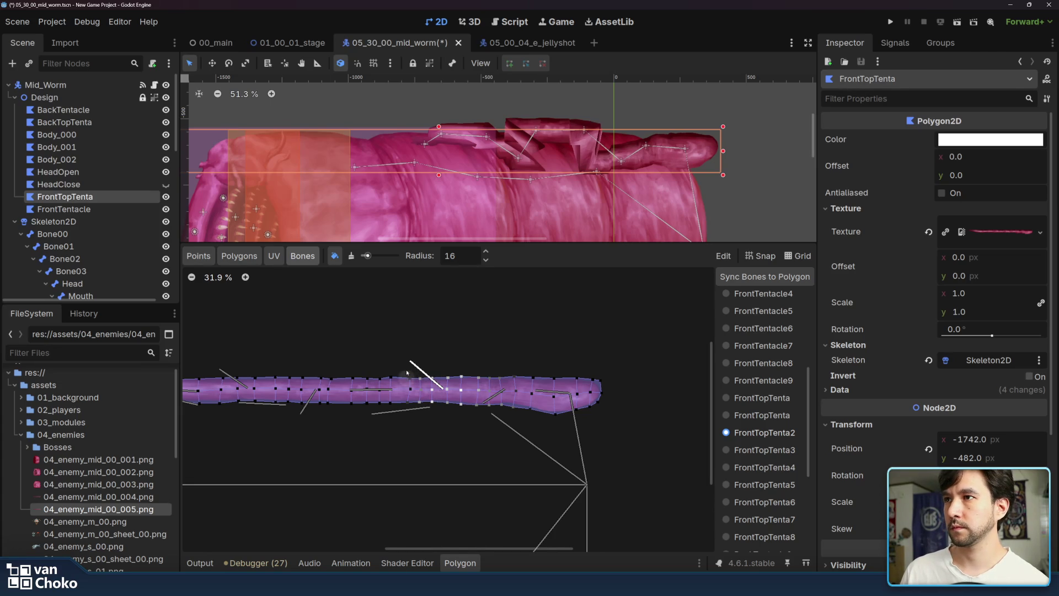
mouse_move(412, 377)
mouse_down()
mouse_move(404, 406)
mouse_move(395, 377)
mouse_move(392, 407)
mouse_move(386, 374)
mouse_move(374, 409)
mouse_move(373, 391)
mouse_move(358, 408)
mouse_move(393, 362)
mouse_up()
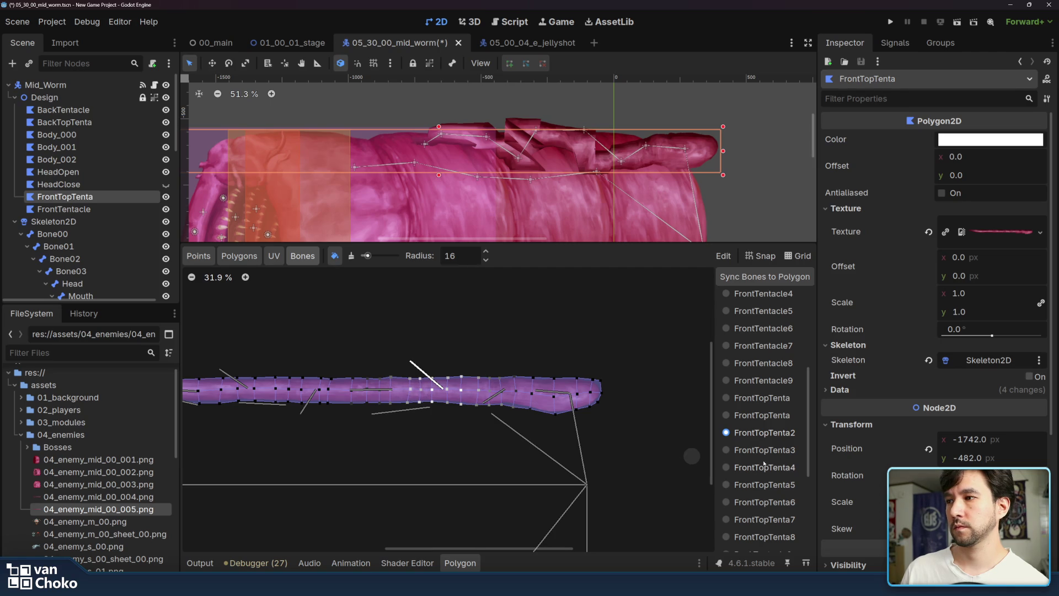
click(782, 450)
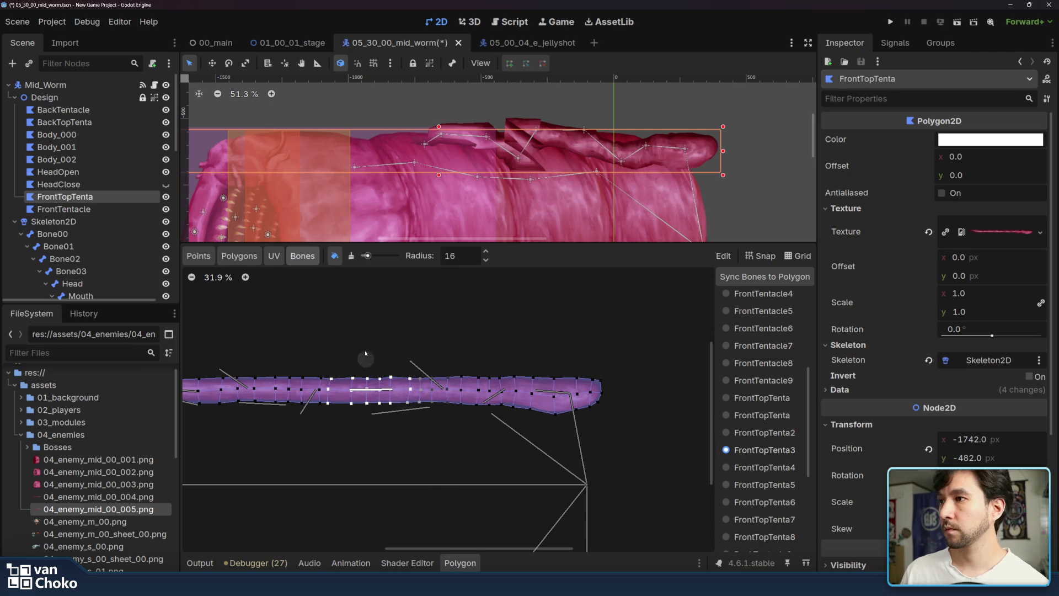
click(350, 257)
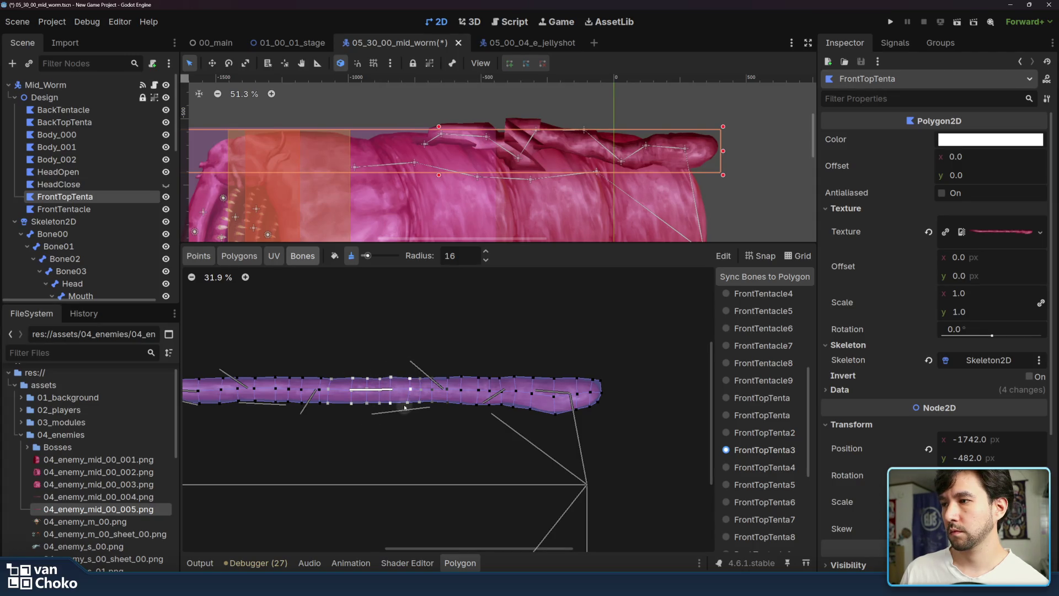
Step: Refine FrontTopTenta3's weights with paint and erase passes, then select FrontTopTenta4 and pan to the tip
click(334, 256)
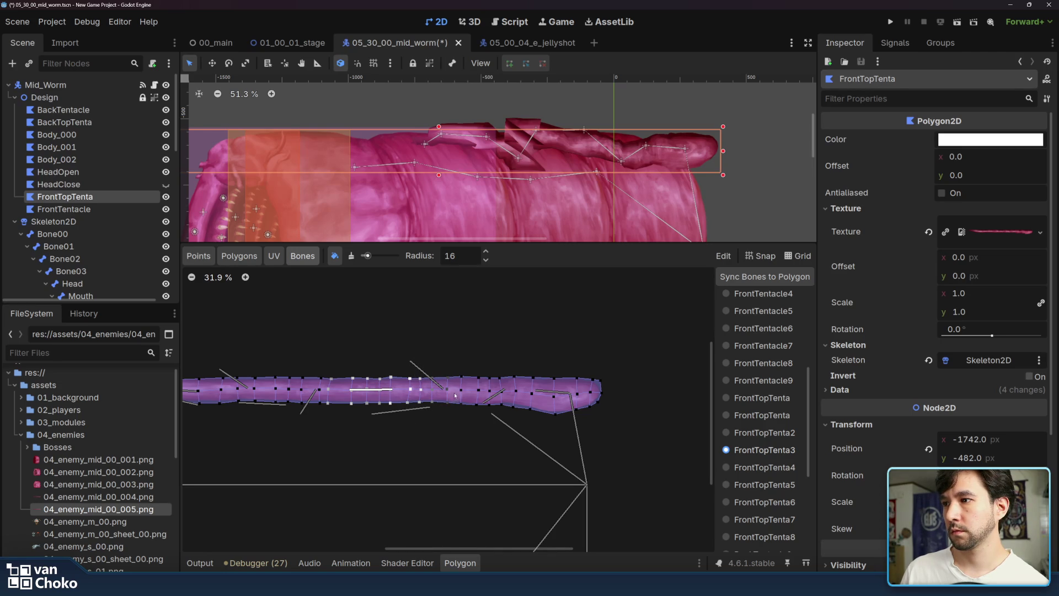
click(352, 256)
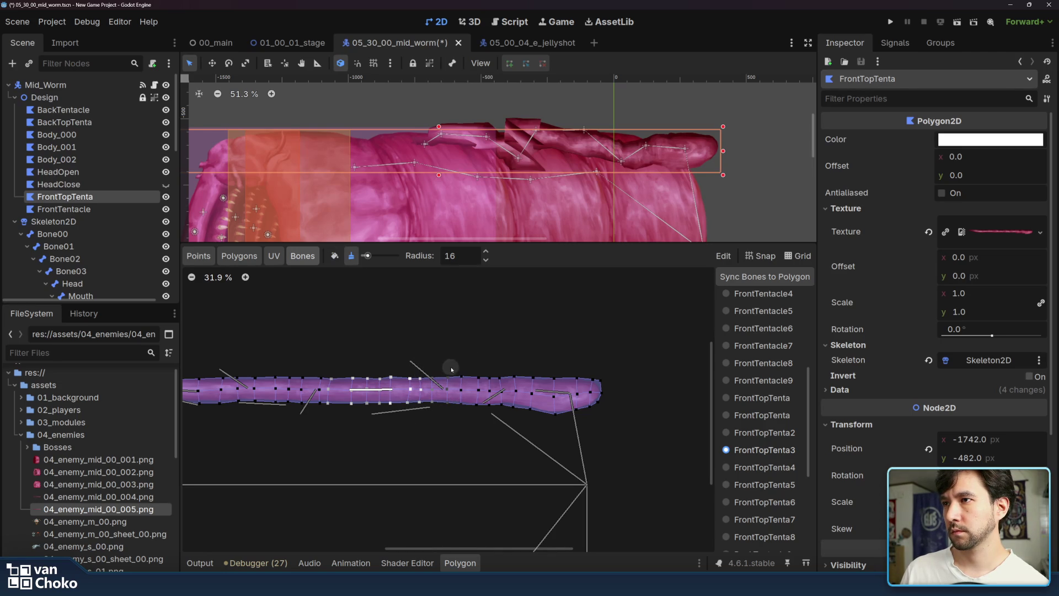
click(335, 255)
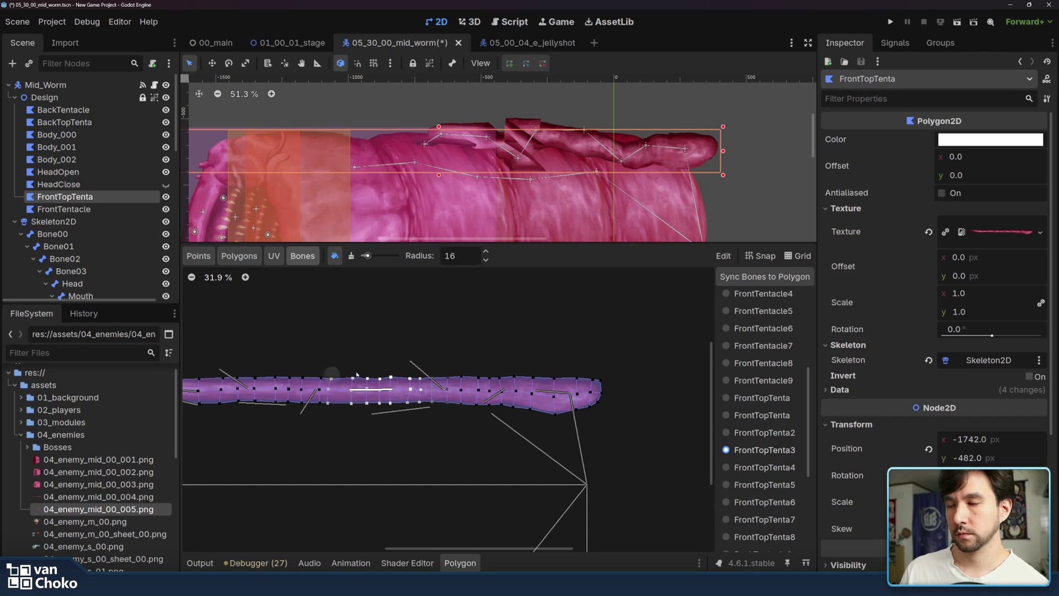
click(351, 255)
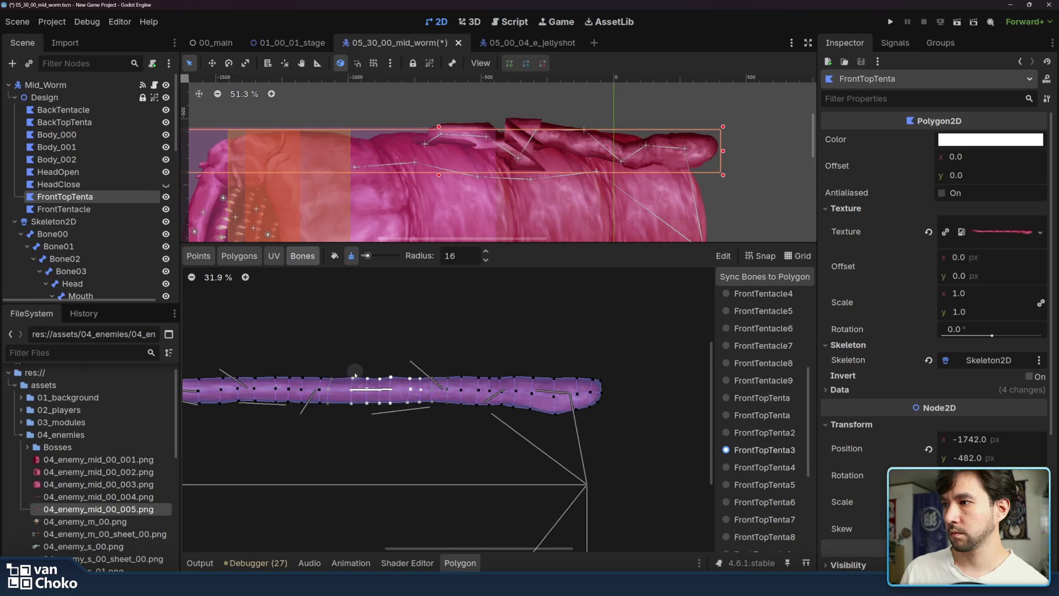
click(331, 256)
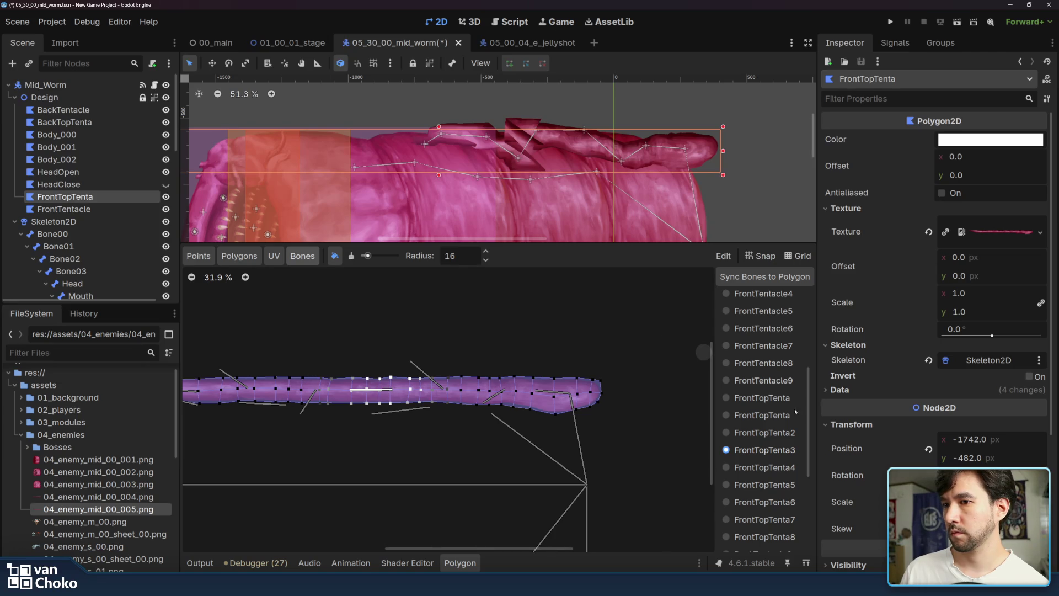
click(765, 467)
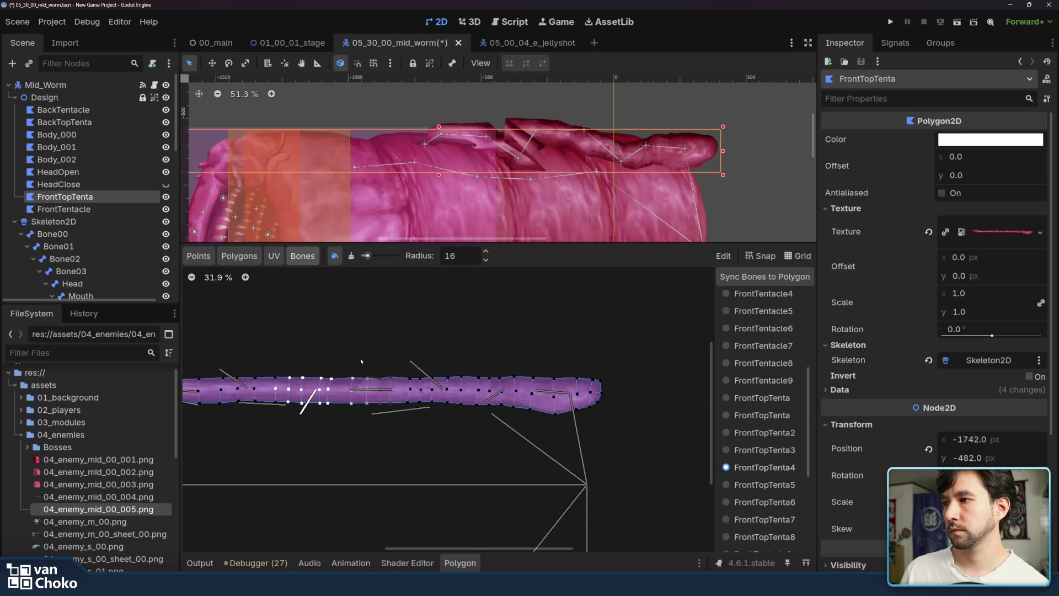
drag(342, 309, 474, 323)
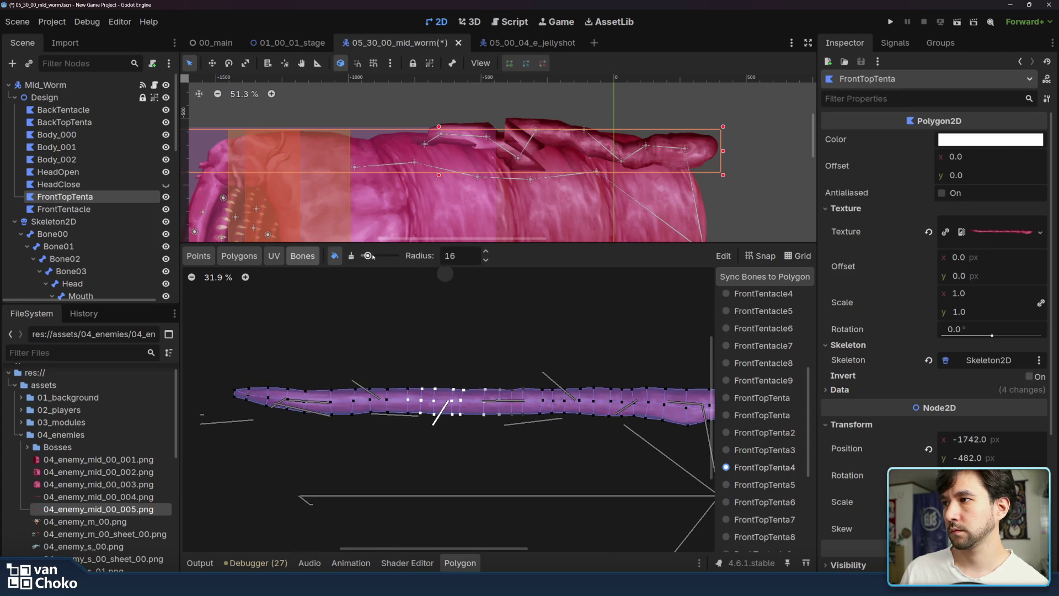
Step: Paint FrontTopTenta4 weight along its tentacle section, then FrontTopTenta5 weight onto the next section
click(352, 255)
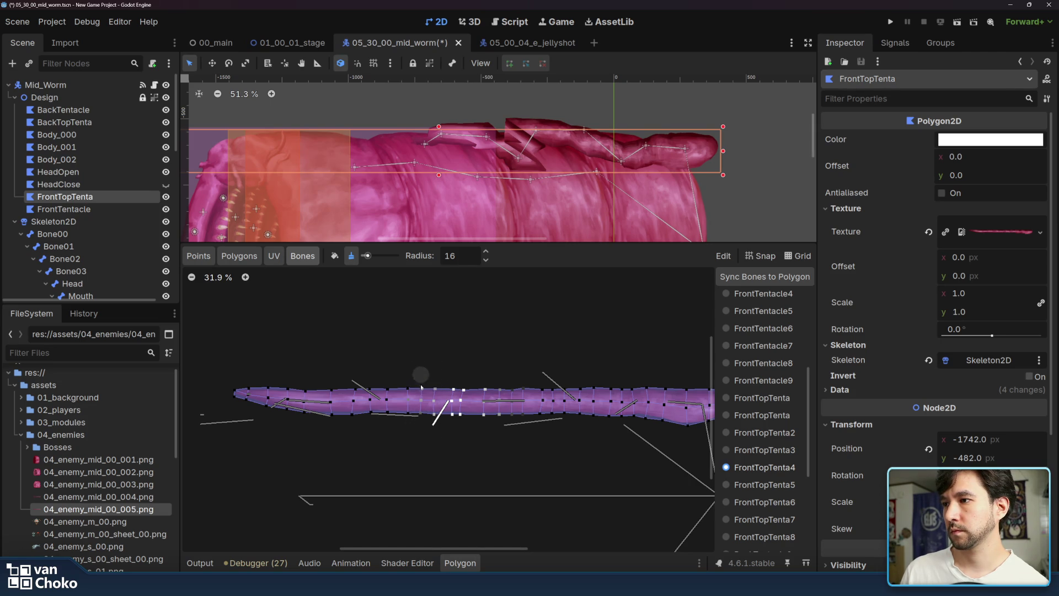
click(334, 256)
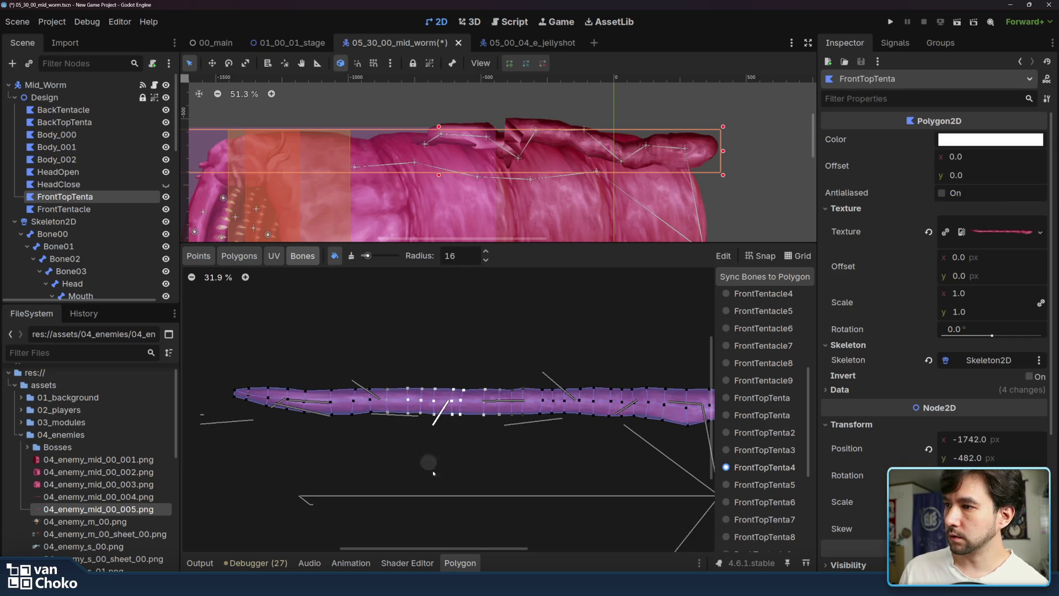
drag(380, 390, 387, 405)
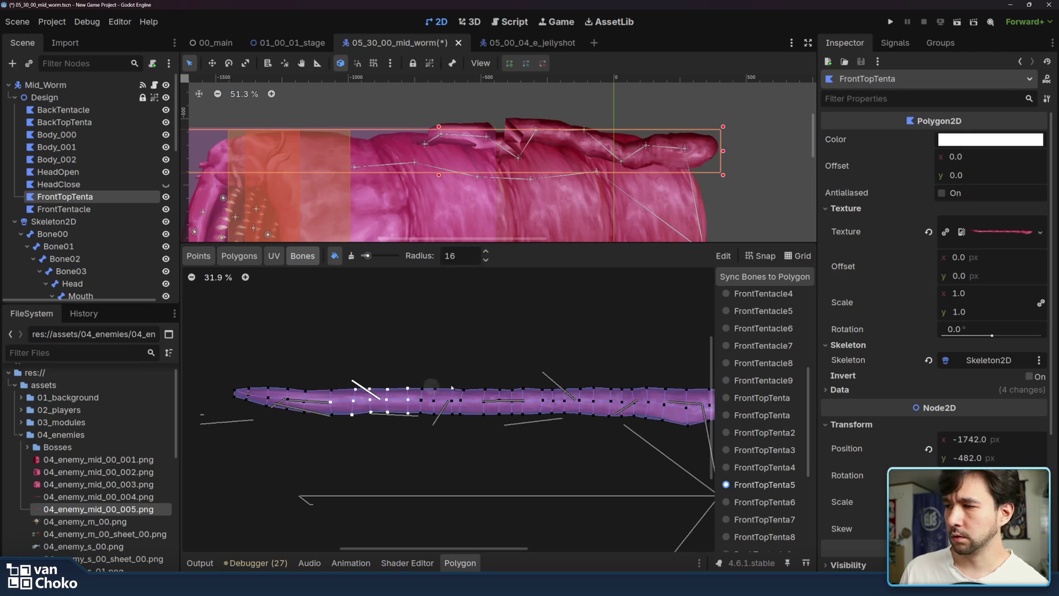
drag(428, 389, 429, 402)
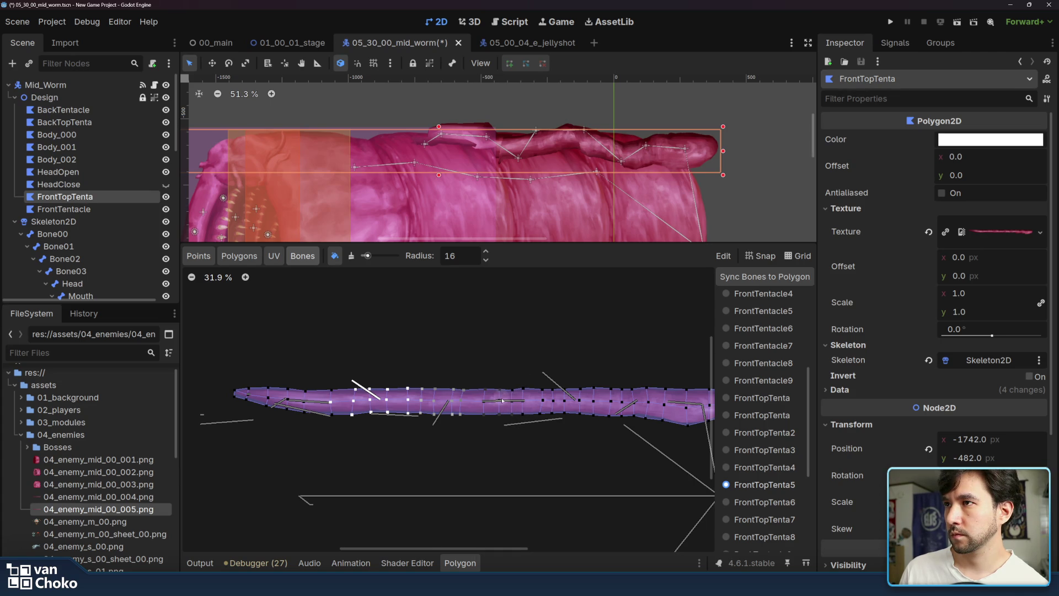
Step: Switch to the erase weight brush for FrontTopTenta5
click(351, 256)
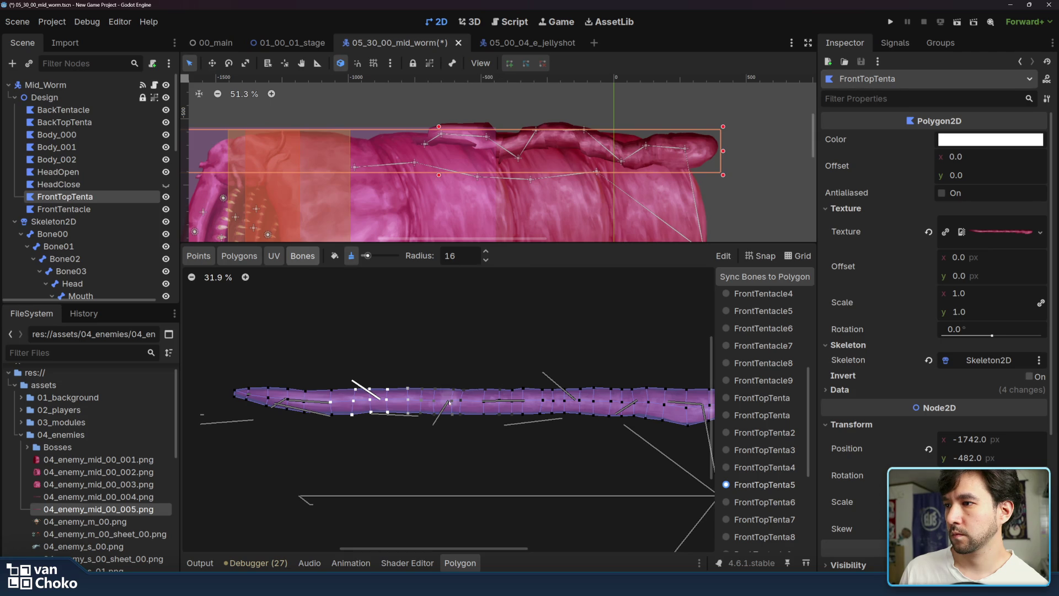
Step: Touch up one FrontTopTenta5 weight spot, then select FrontTopTenta6 with the erase brush
click(497, 413)
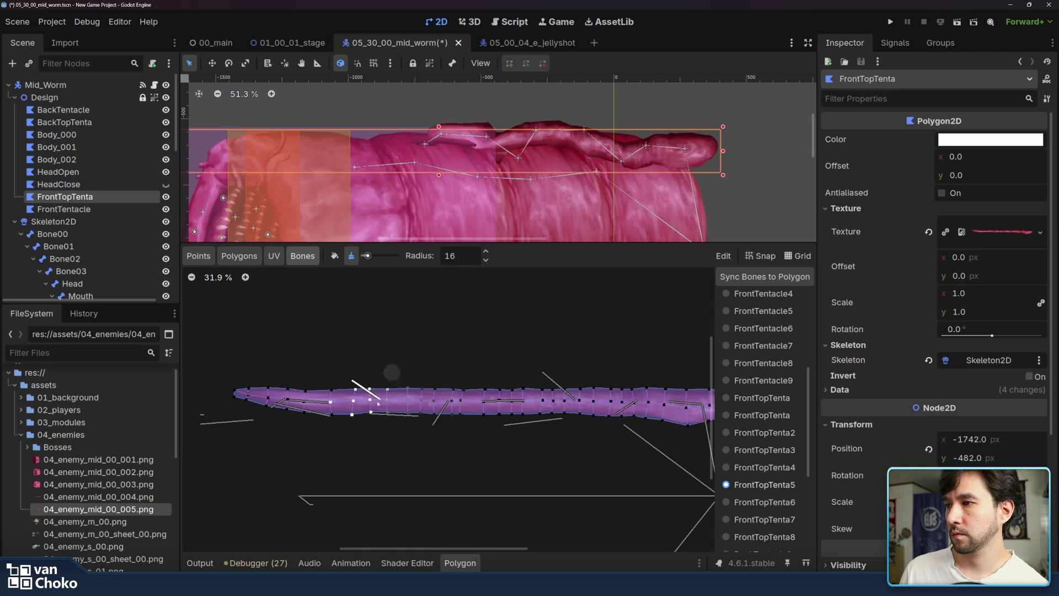
click(334, 255)
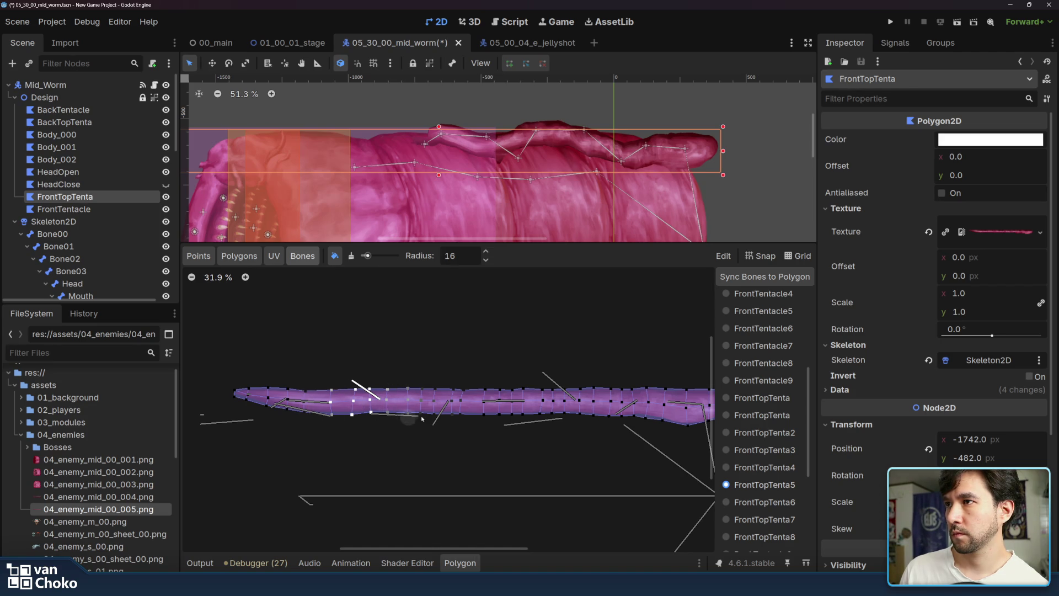
scroll(542, 334, left, 3)
click(766, 504)
scroll(766, 427, down, 2)
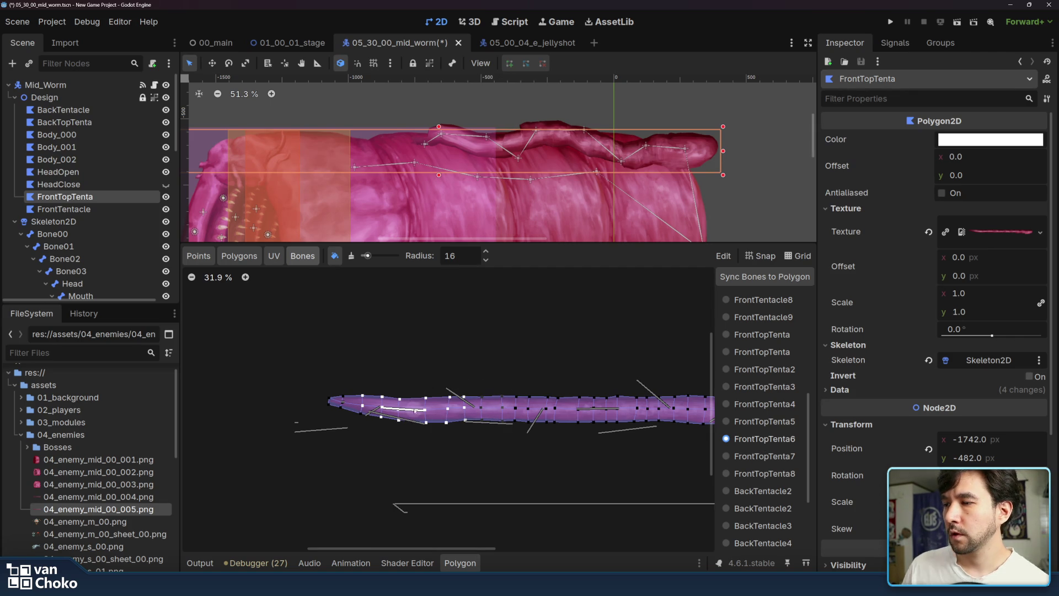
click(351, 256)
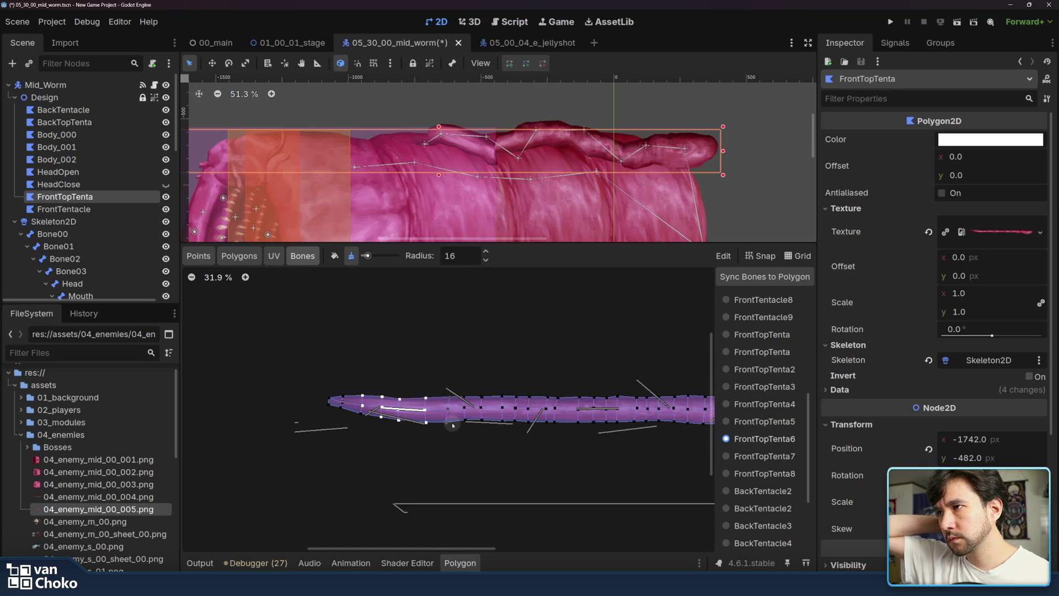
Step: Remove FrontTopTenta6 weight from the vertices near the tentacle tip
mouse_move(451, 389)
mouse_down()
mouse_move(449, 437)
mouse_move(426, 429)
mouse_up()
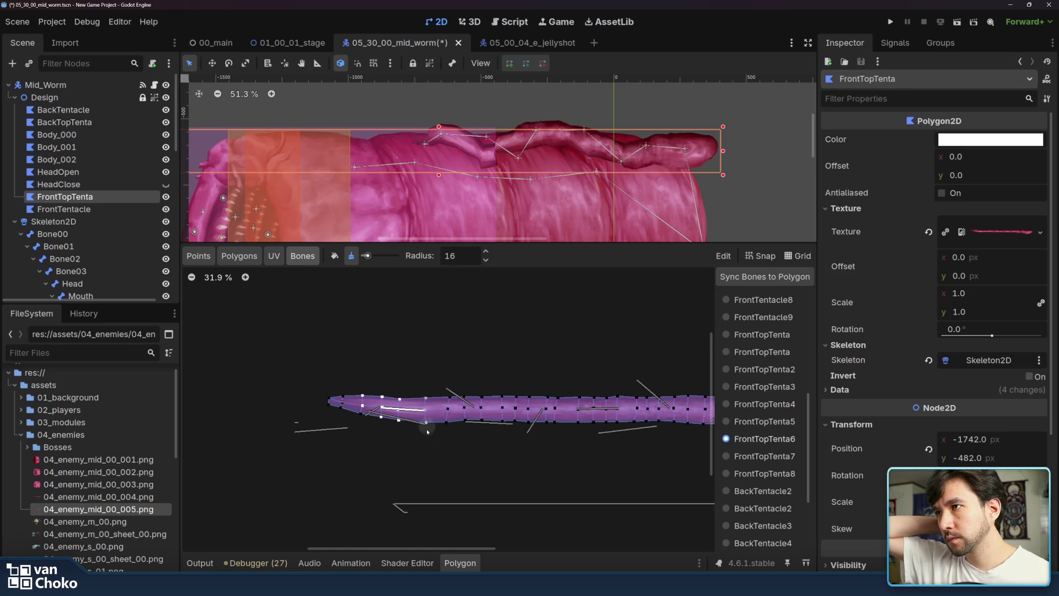
click(425, 422)
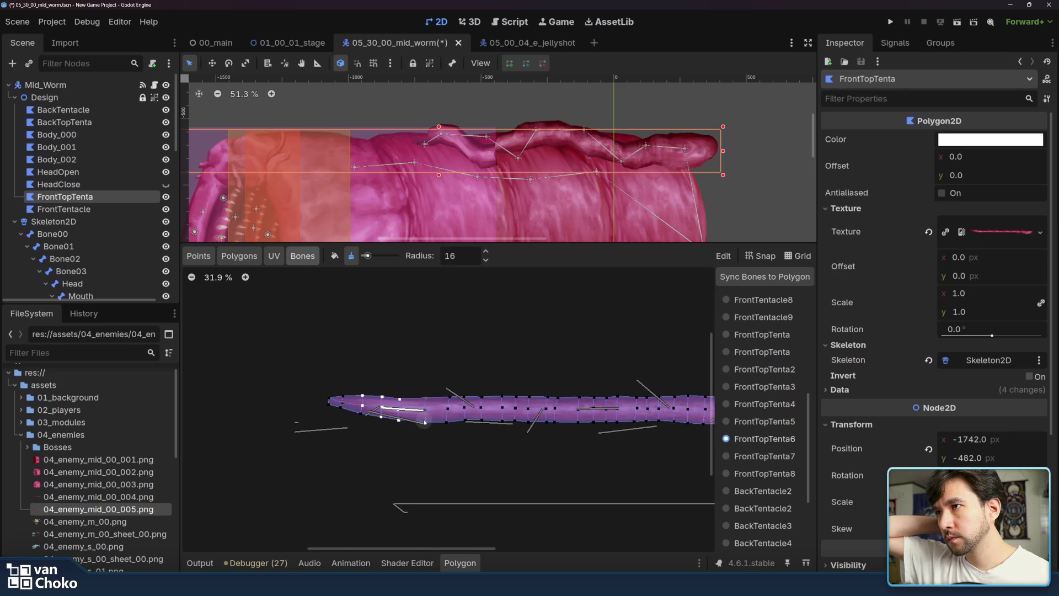
scroll(109, 217, down, 5)
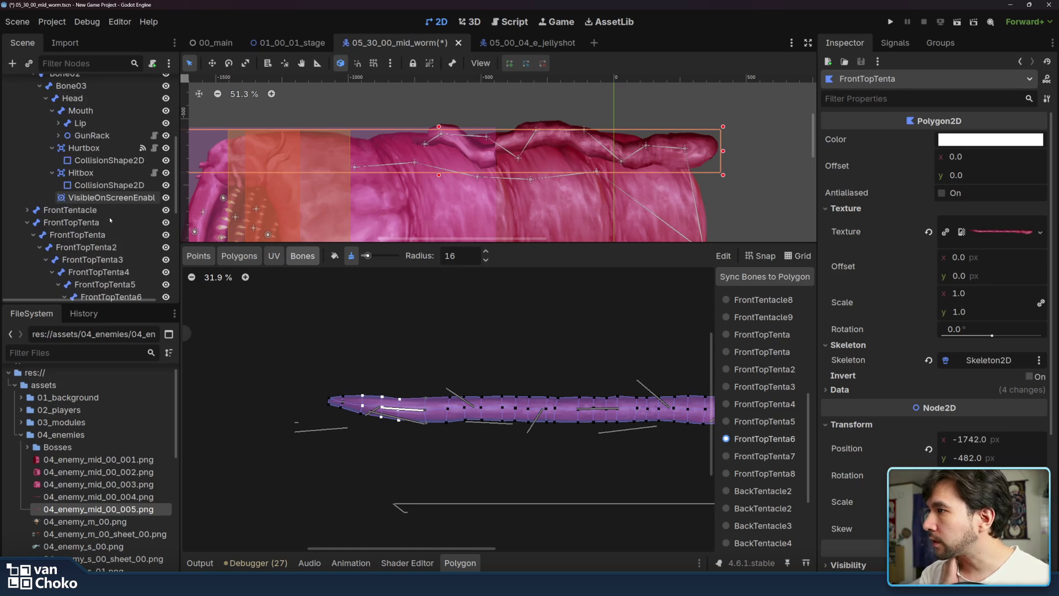
scroll(112, 223, down, 4)
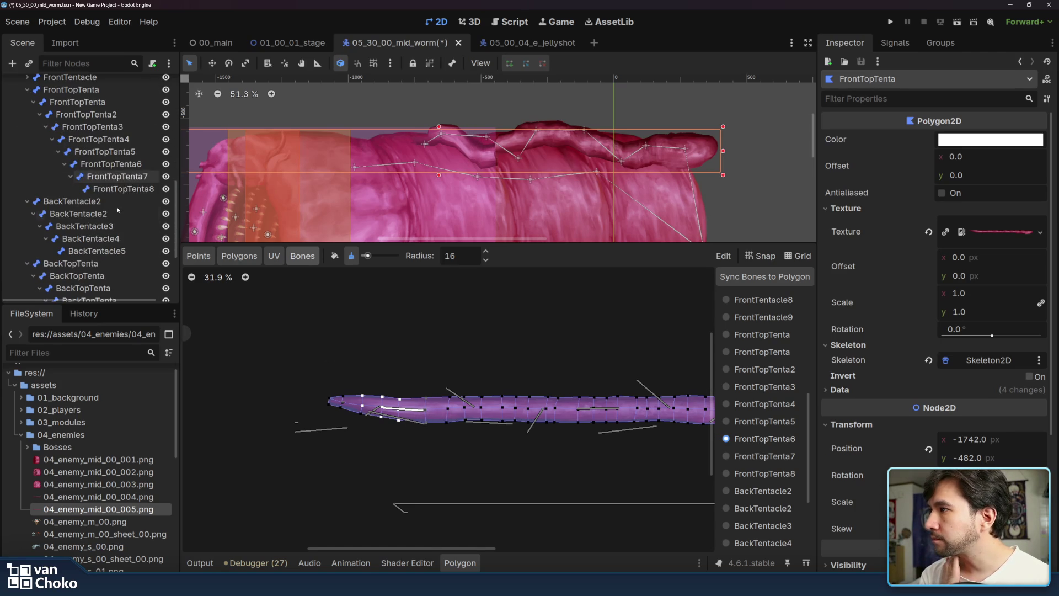
click(126, 164)
scroll(130, 161, up, 1)
scroll(126, 165, up, 6)
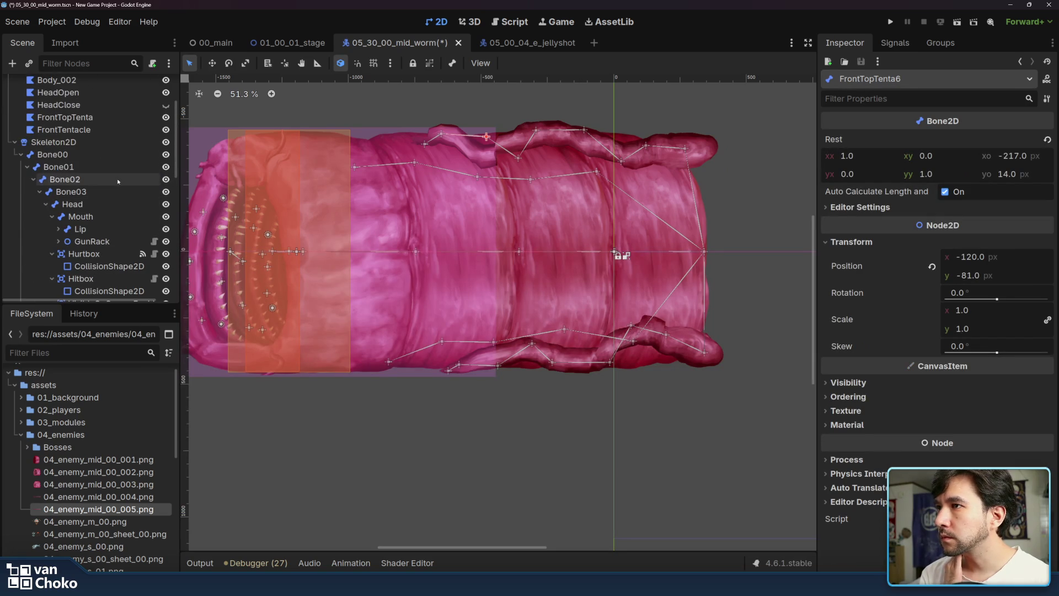
click(104, 115)
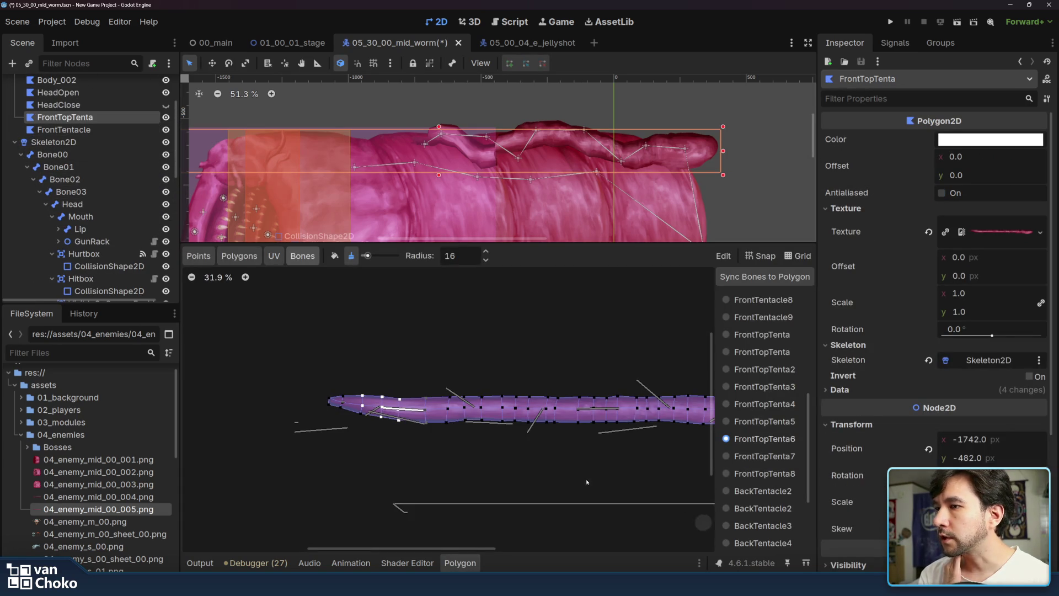
scroll(780, 504, down, 2)
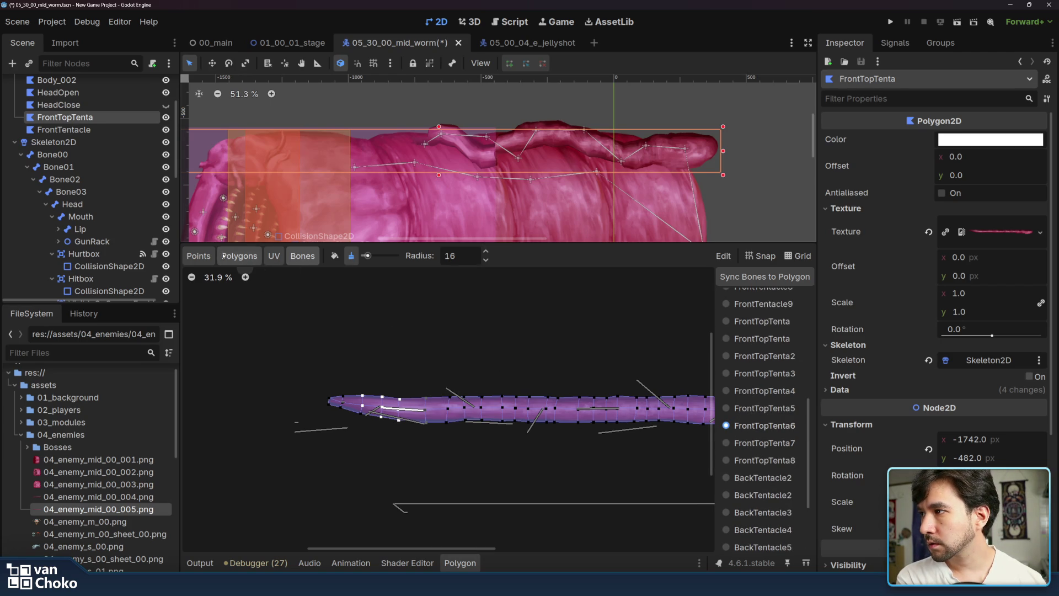
click(334, 256)
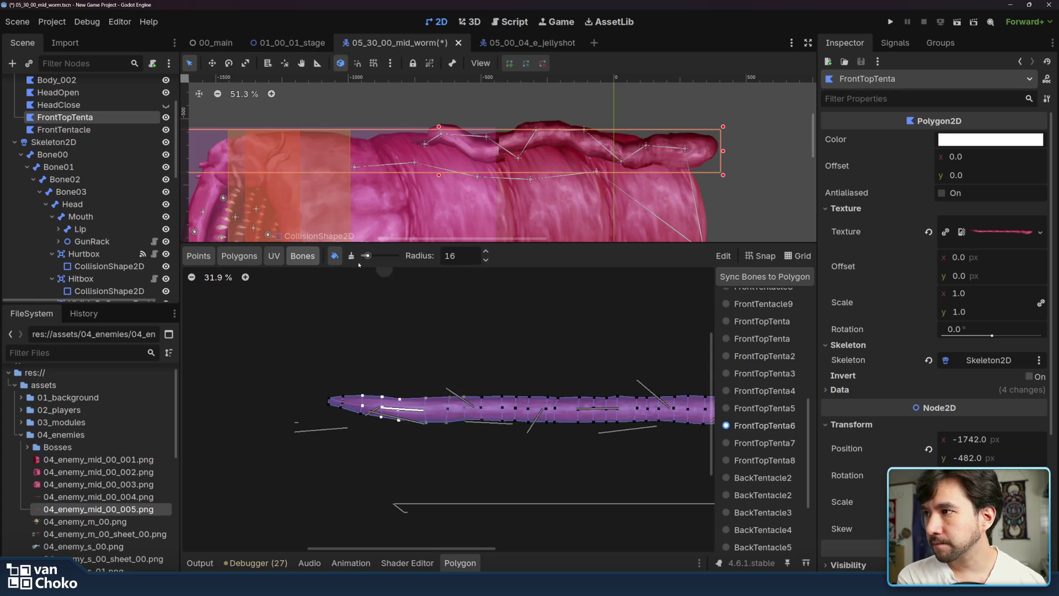
Step: Raise brush strength and paint FrontTopTenta6 weight onto nearby vertices, then lower the strength
drag(373, 256, 380, 256)
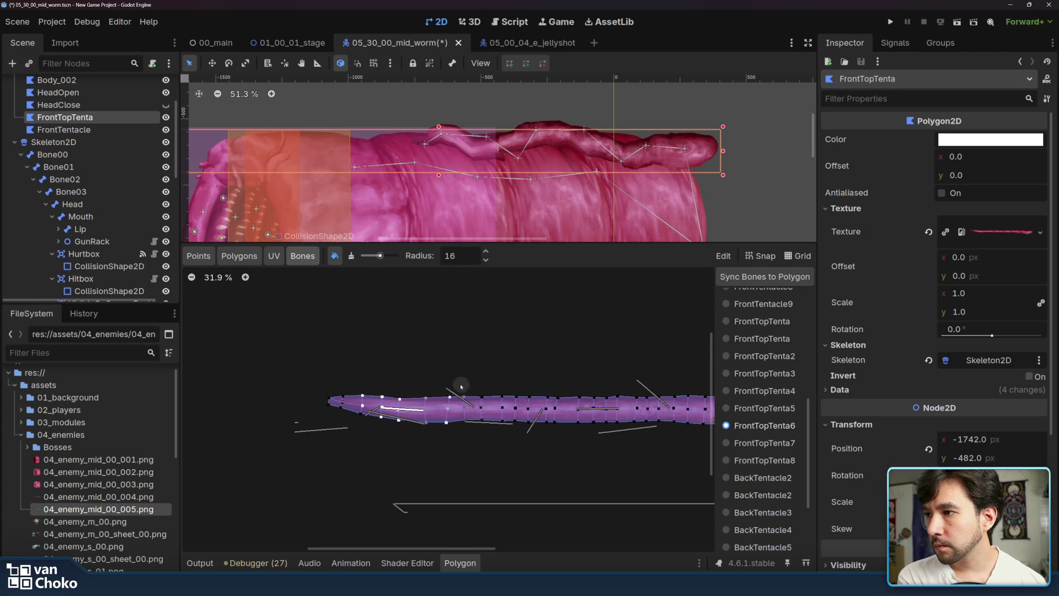
mouse_move(468, 395)
mouse_down()
mouse_move(463, 440)
mouse_move(445, 411)
mouse_move(477, 431)
mouse_up()
drag(501, 381, 501, 447)
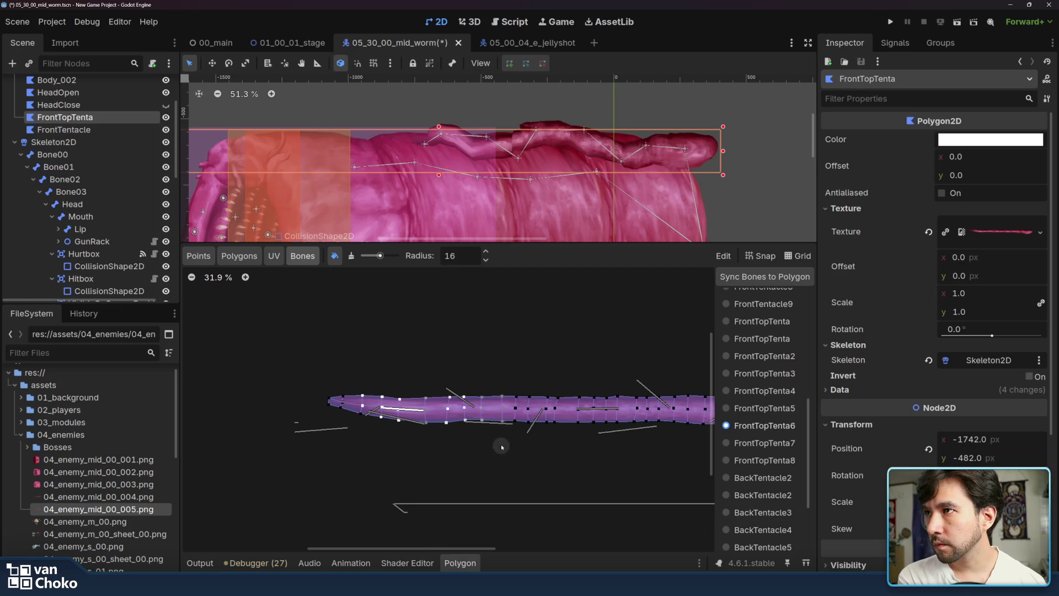
click(351, 255)
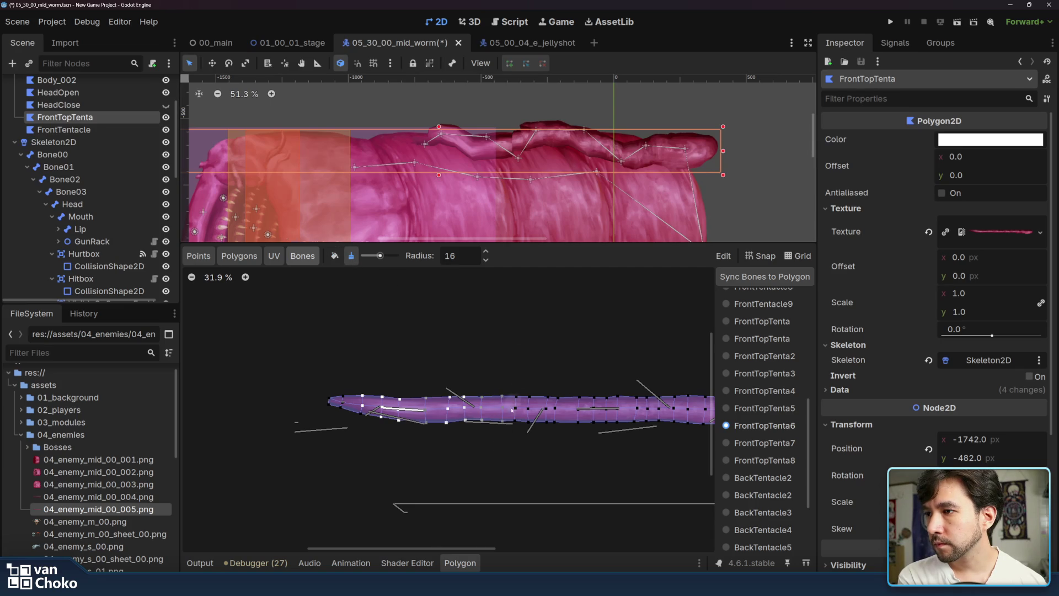
click(365, 256)
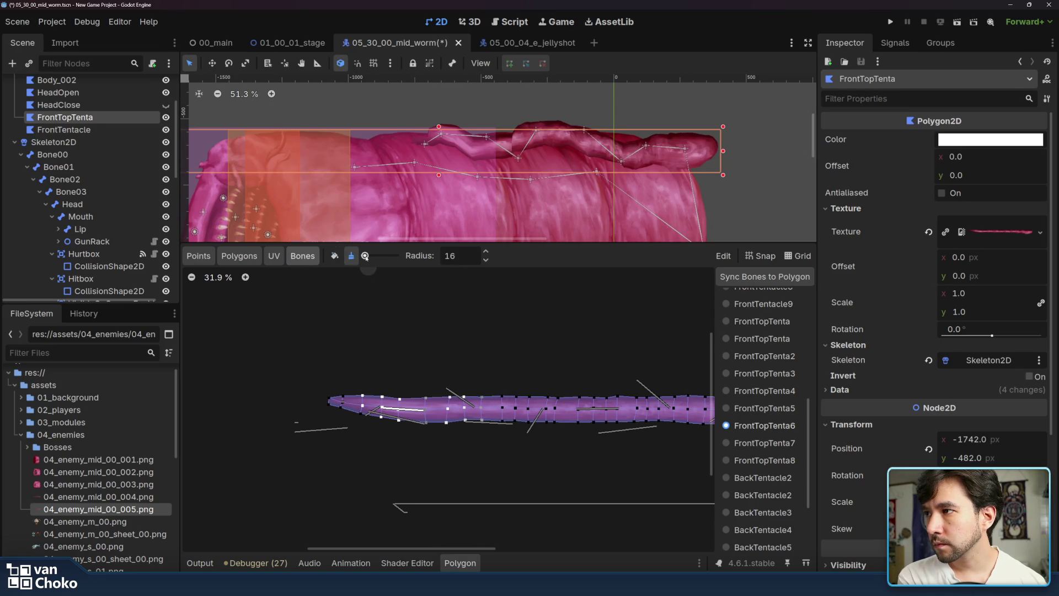
click(334, 256)
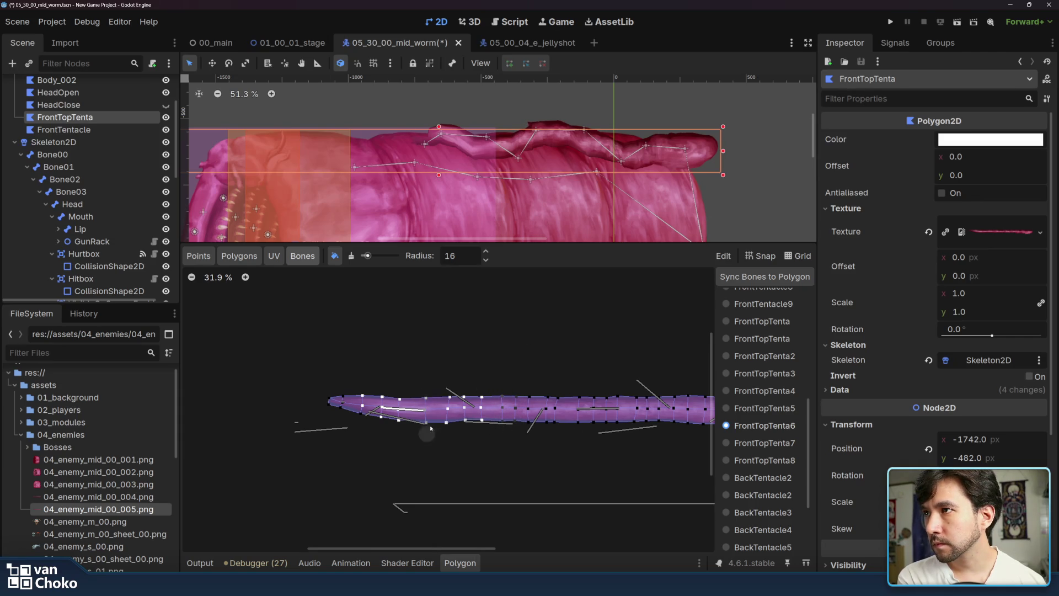
Step: Paint more FrontTopTenta6 weight onto the tentacle vertices, alternating paint and erase brushes
drag(430, 384, 422, 413)
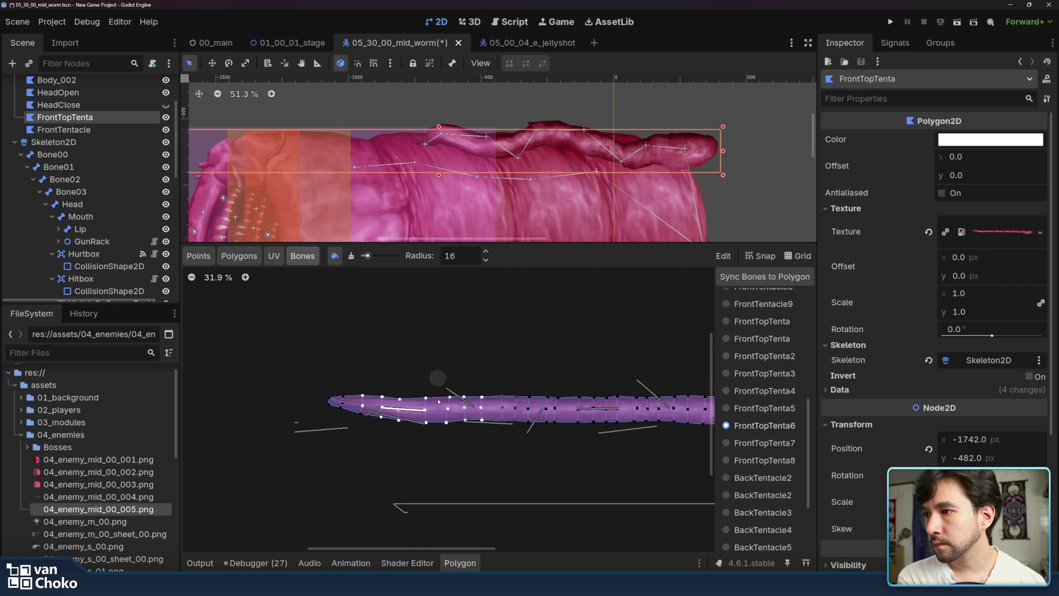
click(353, 257)
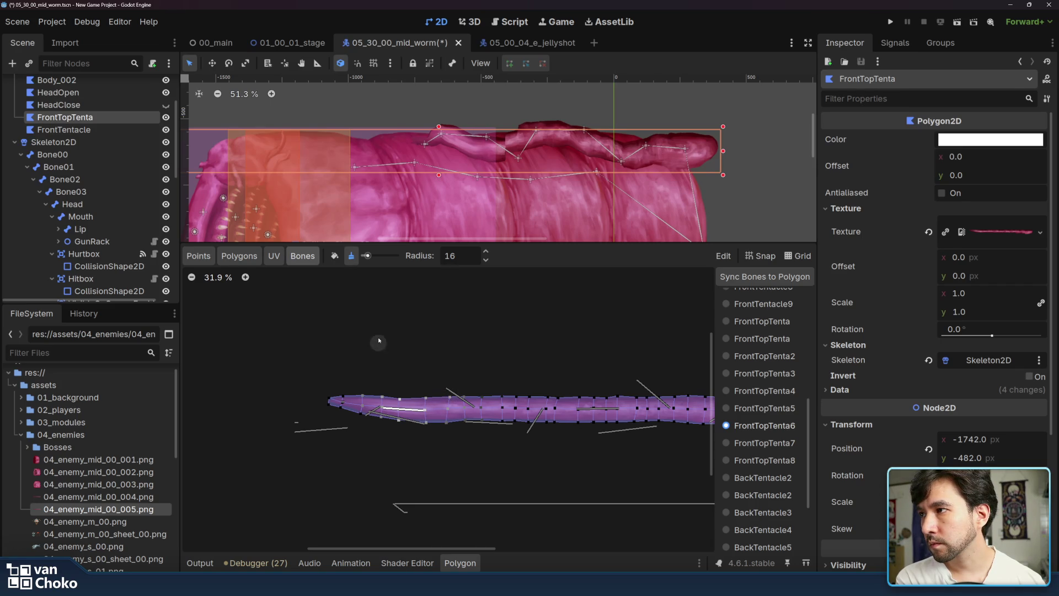
click(335, 255)
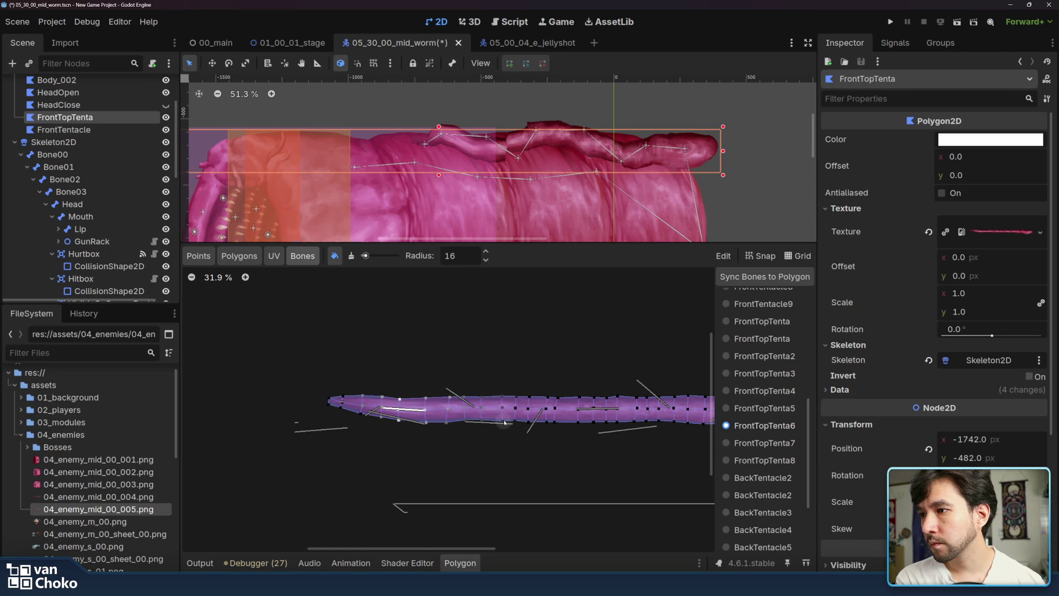
Step: Review and adjust the weights of bones FrontTopTenta4, FrontTopTenta5 and FrontTopTenta6 in turn
click(751, 408)
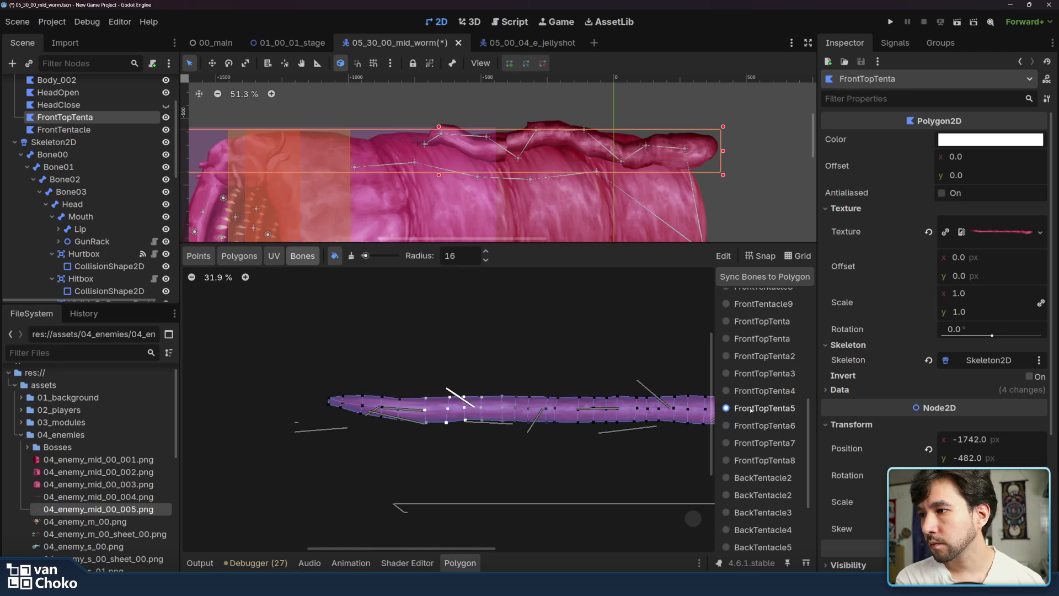
click(766, 425)
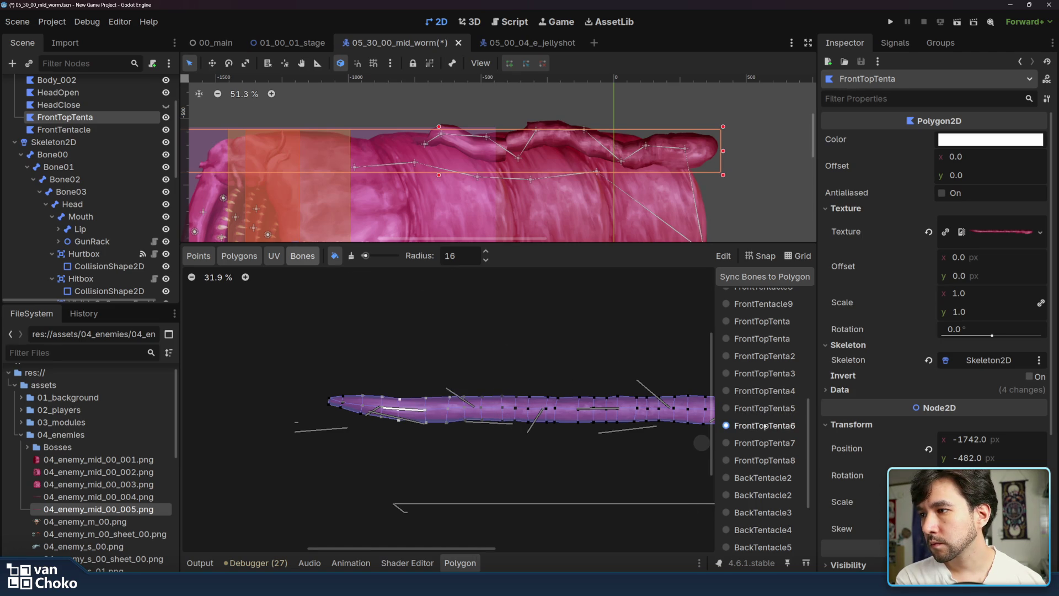
click(771, 391)
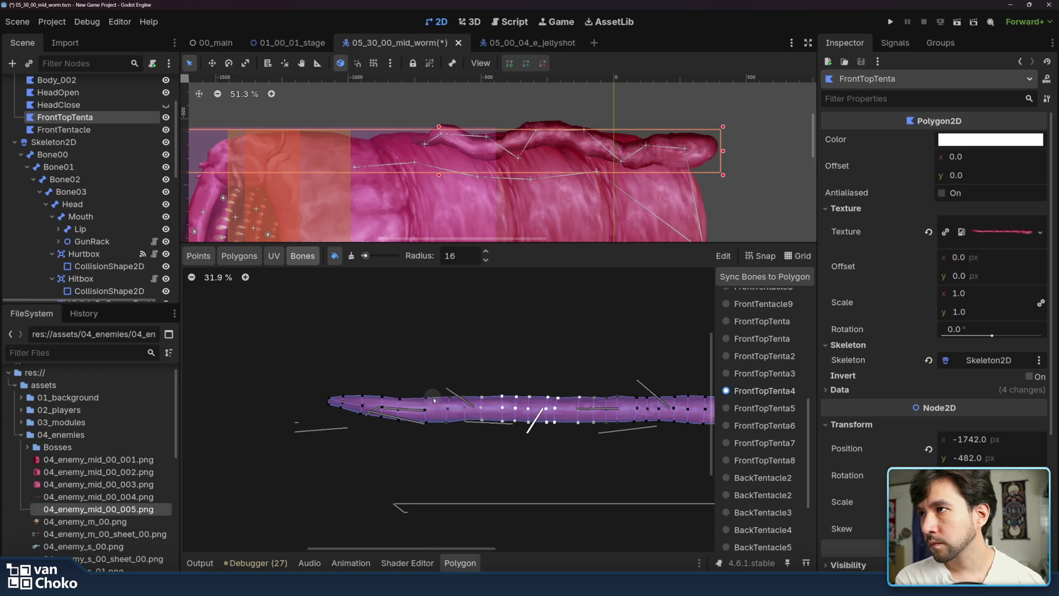
click(764, 408)
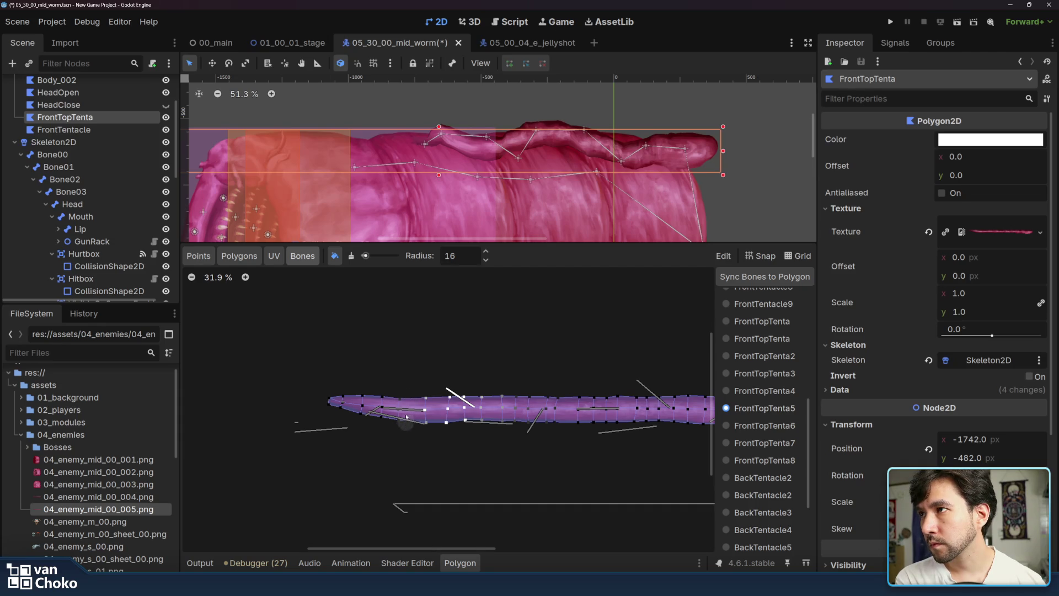
click(767, 425)
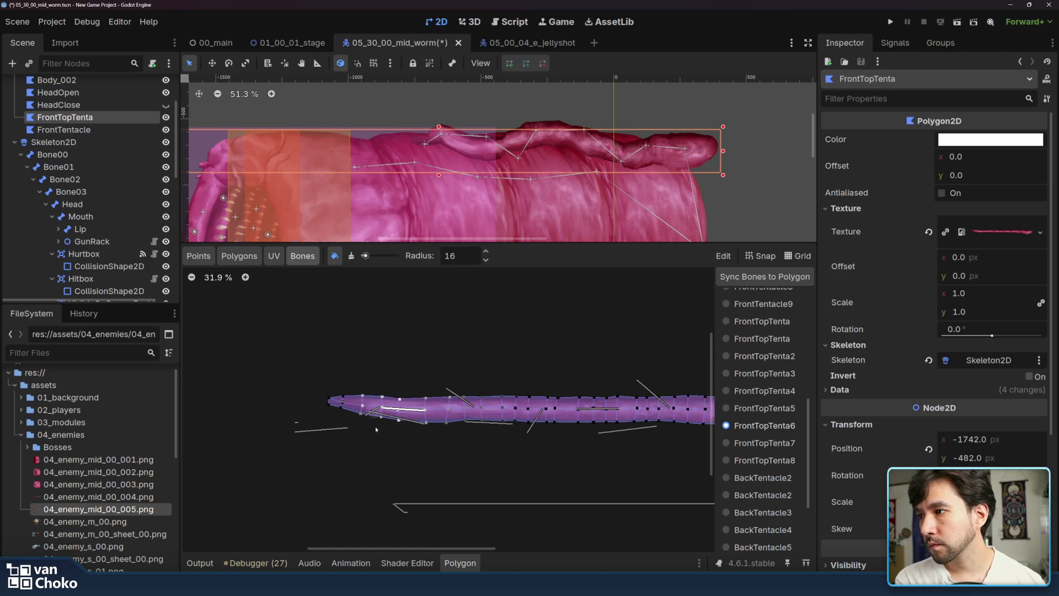
click(351, 255)
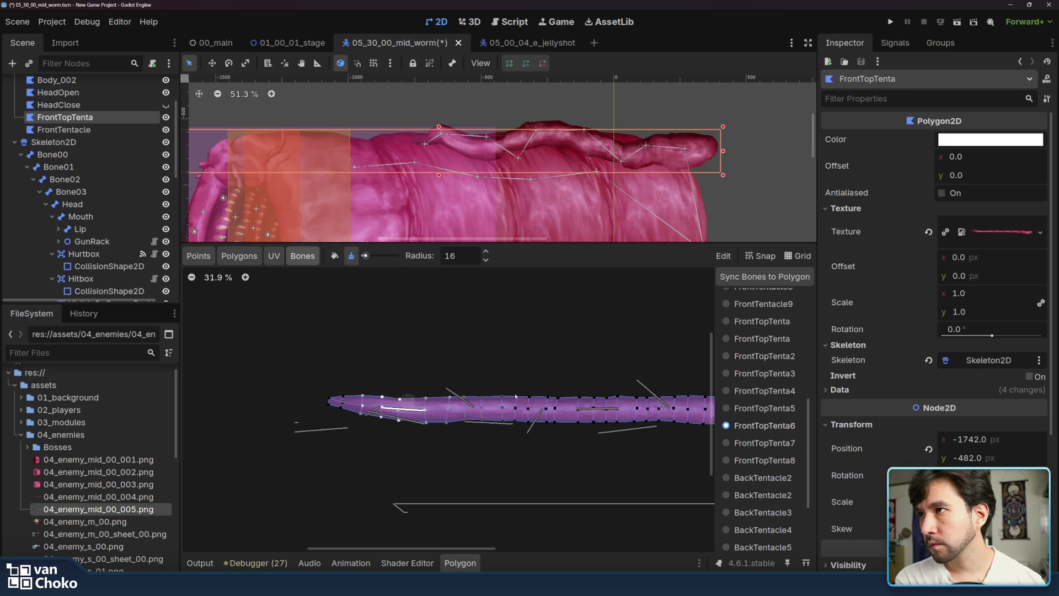
Step: Paint and erase weights for bones FrontTopTenta7 and FrontTopTenta8
click(770, 444)
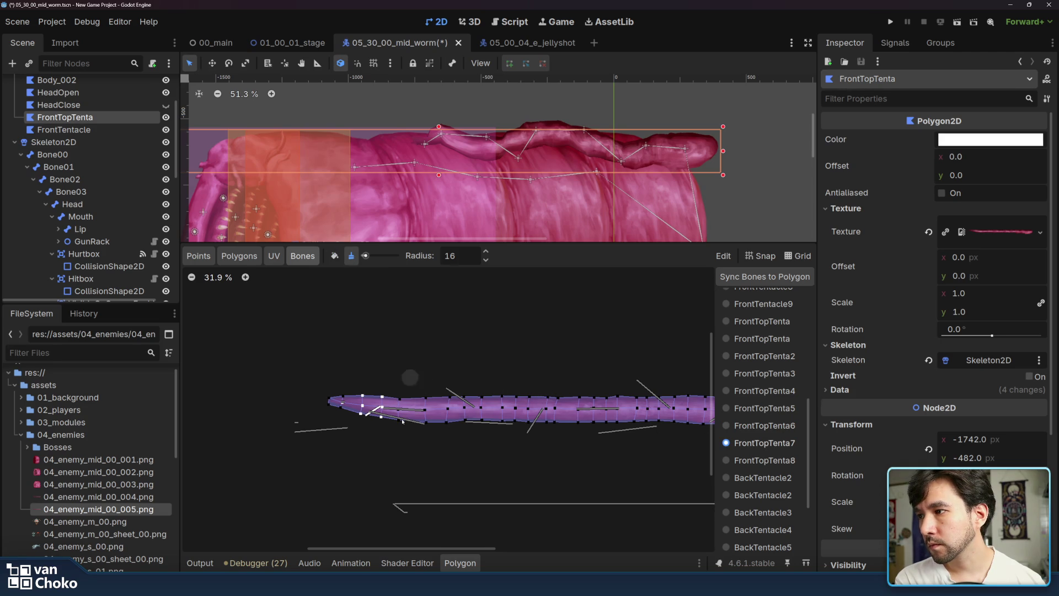
click(335, 256)
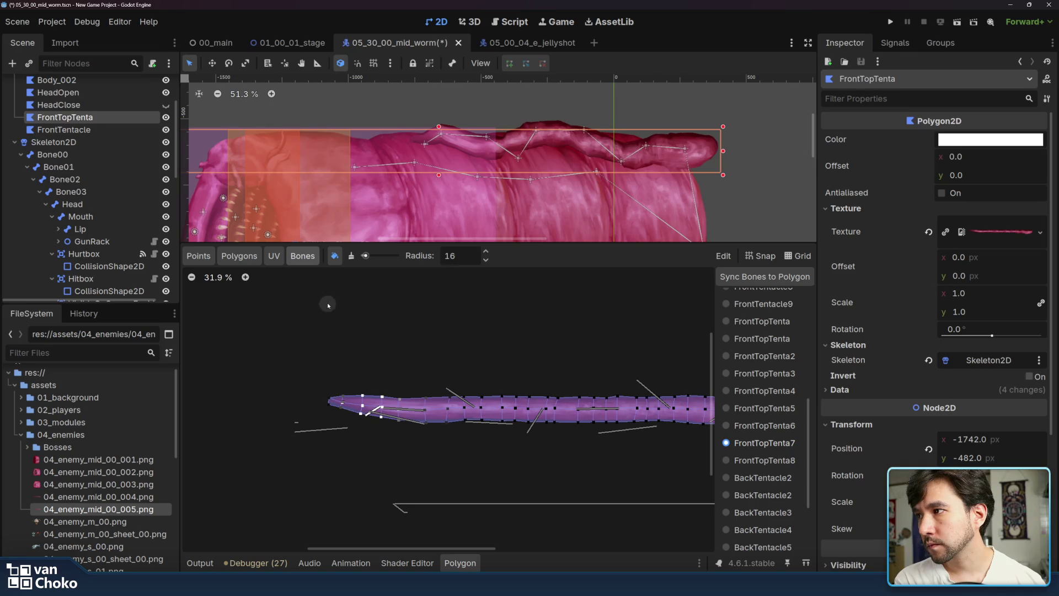
click(351, 255)
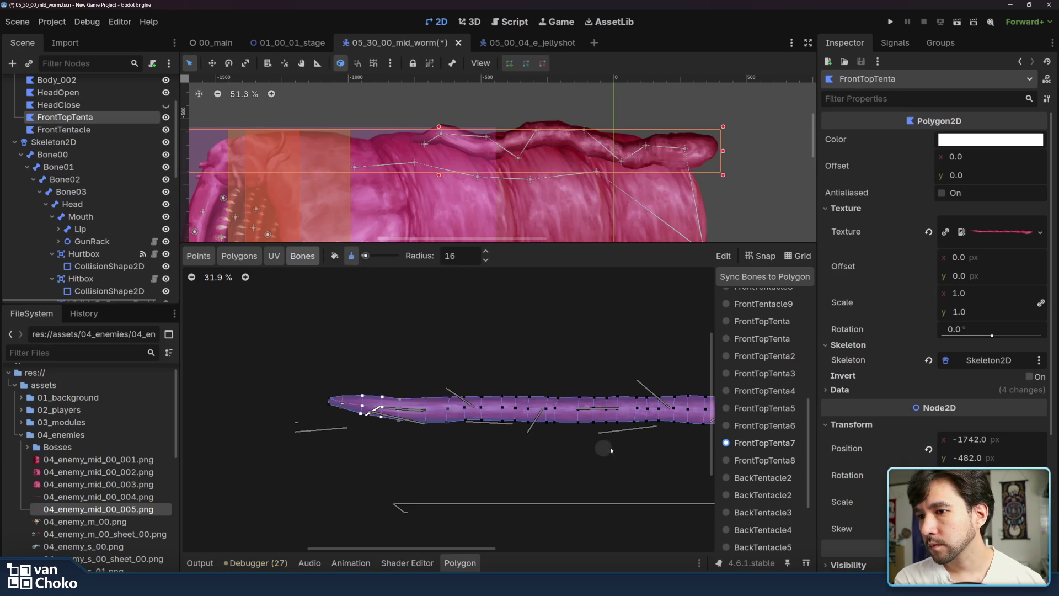
click(784, 459)
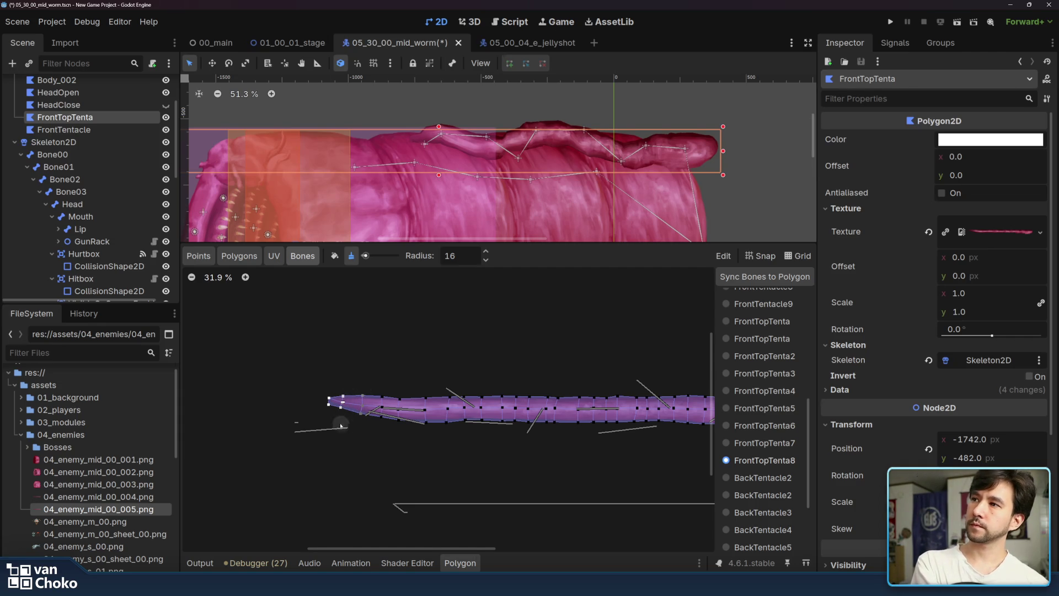
click(335, 256)
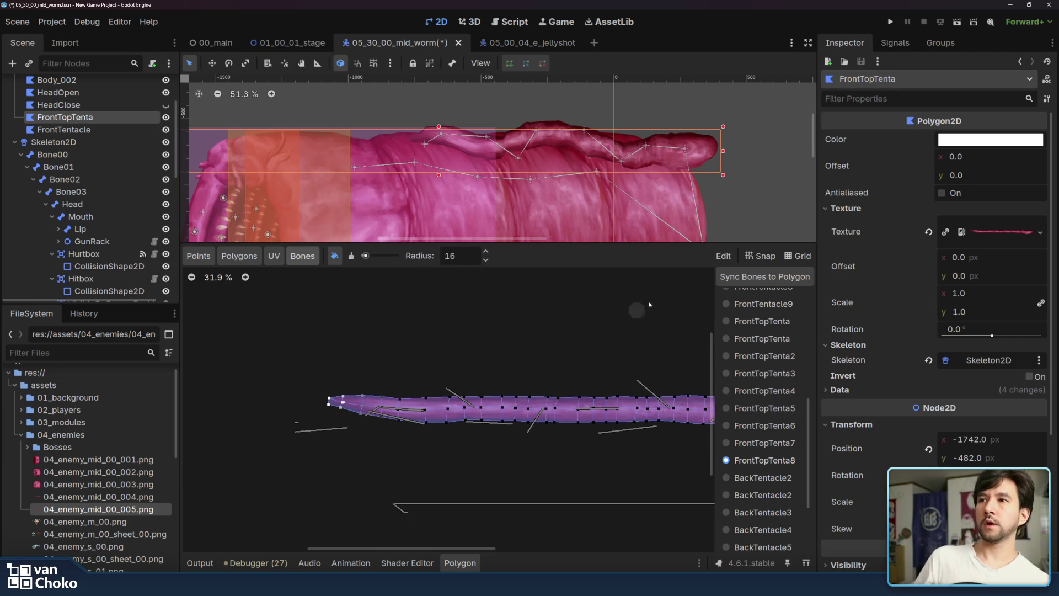
scroll(732, 185, down, 3)
scroll(732, 185, down, 1)
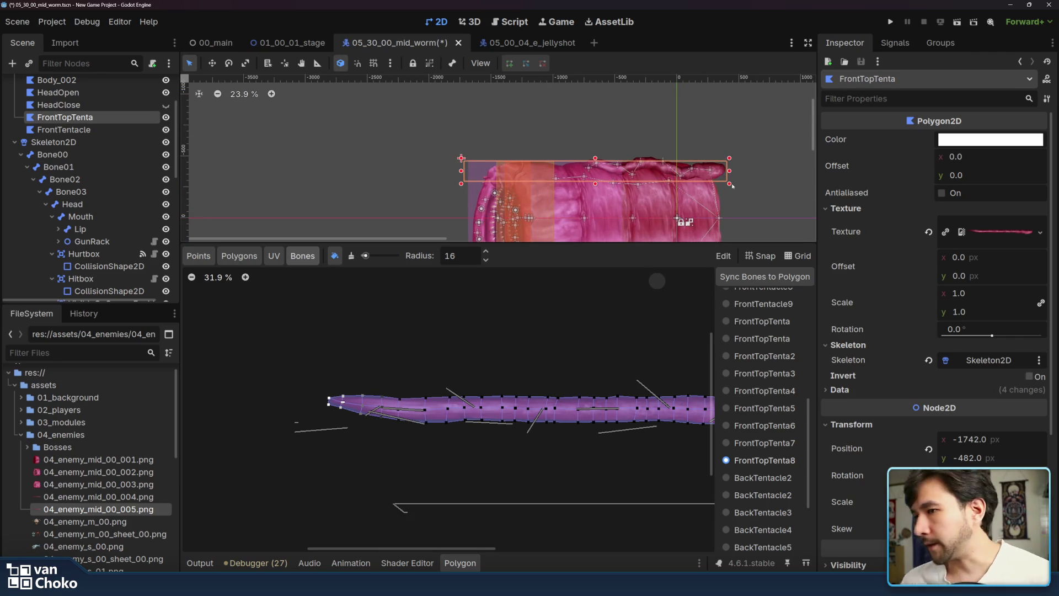
Step: Select AnimationTenta and play its rectract animation several times to check the tentacles
scroll(732, 185, down, 2)
drag(408, 234, 224, 157)
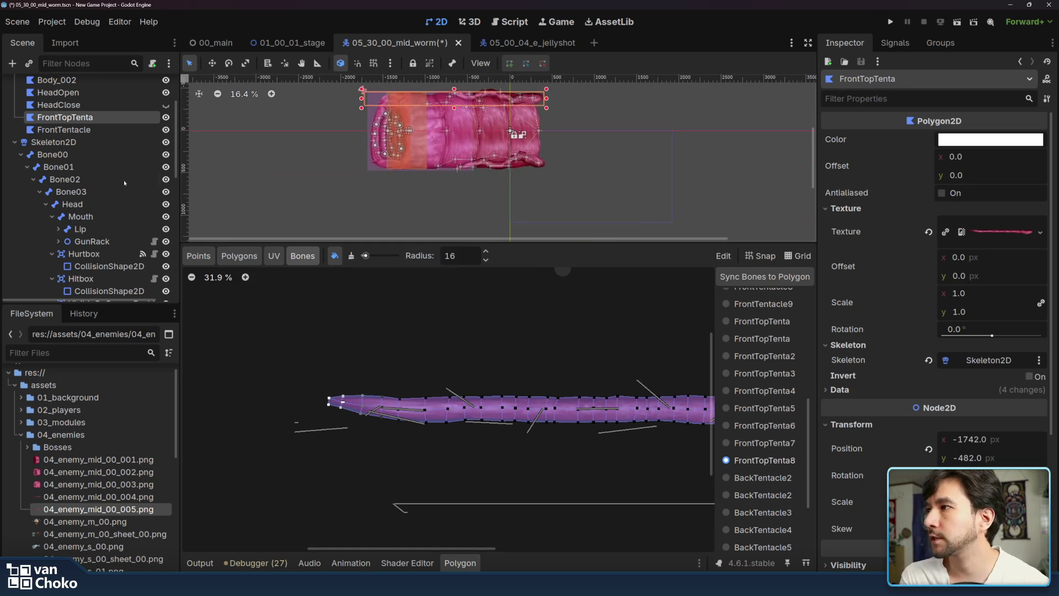
scroll(89, 193, down, 10)
click(62, 235)
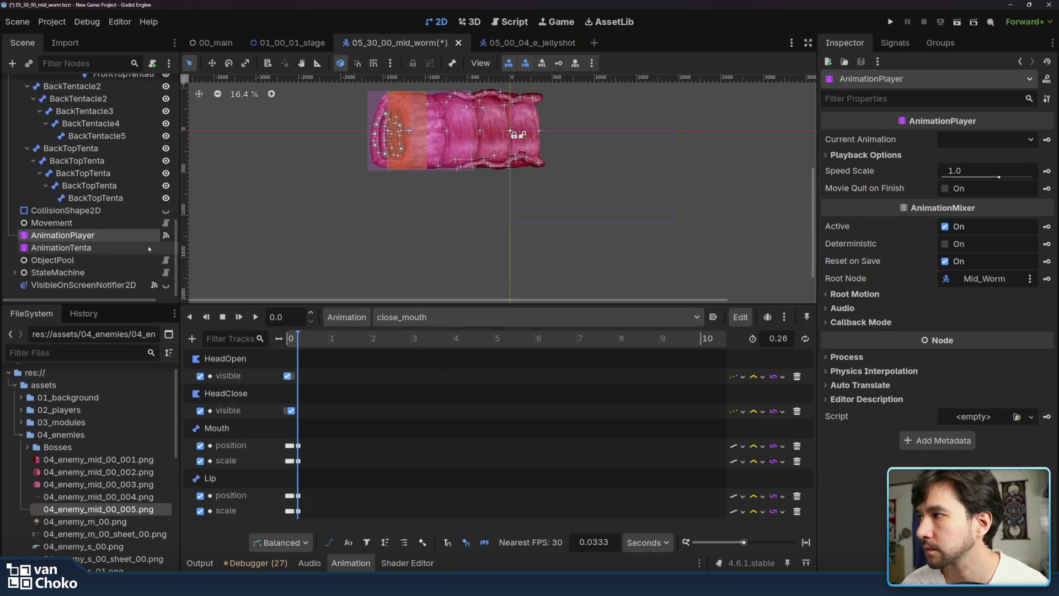
click(60, 248)
scroll(566, 175, up, 4)
drag(382, 218, 515, 347)
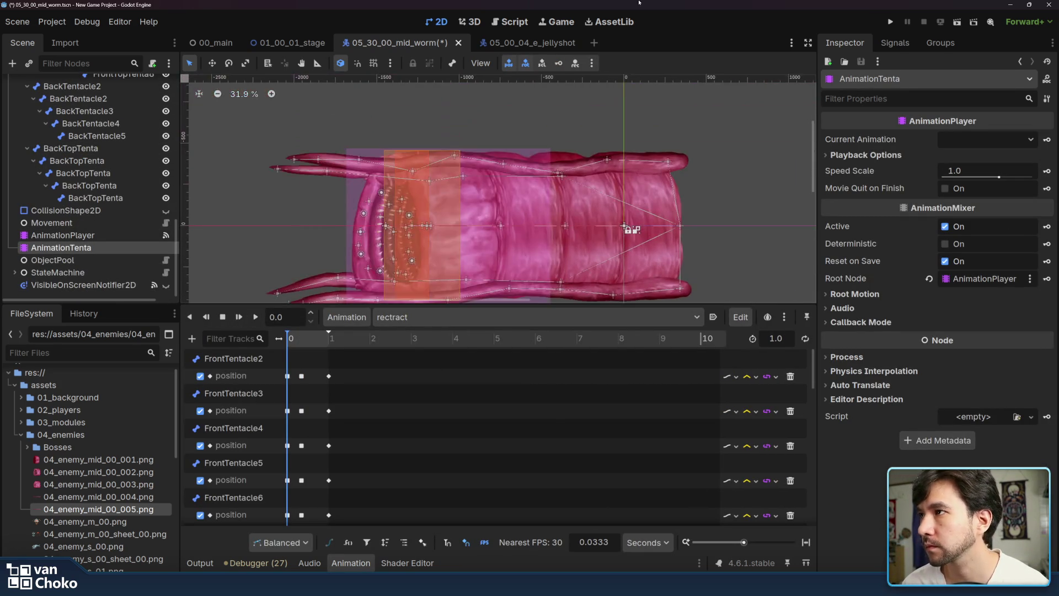
click(255, 317)
click(255, 317)
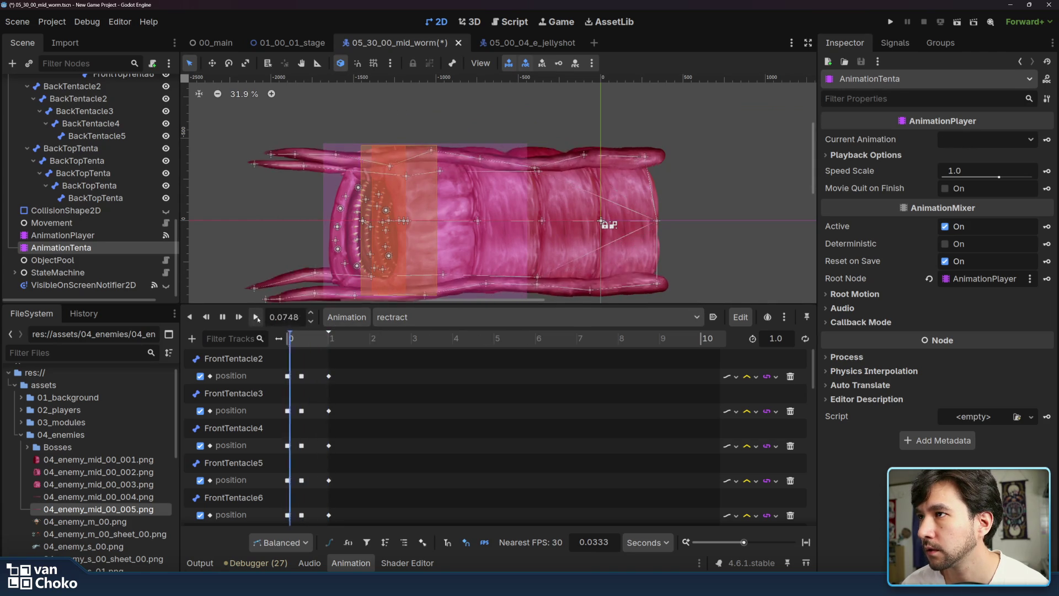
click(256, 318)
click(255, 317)
Step: Play AnimationTenta's idle animation, then switch back to rectract and play it again
click(398, 318)
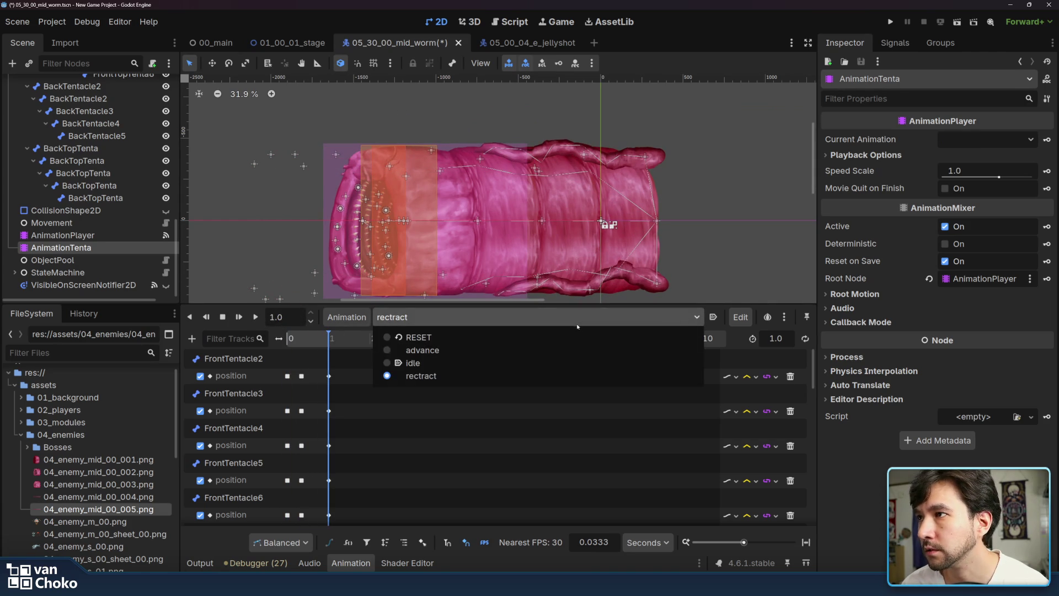
click(397, 362)
click(256, 317)
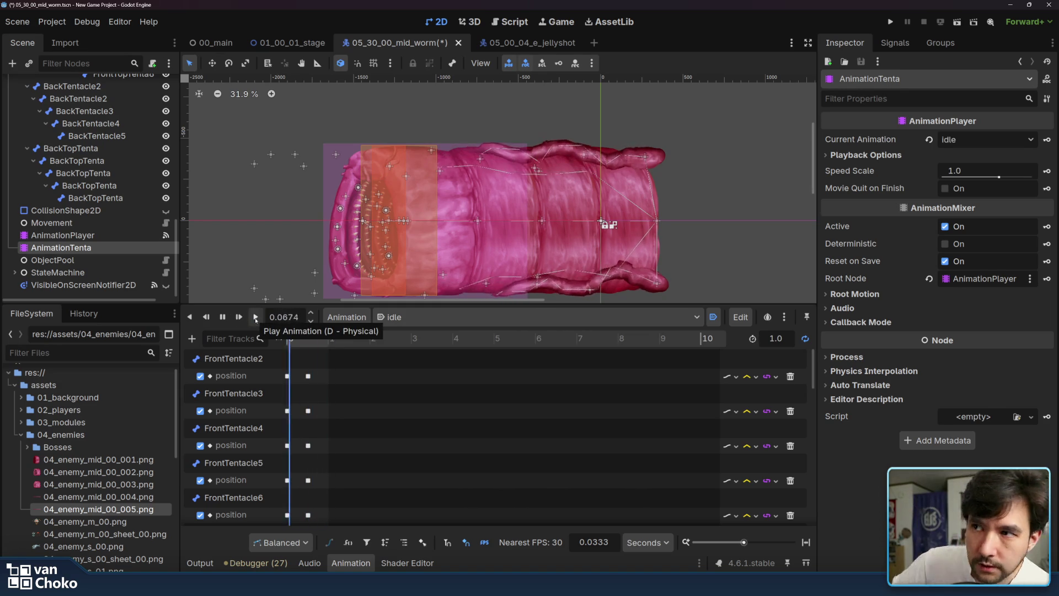
click(455, 319)
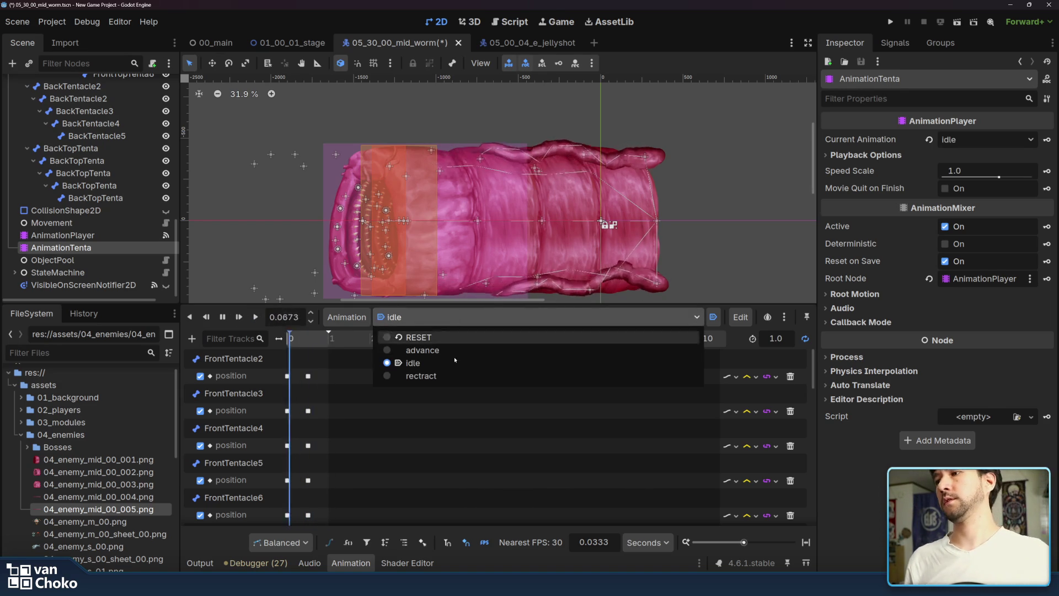
click(451, 378)
click(256, 319)
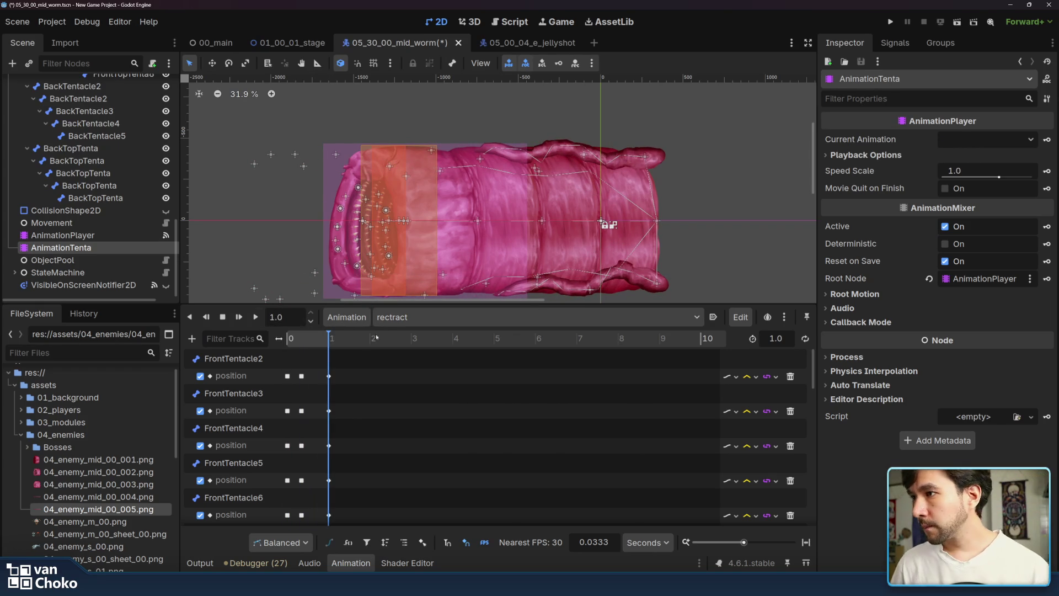
Step: Select the worm's AnimationPlayer node and open its body animation list
click(447, 319)
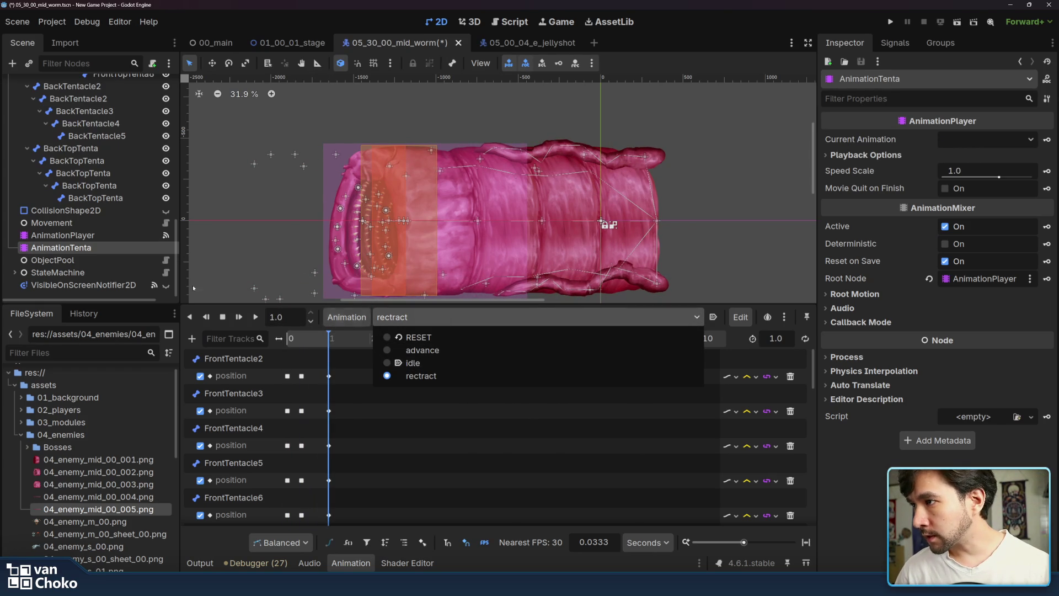
click(118, 239)
click(118, 237)
click(543, 318)
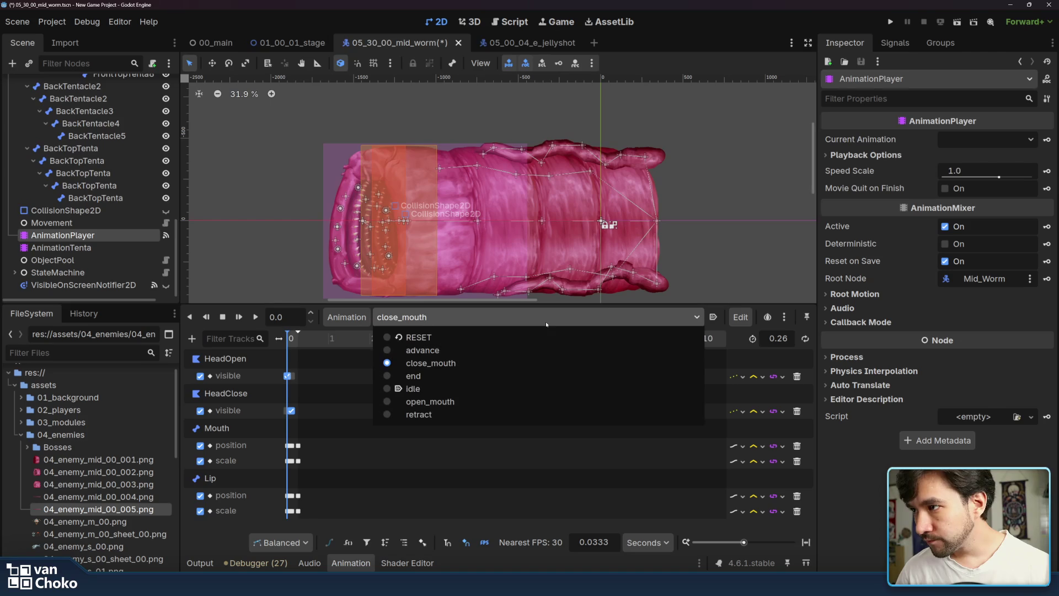
Step: Play the body's retract animation, then switch the body animation to idle
click(544, 414)
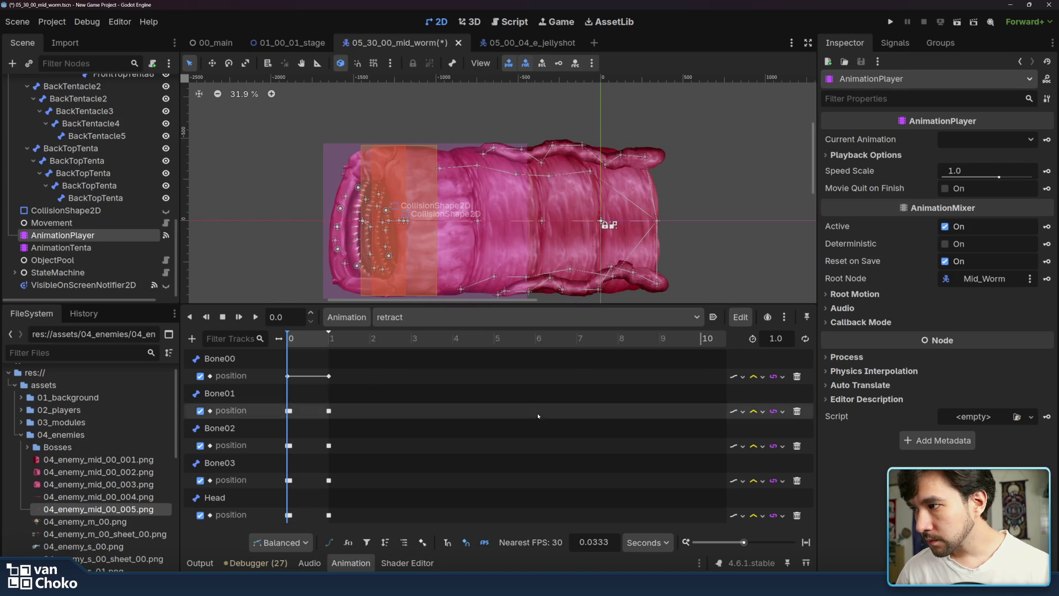
click(258, 318)
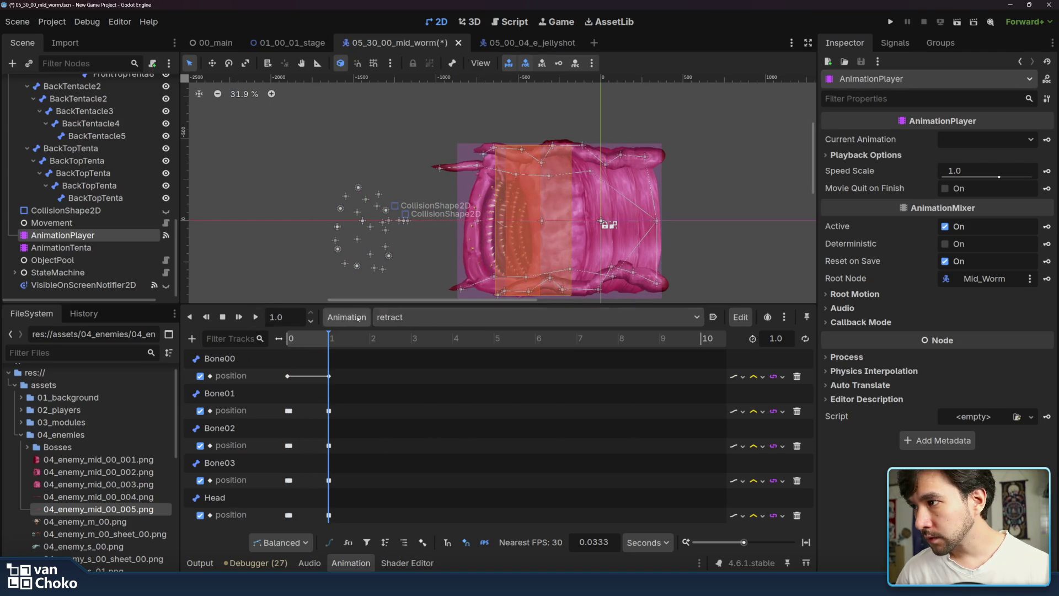
click(447, 316)
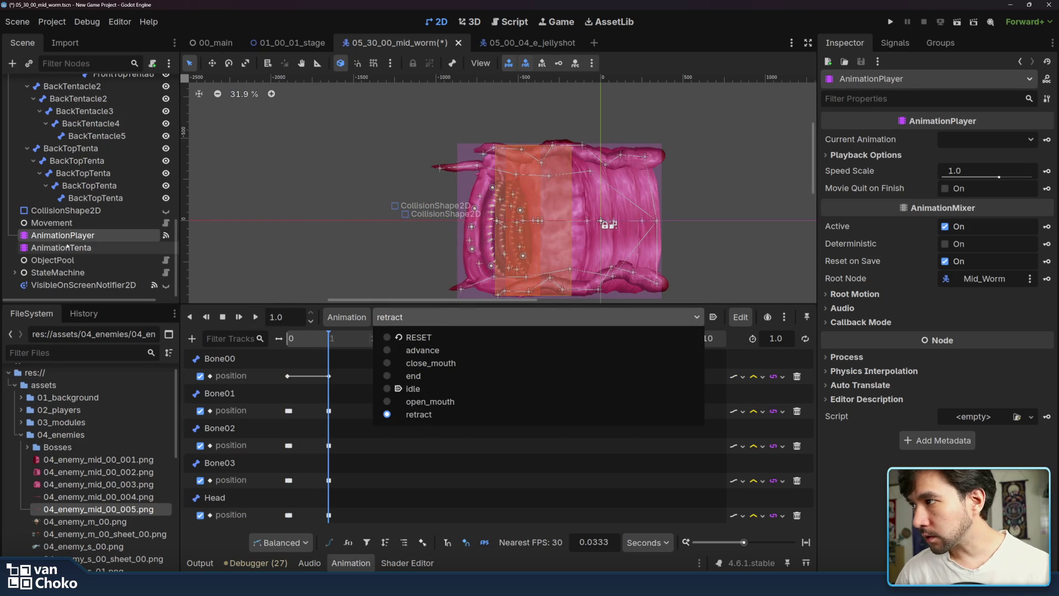
click(272, 286)
click(447, 317)
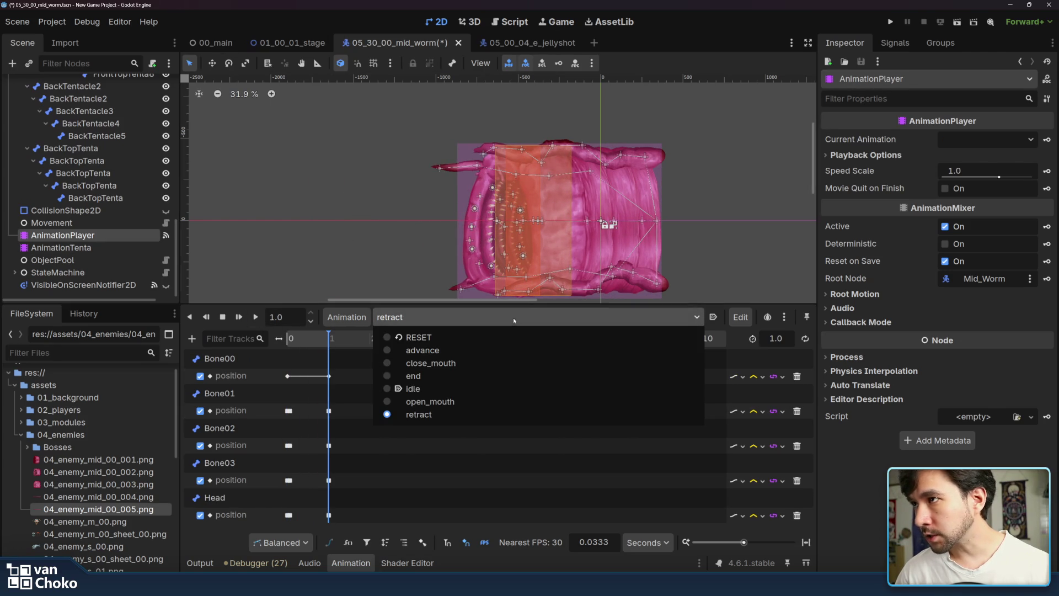
click(502, 386)
Step: On AnimationTenta, play idle and then advance, leaving the tentacles fully extended
click(61, 247)
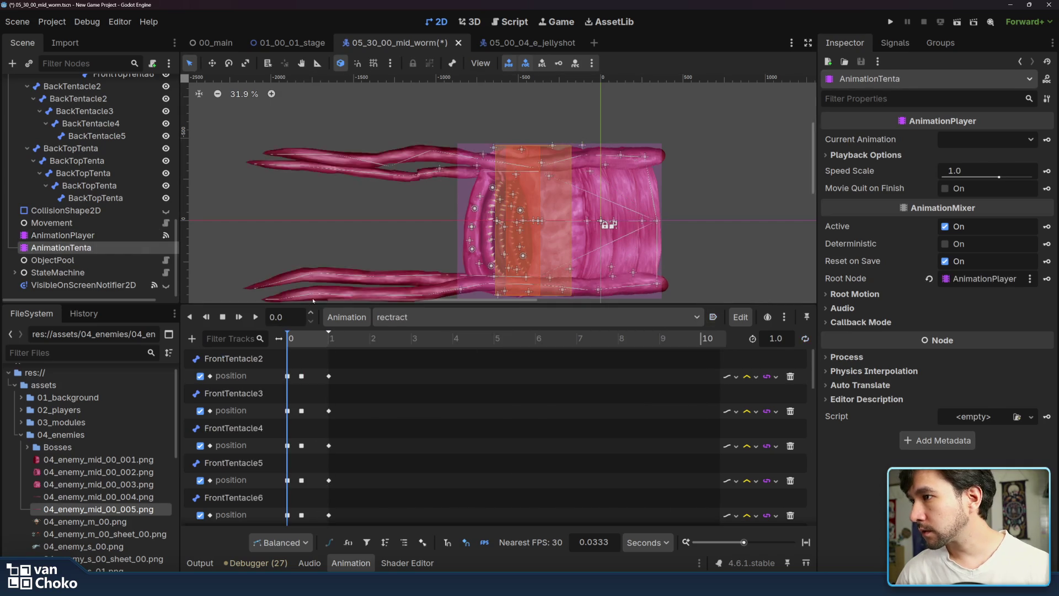
click(448, 318)
click(449, 363)
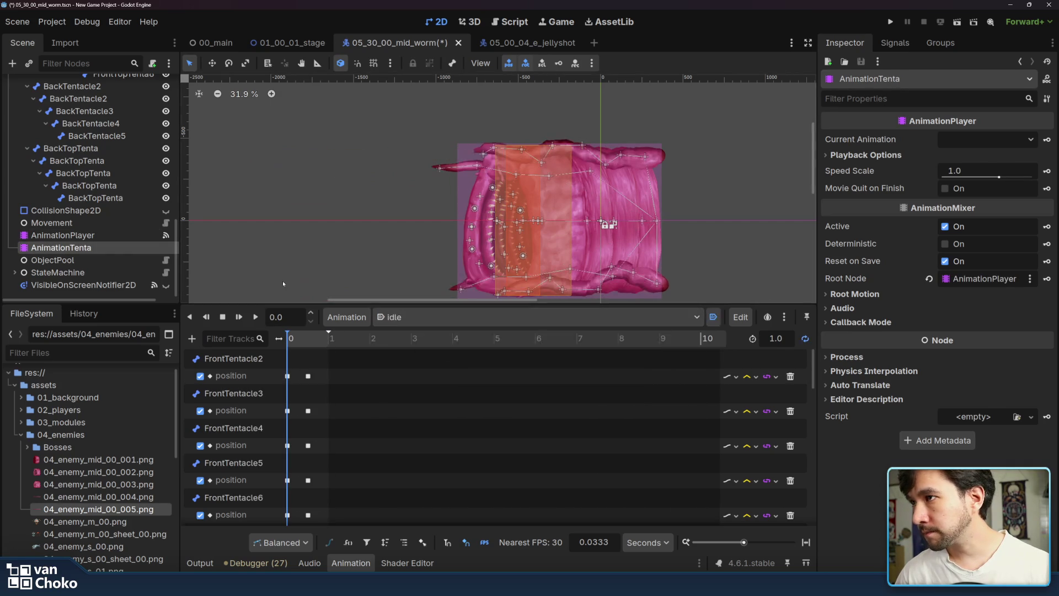
click(256, 317)
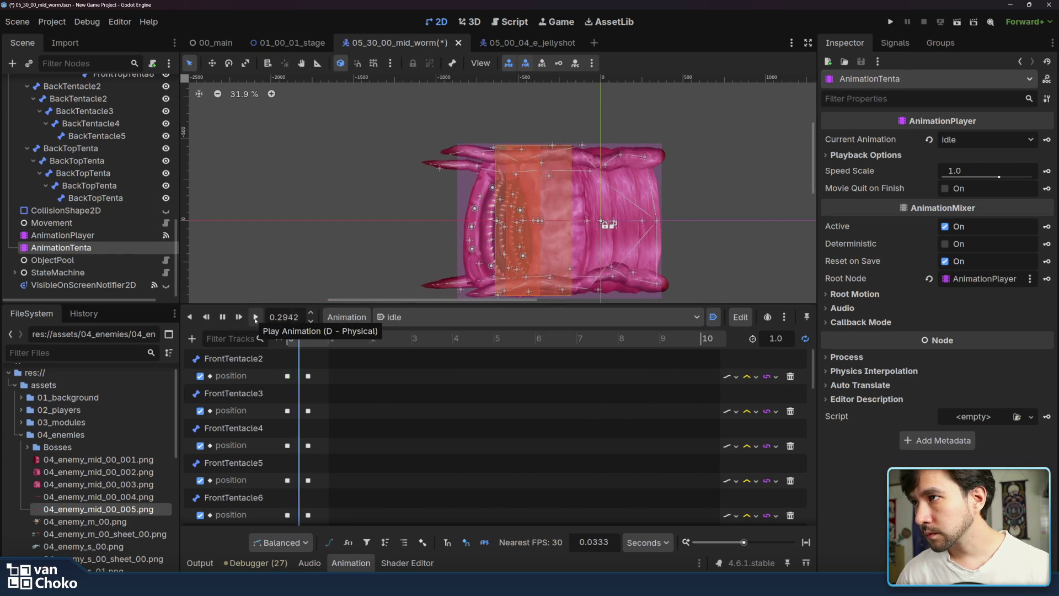
click(449, 317)
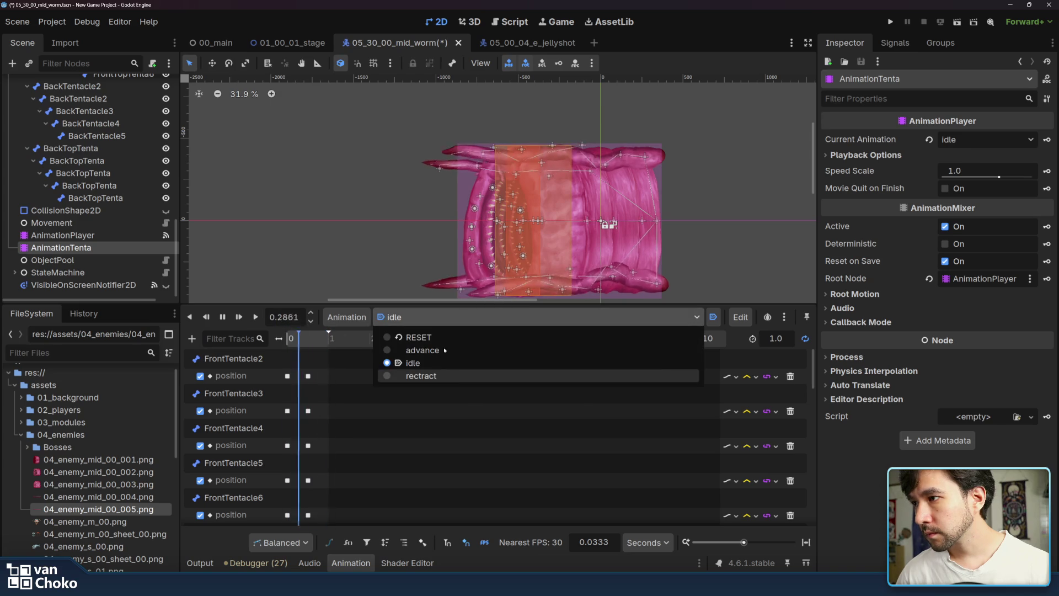
click(436, 349)
click(255, 317)
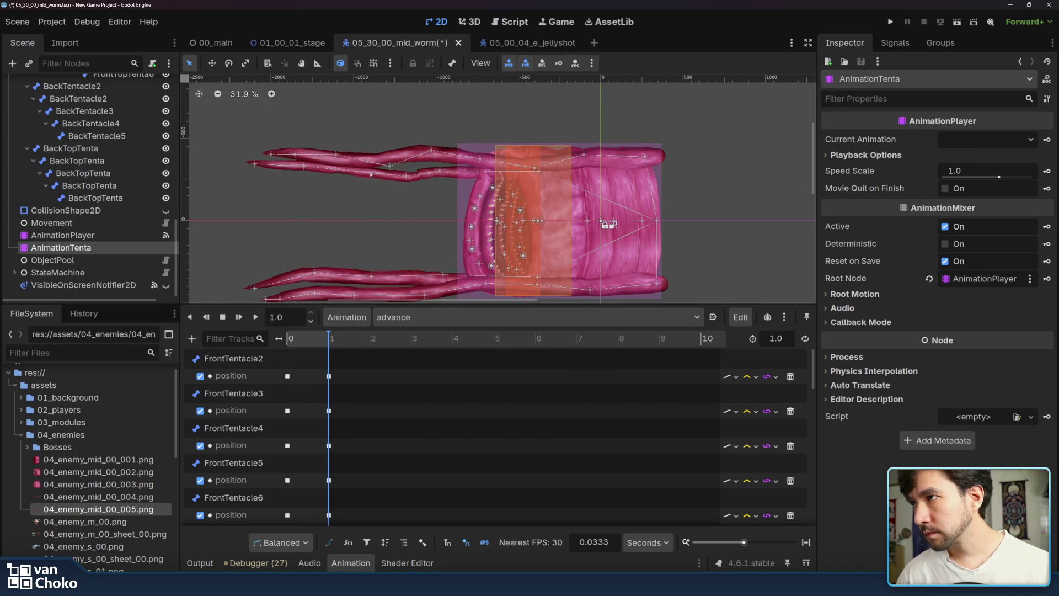
scroll(220, 260, left, 2)
scroll(141, 149, up, 10)
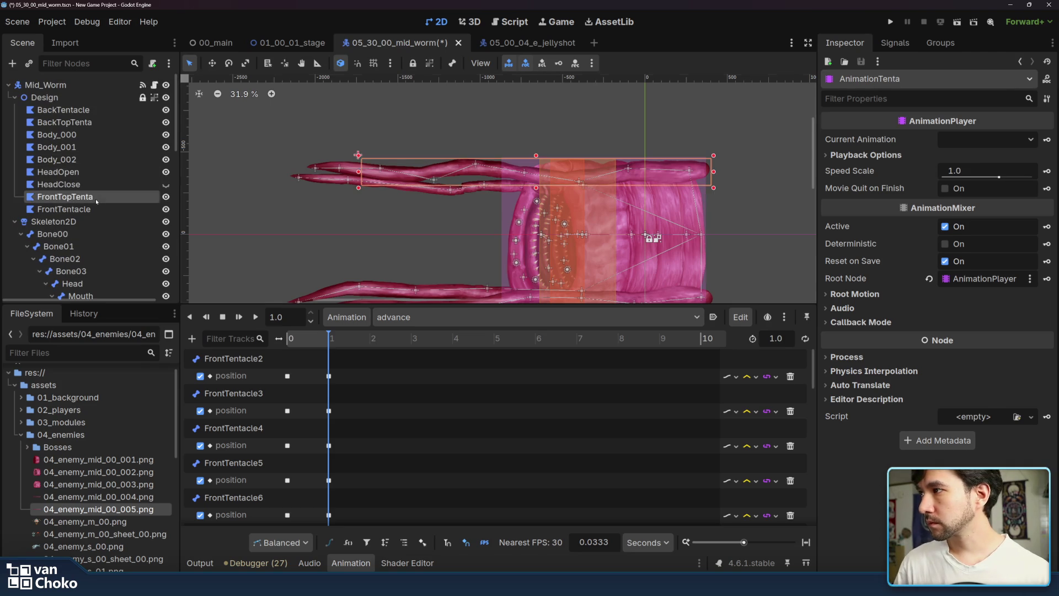
Step: Open the BackTopTenta polygon's bone list and select its first BackTopTenta bones
click(95, 204)
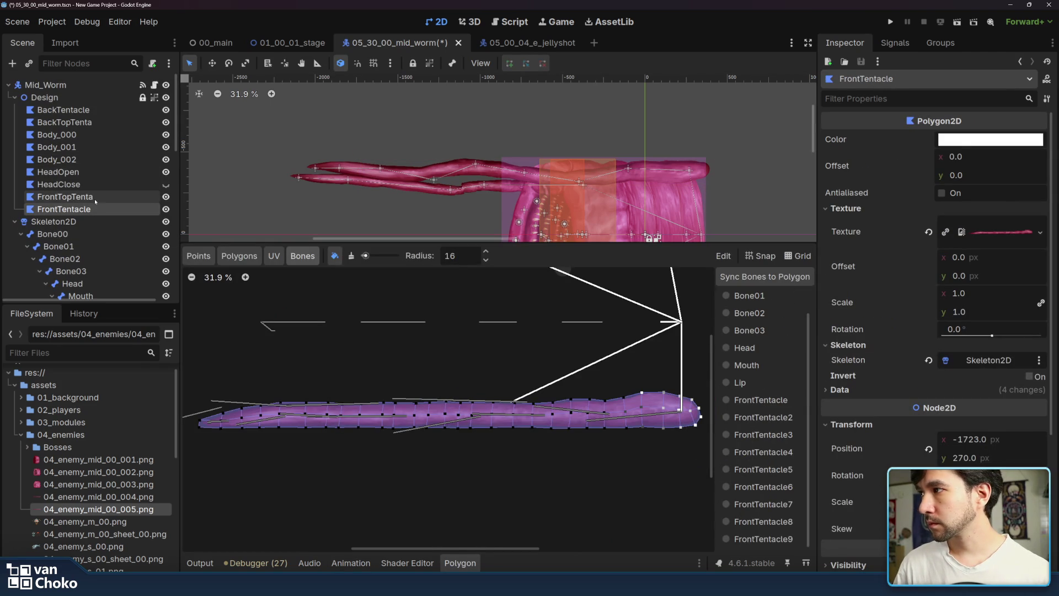
click(59, 125)
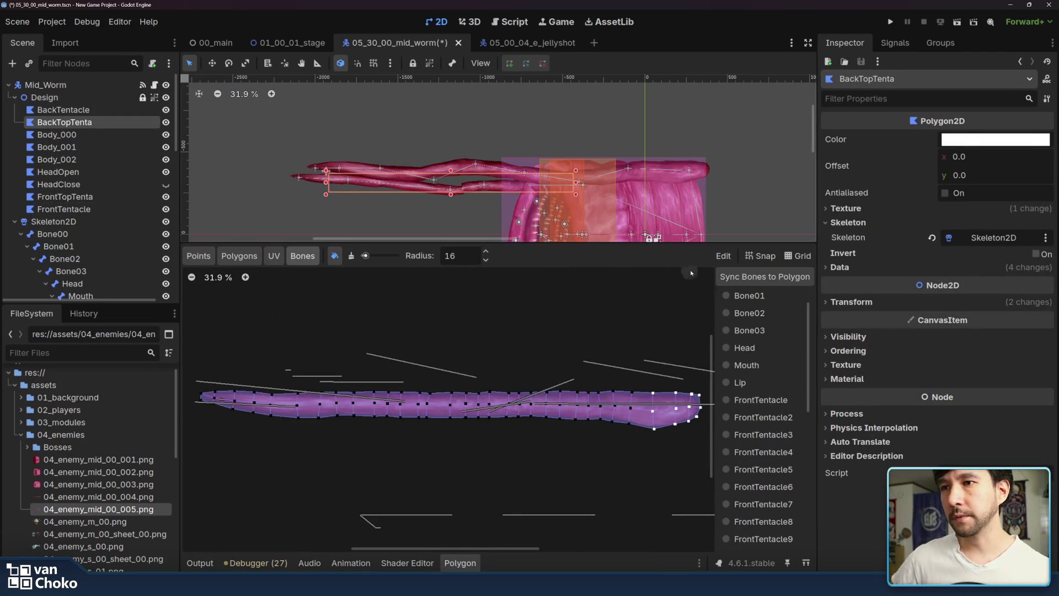
scroll(749, 392, down, 10)
click(764, 468)
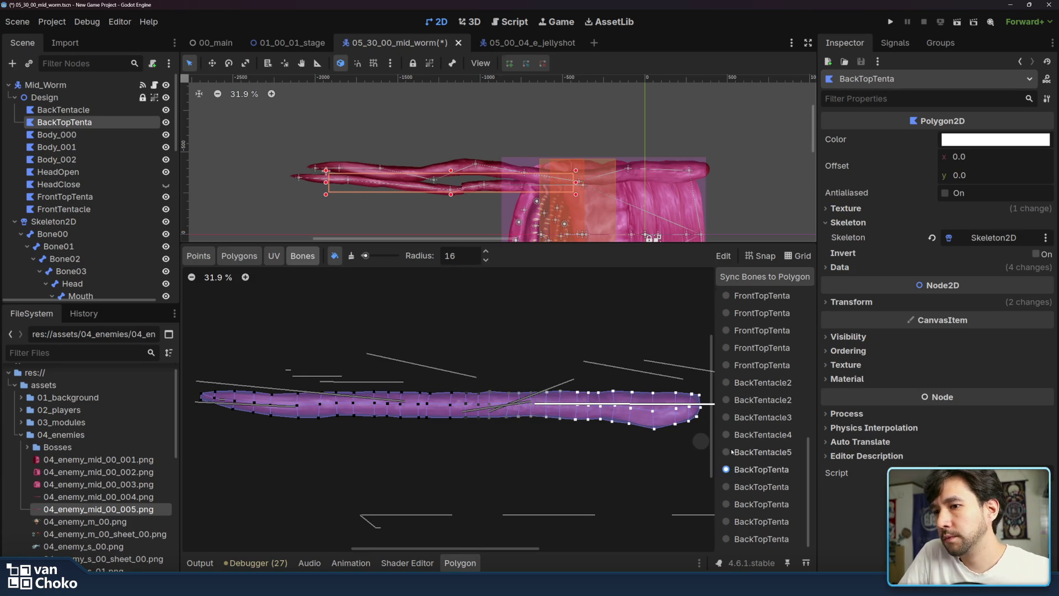
click(767, 488)
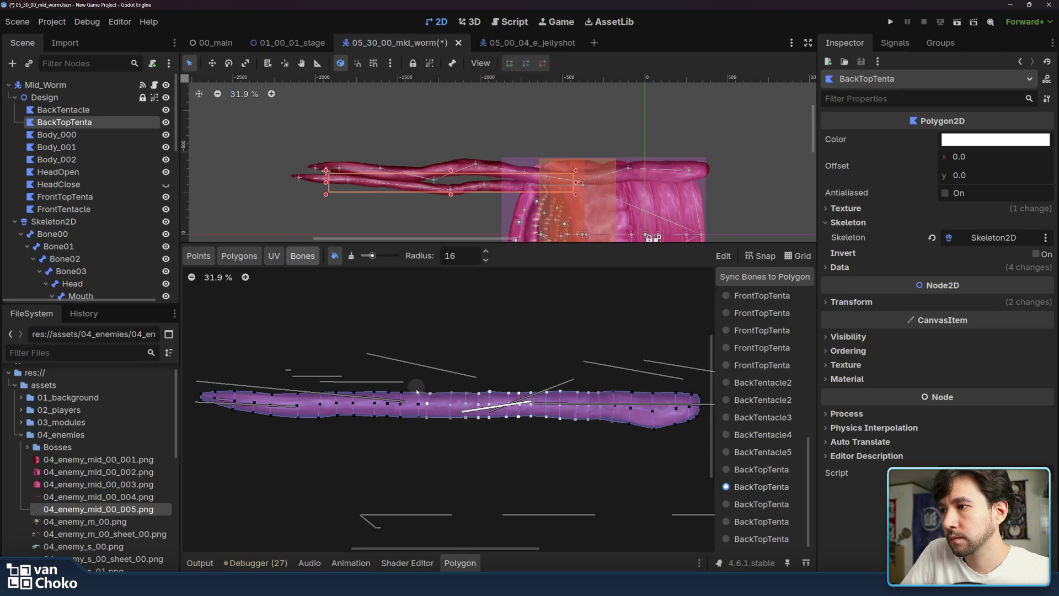
Step: Paint weight along the middle of the tentacle, then move on to the next BackTopTenta bone
click(452, 393)
drag(454, 394, 468, 401)
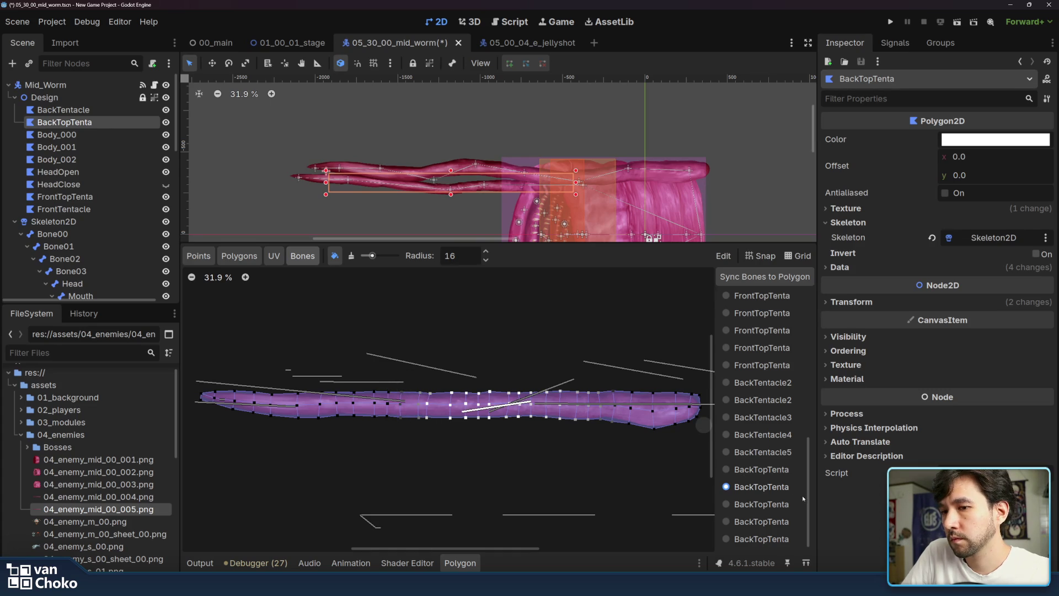
click(351, 256)
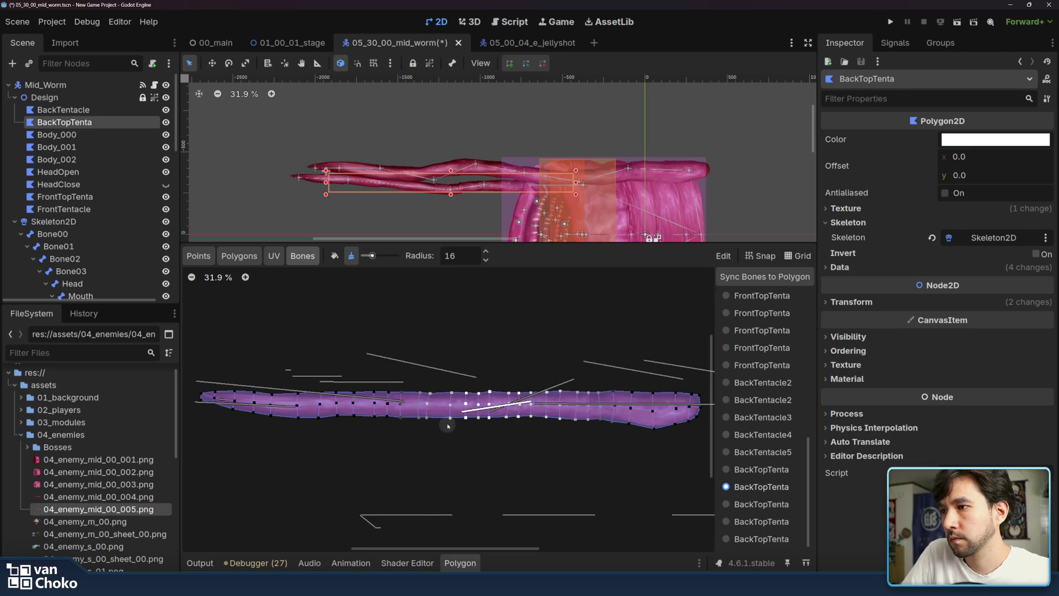
click(761, 504)
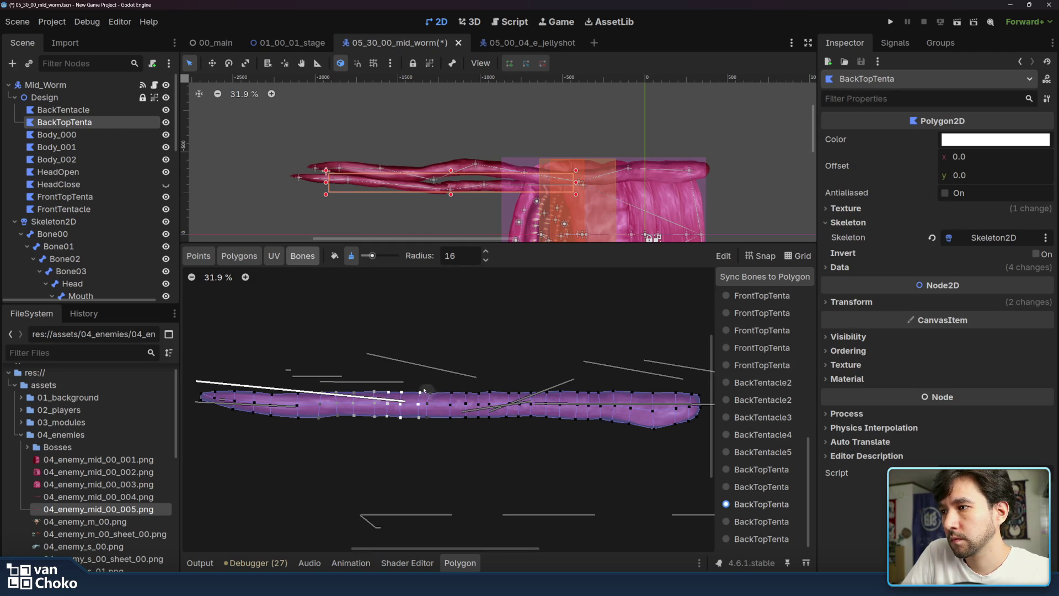
click(335, 256)
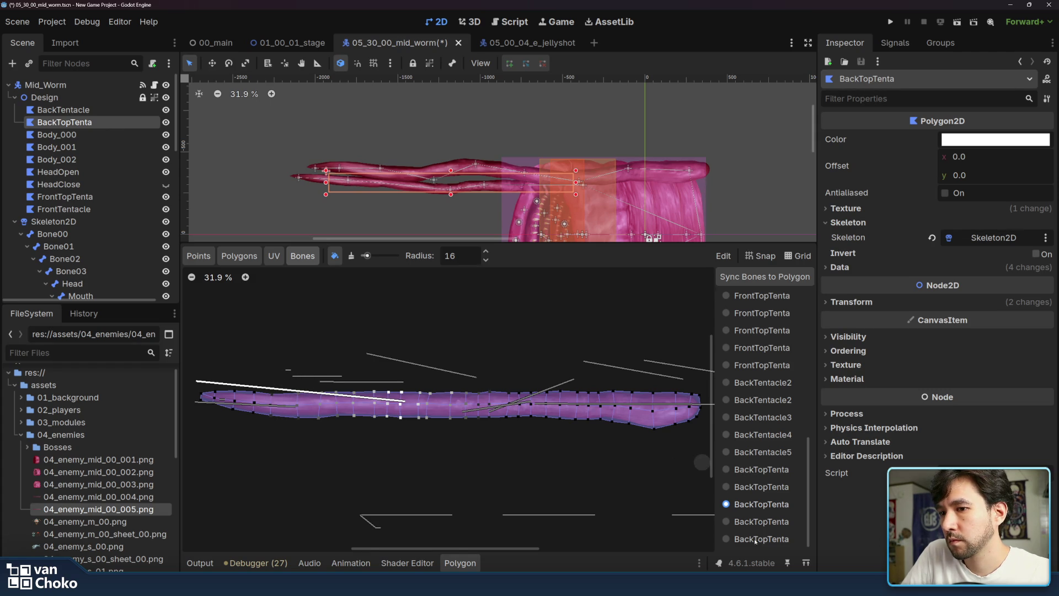
Step: Select the next BackTopTenta bone toward the tip to weight the left-end vertices
click(764, 521)
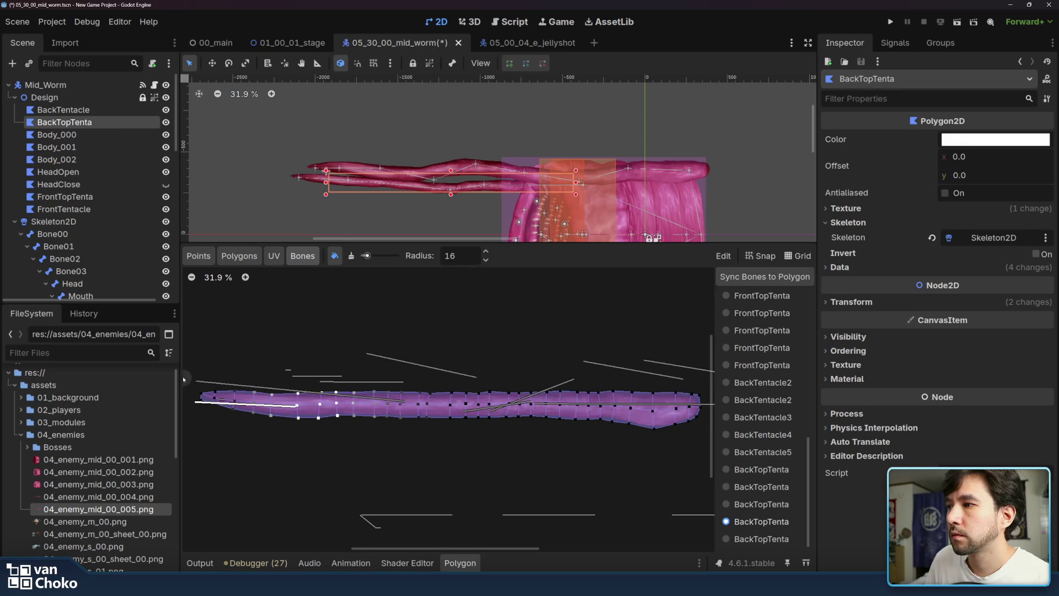
scroll(320, 368, left, 5)
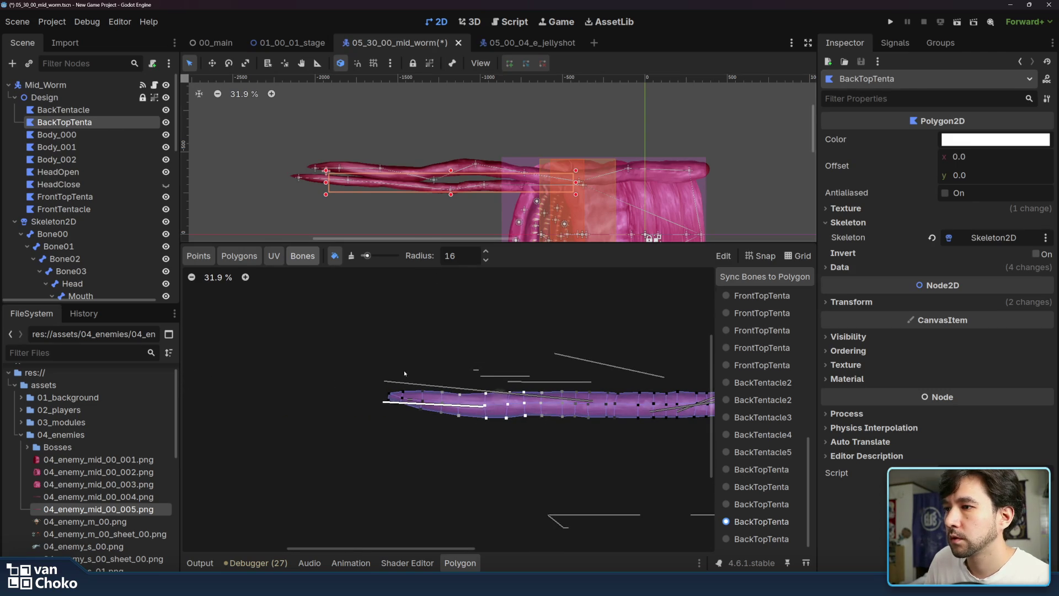
Step: Select the last BackTopTenta bone and paint weights onto the tentacle's tip vertices
click(352, 256)
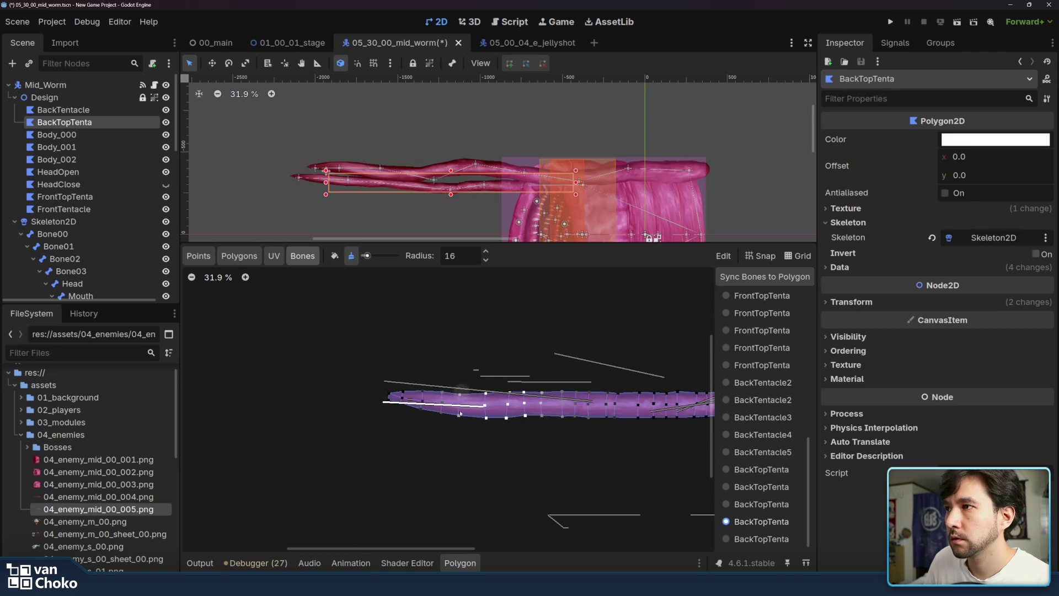
click(779, 539)
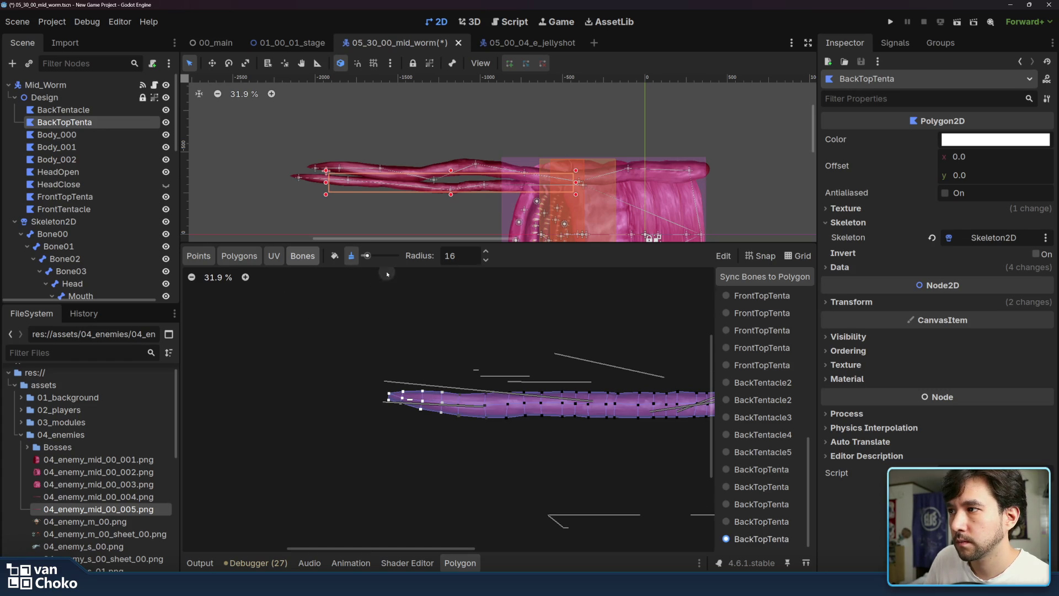
click(336, 256)
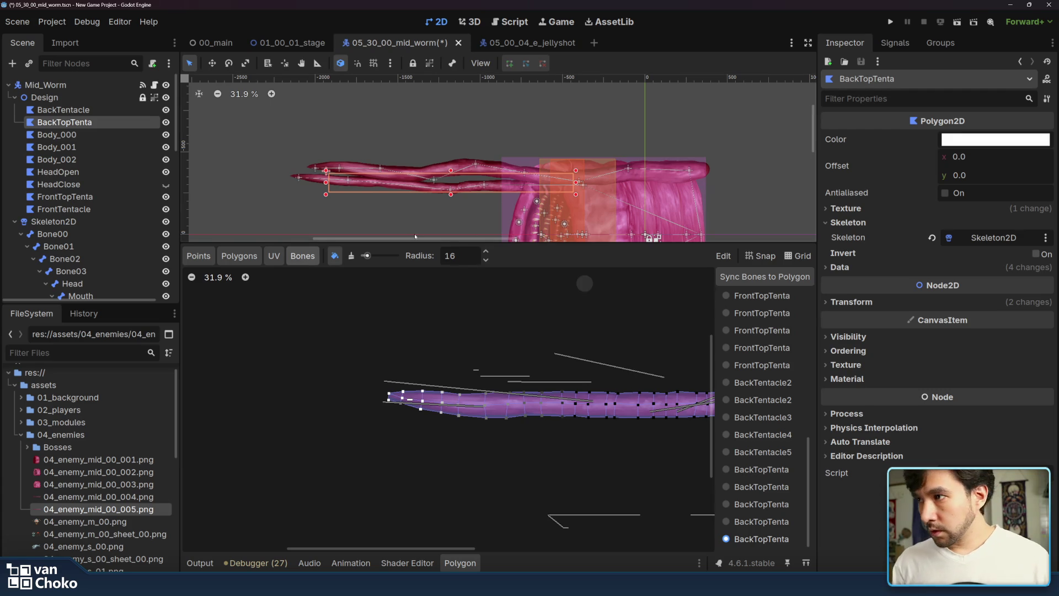
scroll(136, 204, down, 5)
scroll(136, 204, down, 5)
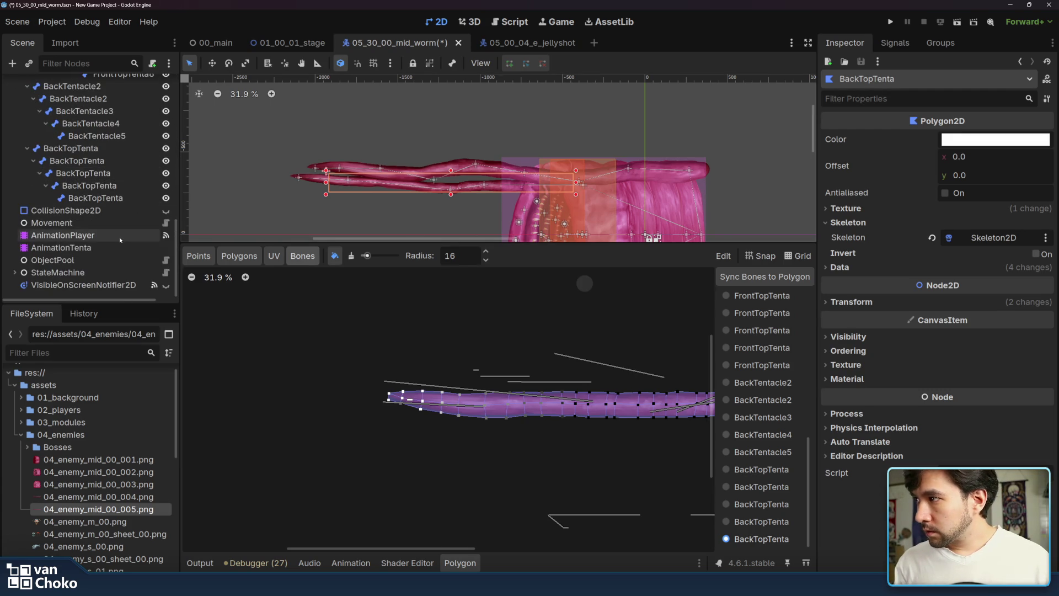
Step: Select AnimationTenta and replay the advance animation several times
click(120, 248)
click(255, 318)
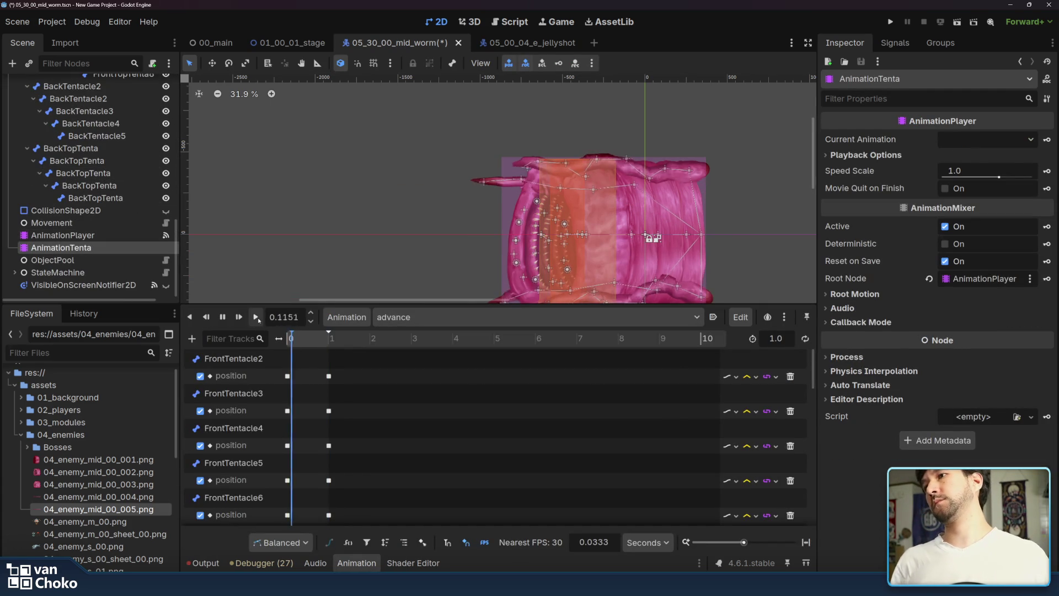
click(256, 317)
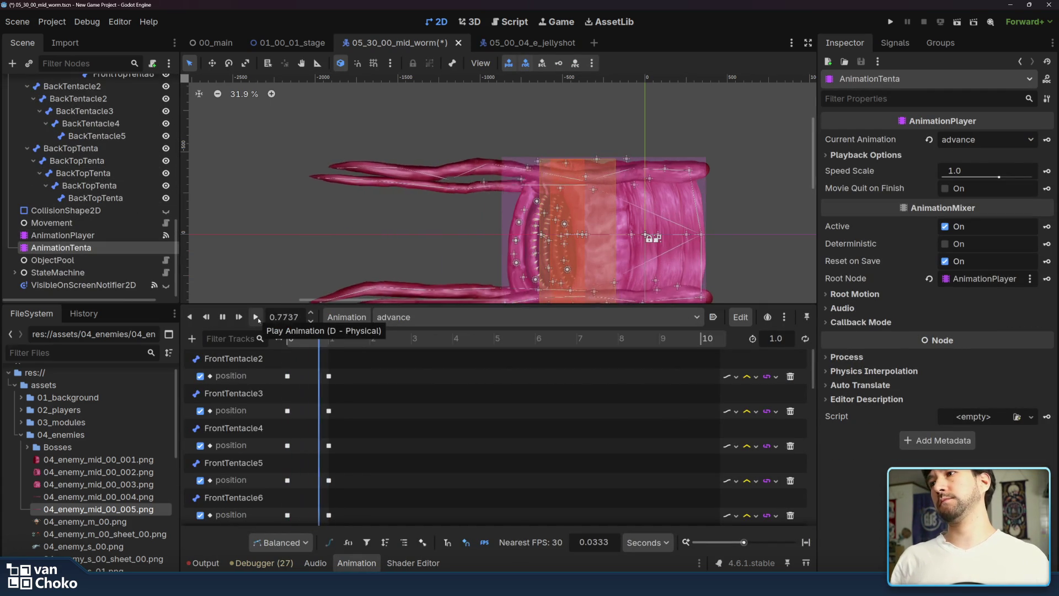
click(255, 318)
click(255, 317)
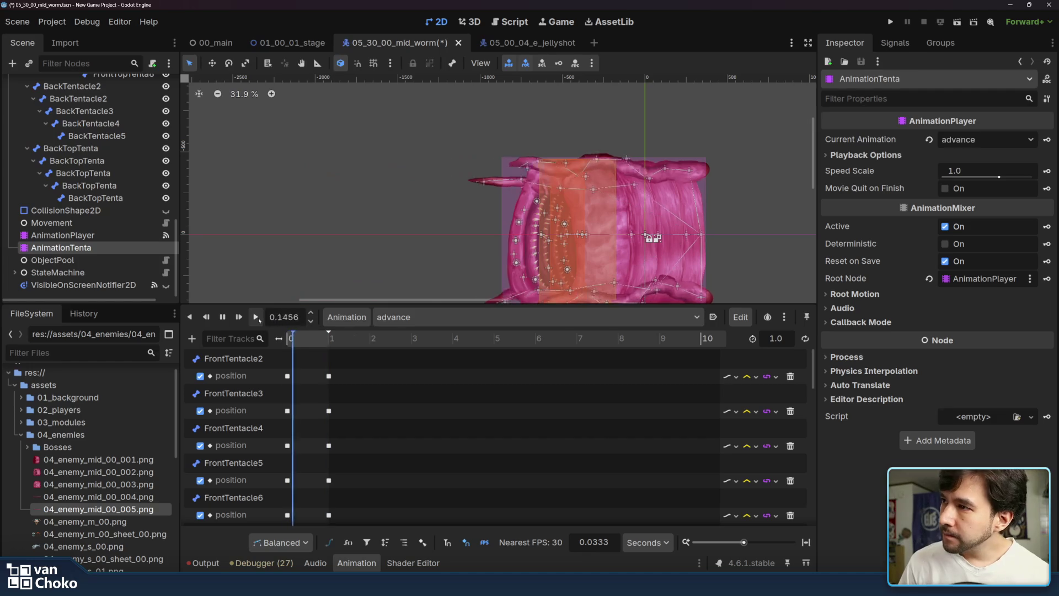
click(256, 317)
scroll(552, 202, down, 1)
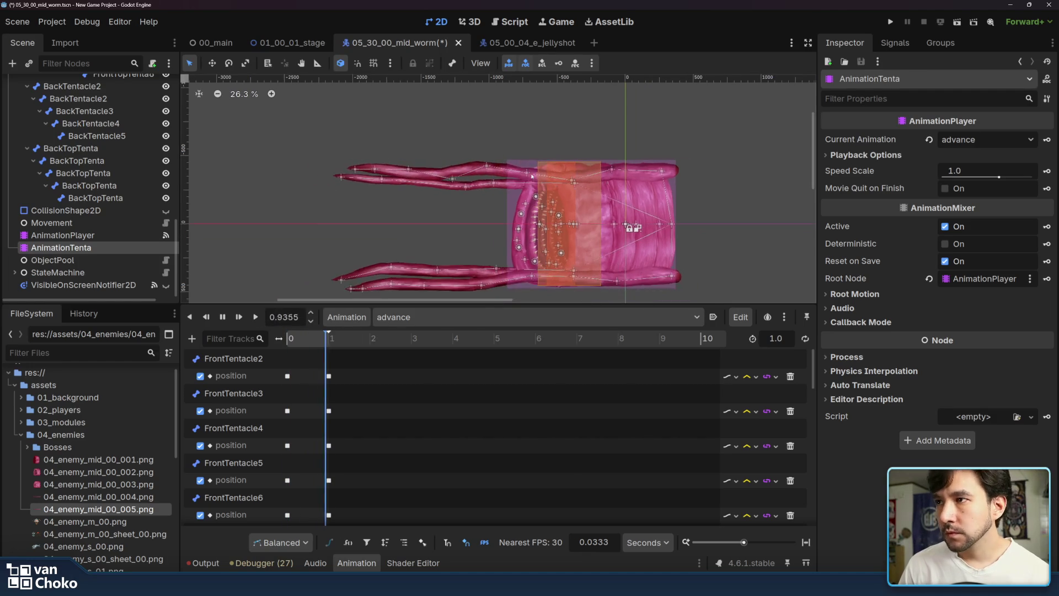
Step: Switch to the rectract animation and replay it several times
click(497, 317)
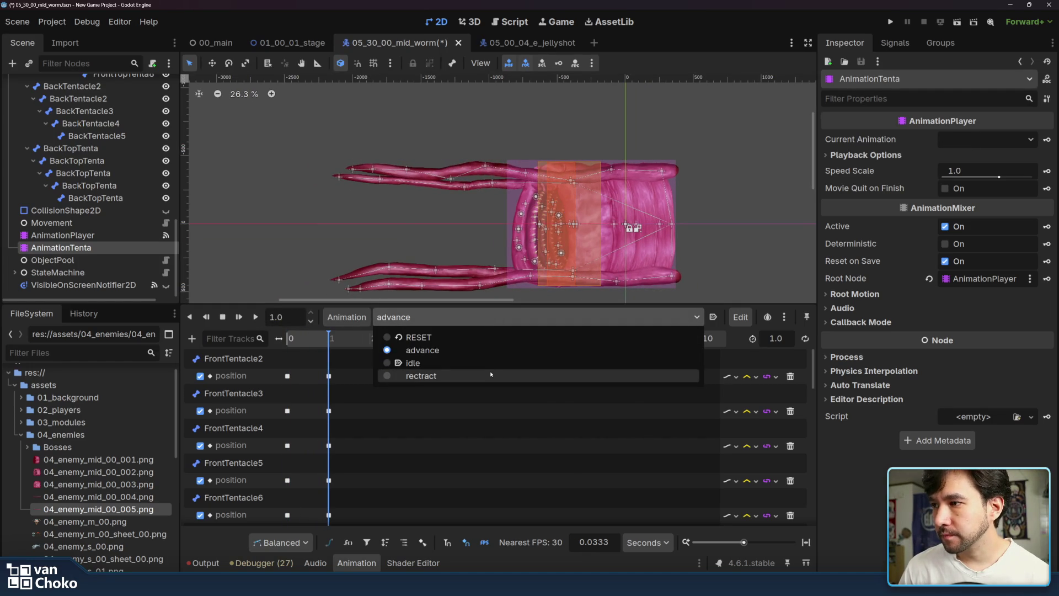
click(397, 352)
click(256, 317)
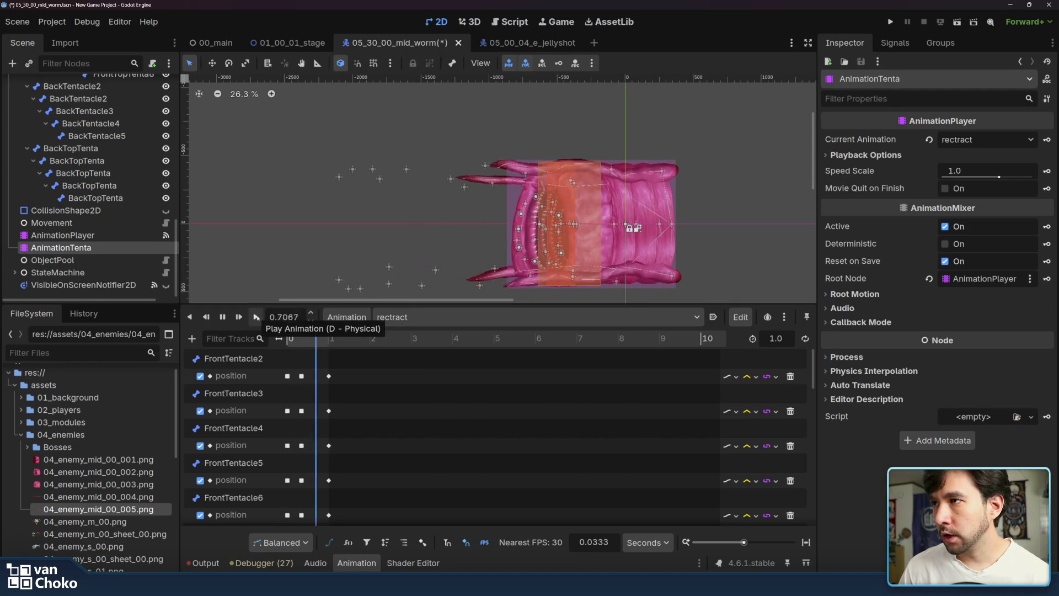
click(256, 317)
click(257, 317)
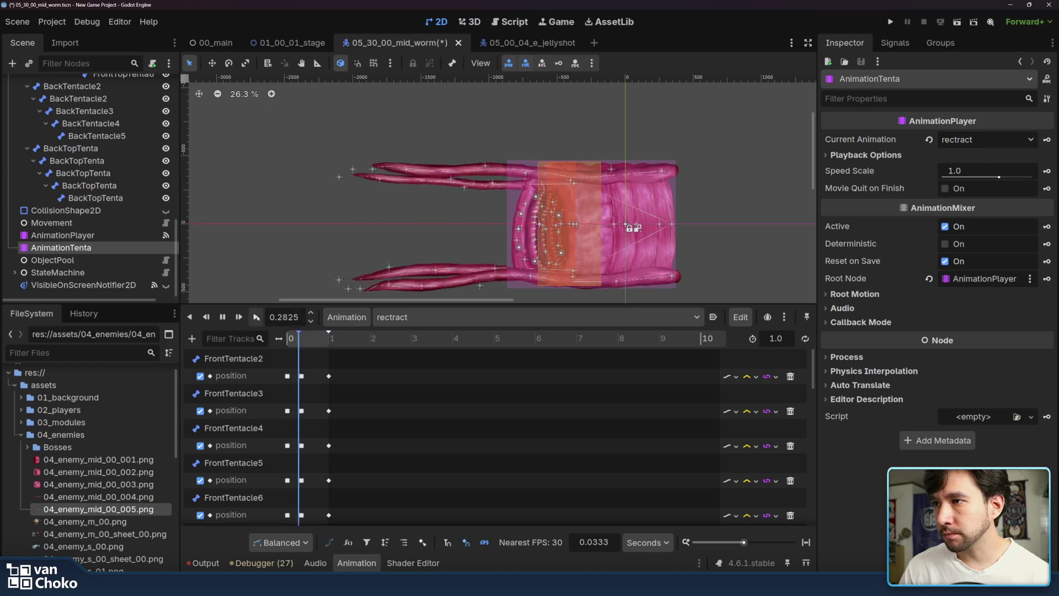
click(257, 317)
Step: Play idle, stop it, and drag the playhead back to 0 s
click(458, 317)
click(461, 360)
click(256, 317)
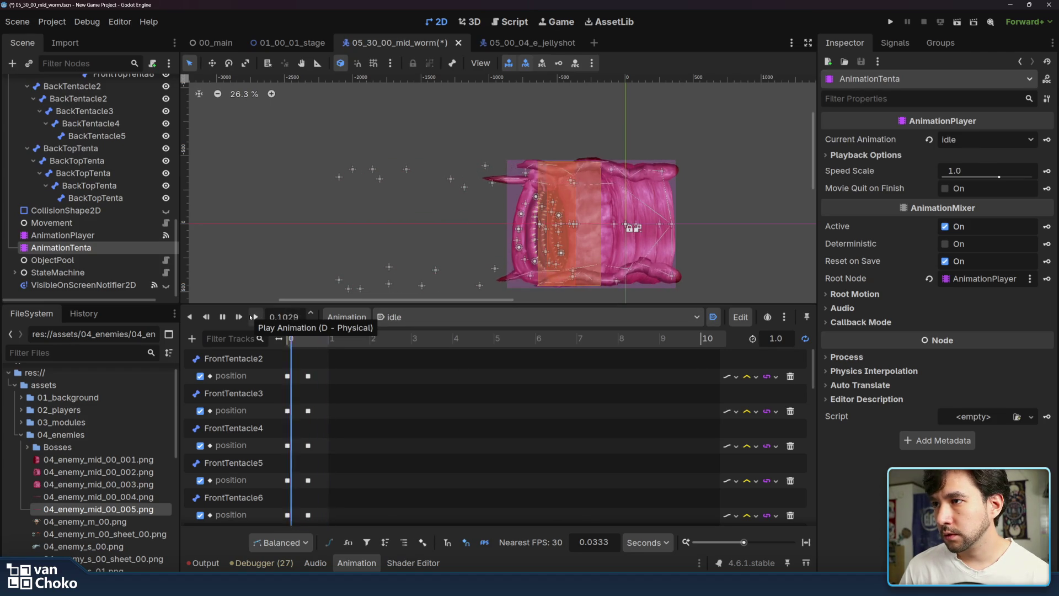
click(222, 317)
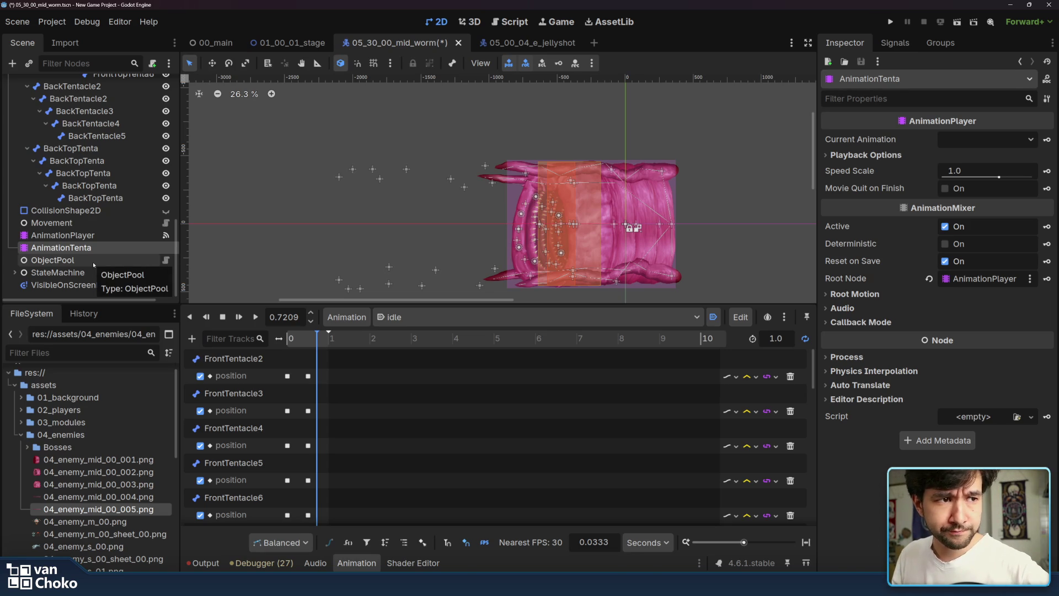
click(318, 337)
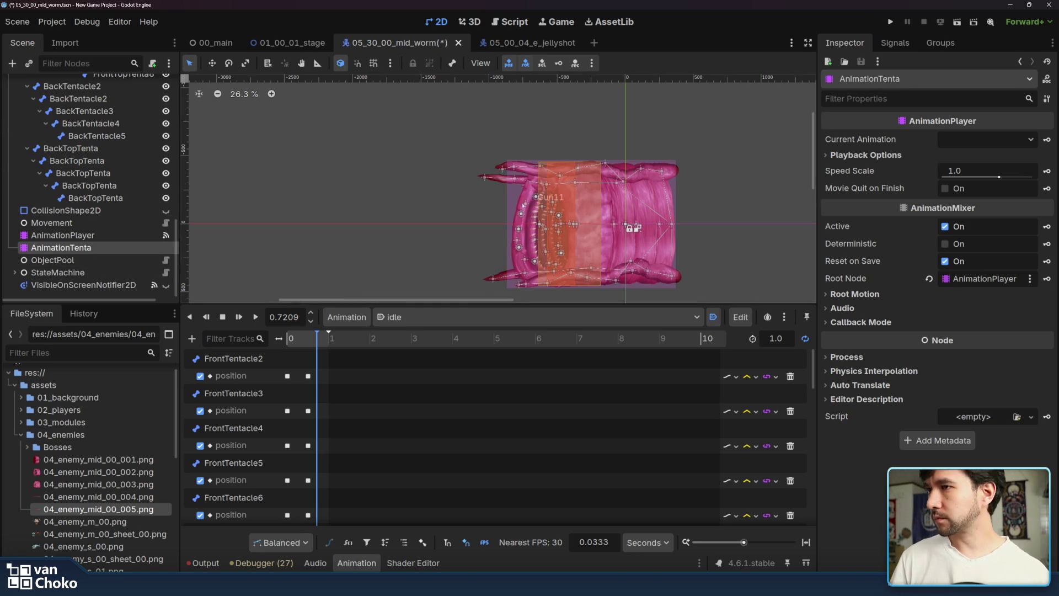
drag(318, 337, 287, 337)
scroll(451, 190, down, 1)
scroll(451, 190, up, 1)
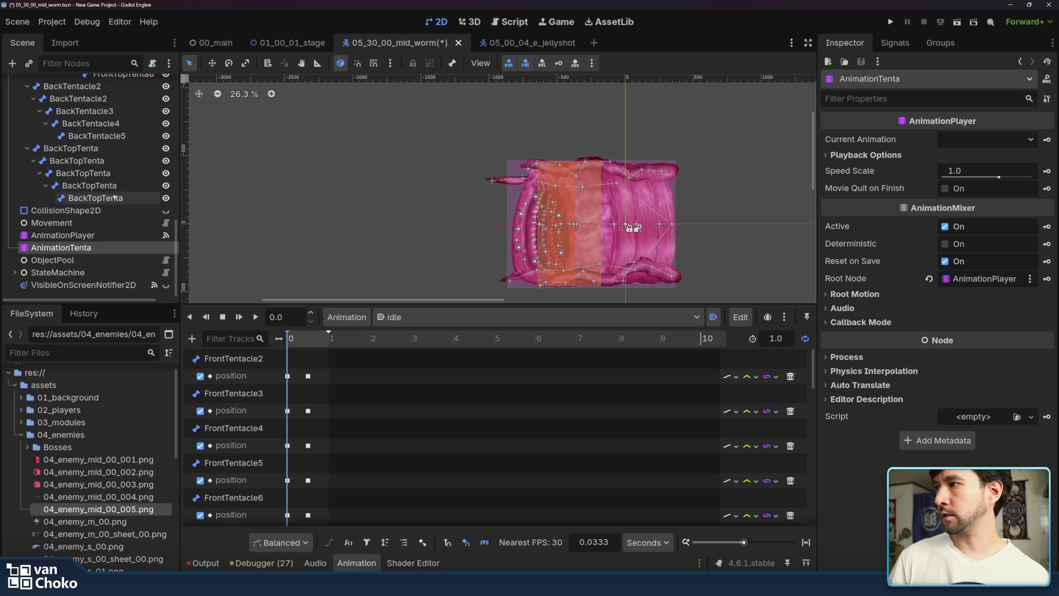
click(14, 272)
scroll(91, 220, down, 3)
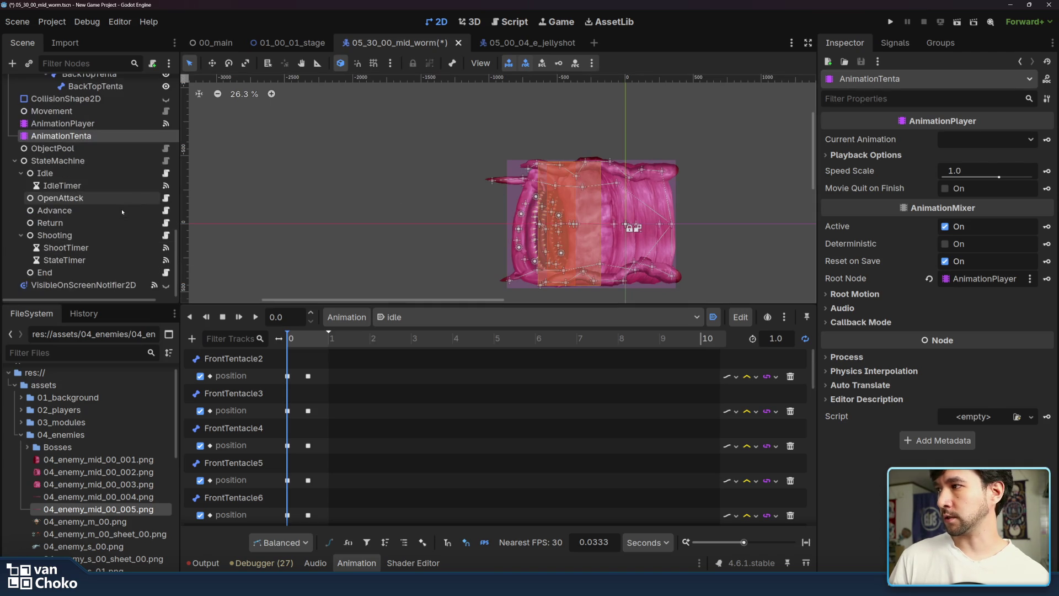
Step: Select the Idle state and open its script in the editor
click(89, 173)
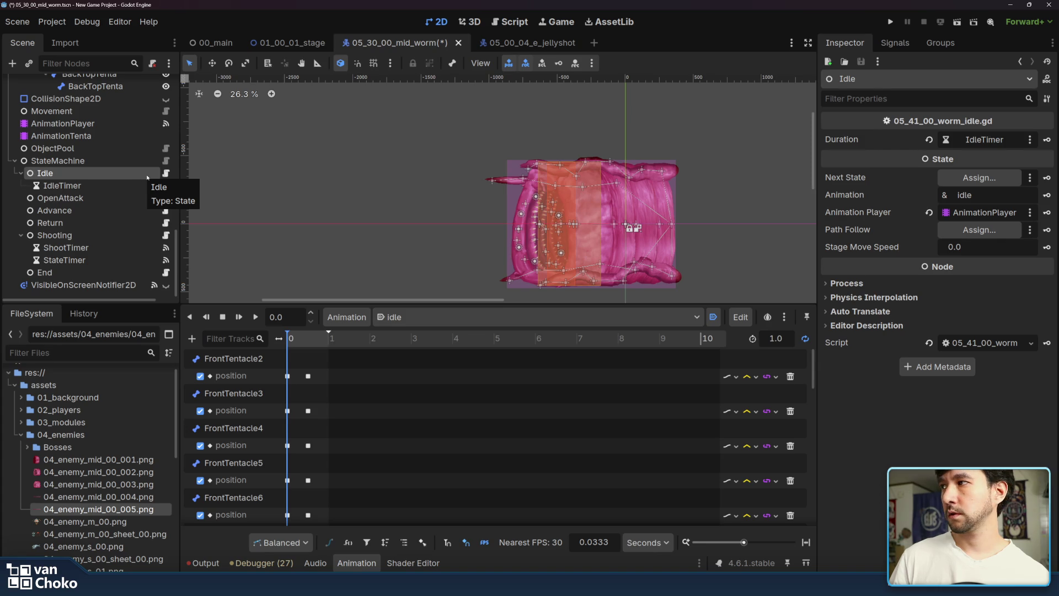
click(165, 173)
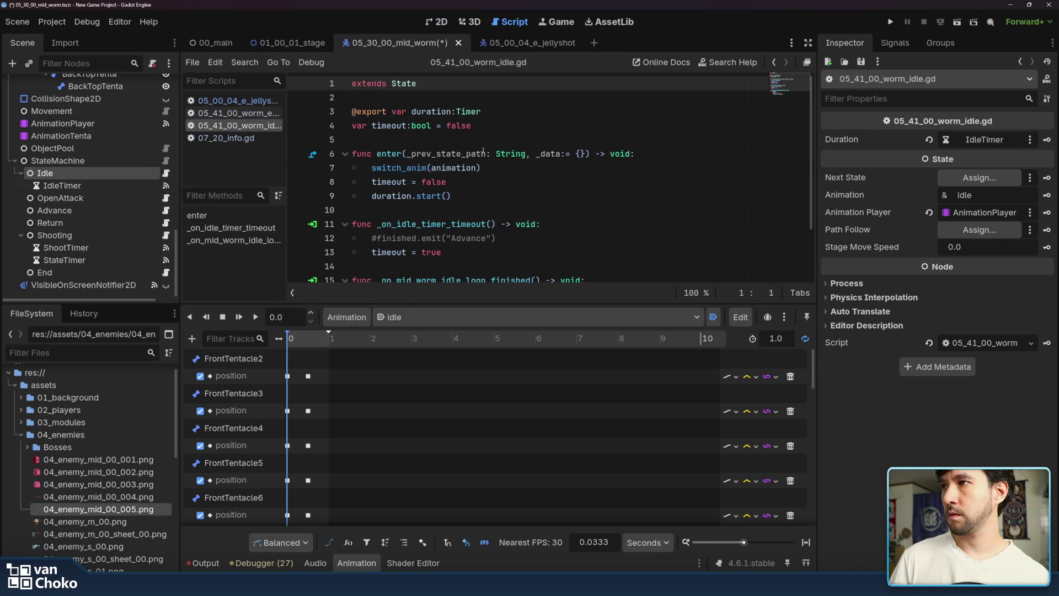
click(368, 97)
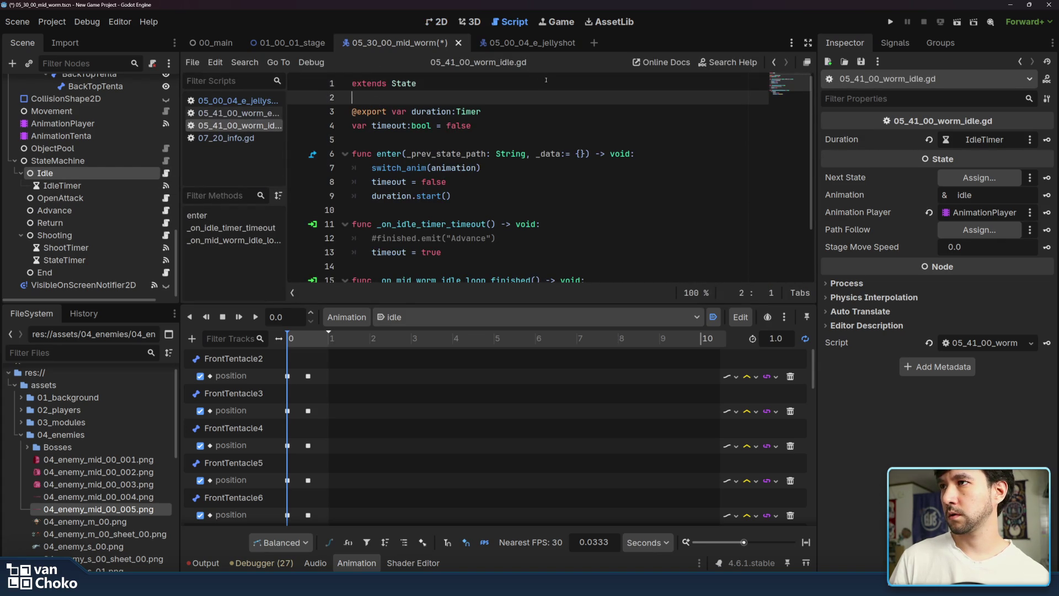
click(494, 109)
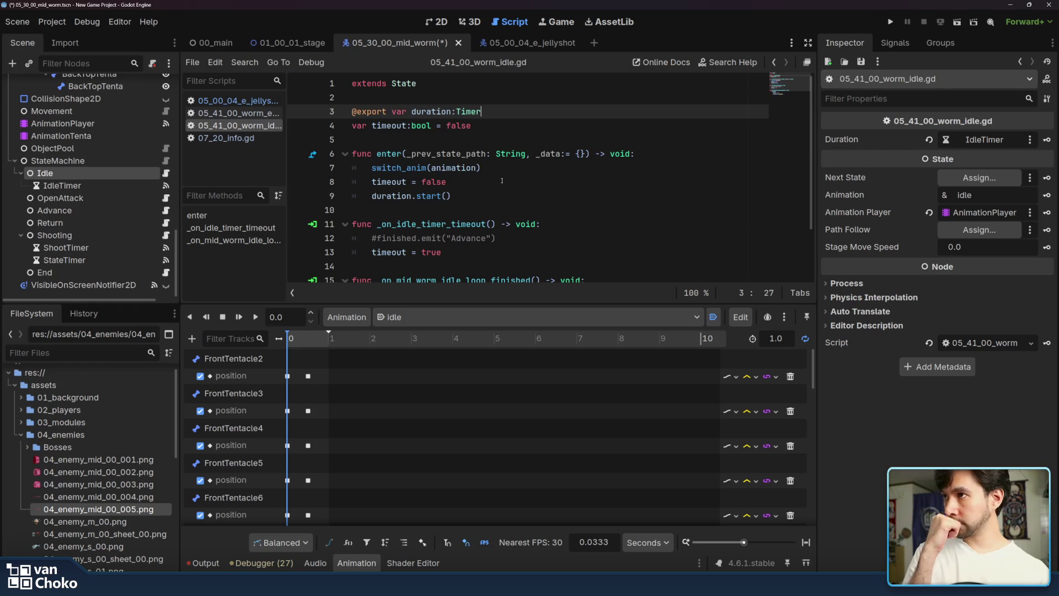
mouse_move(505, 304)
mouse_down()
mouse_move(505, 417)
mouse_move(506, 382)
mouse_up()
click(528, 295)
click(485, 111)
click(484, 97)
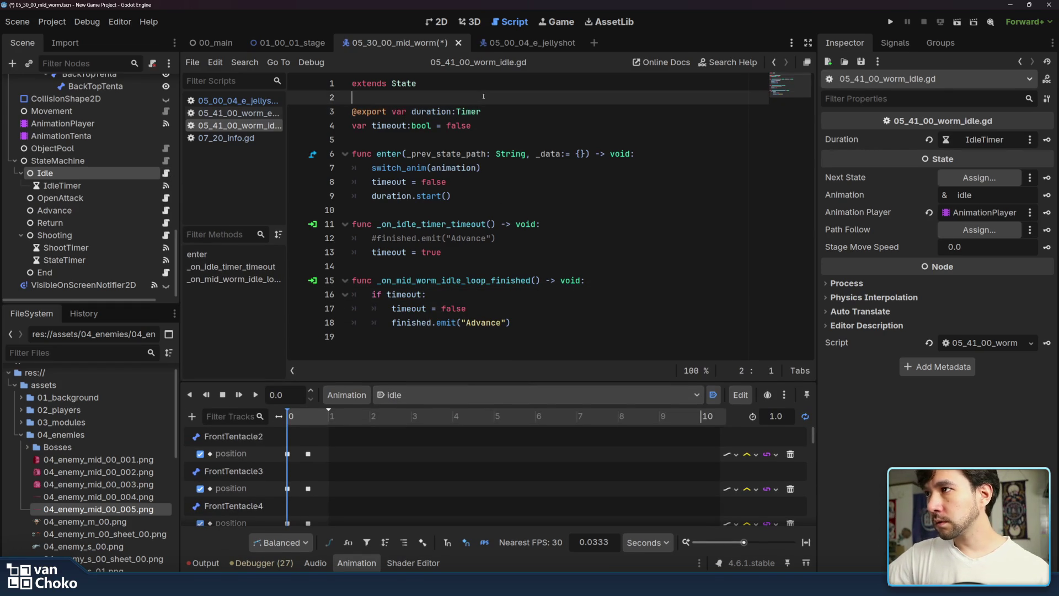
click(517, 113)
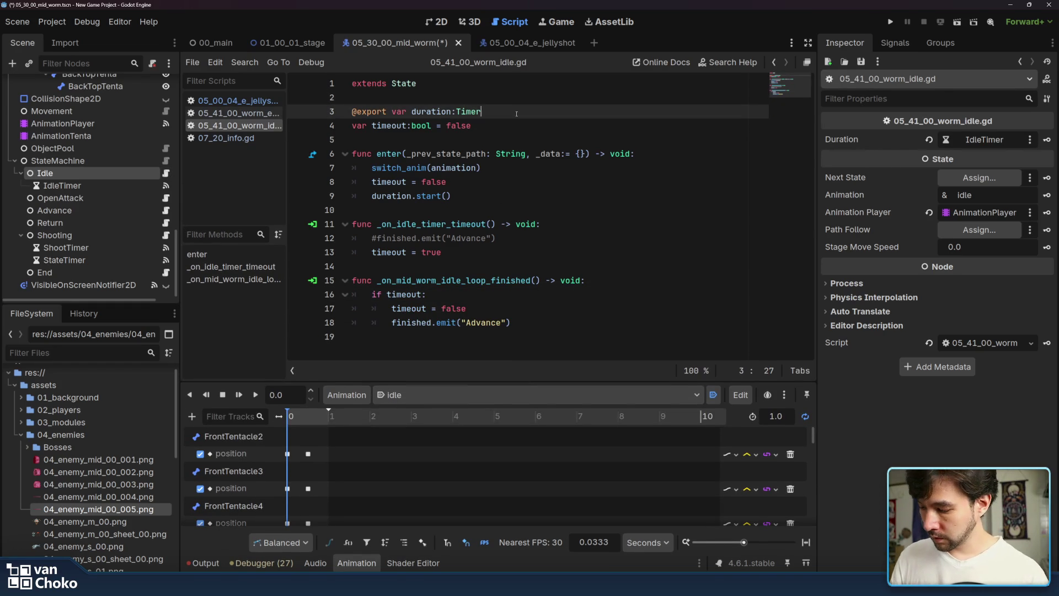
key(Return)
text(@)
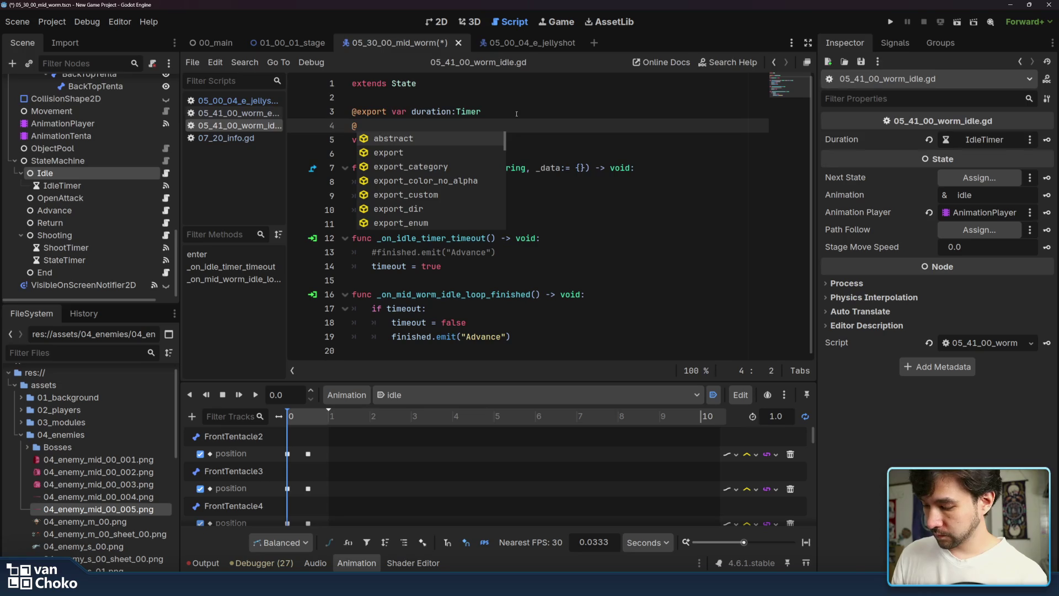
text(export )
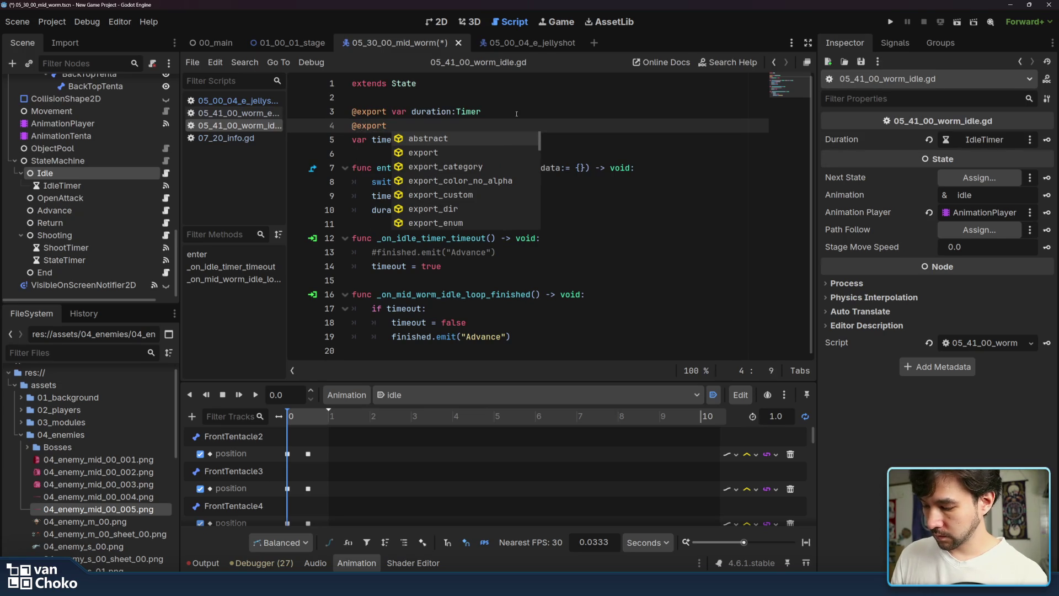
text(var )
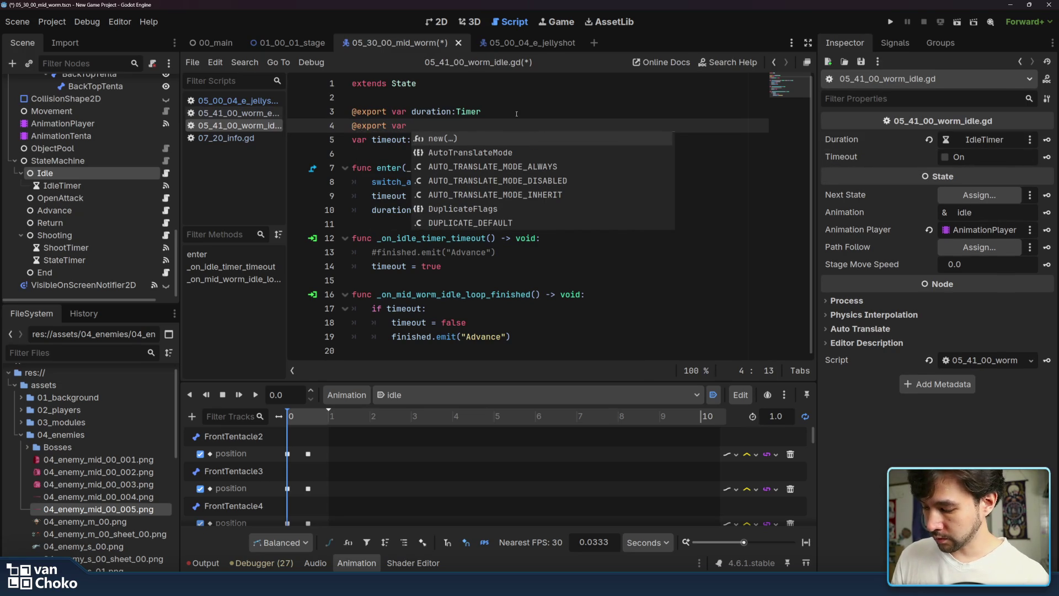
text(animTenta : )
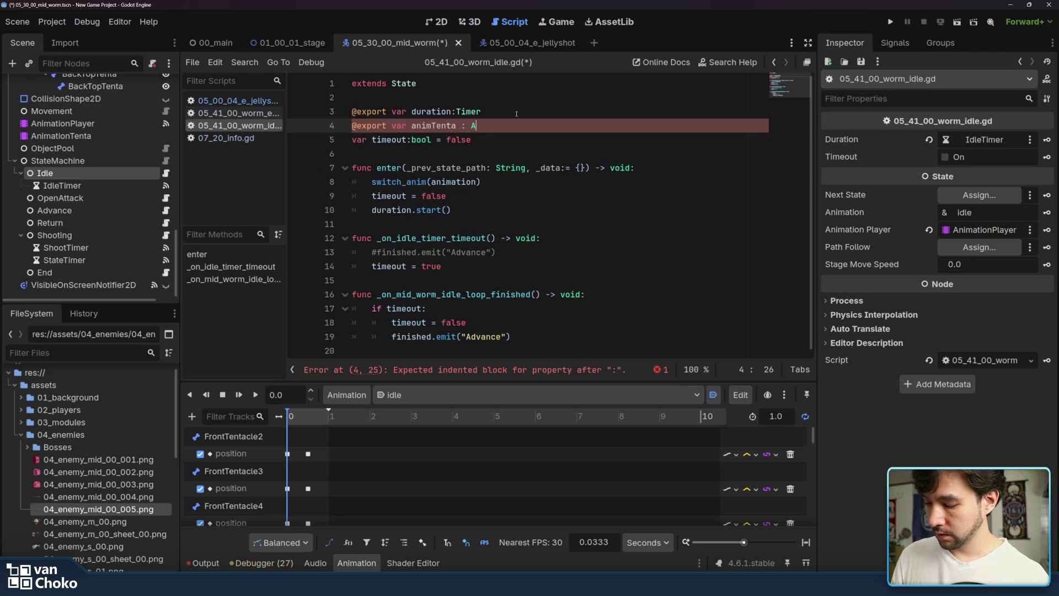
text(Animation)
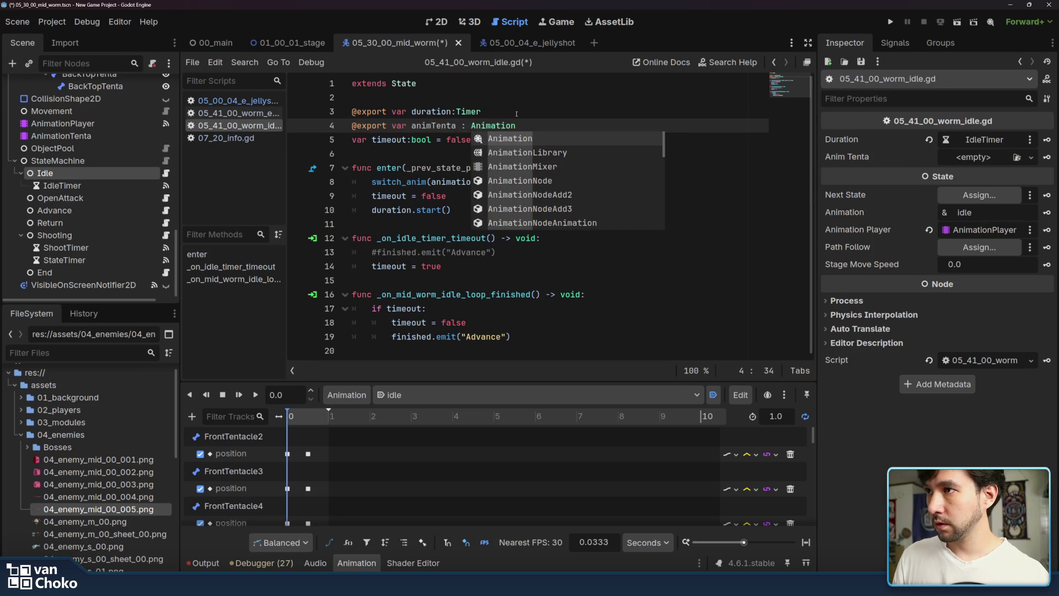
text(p)
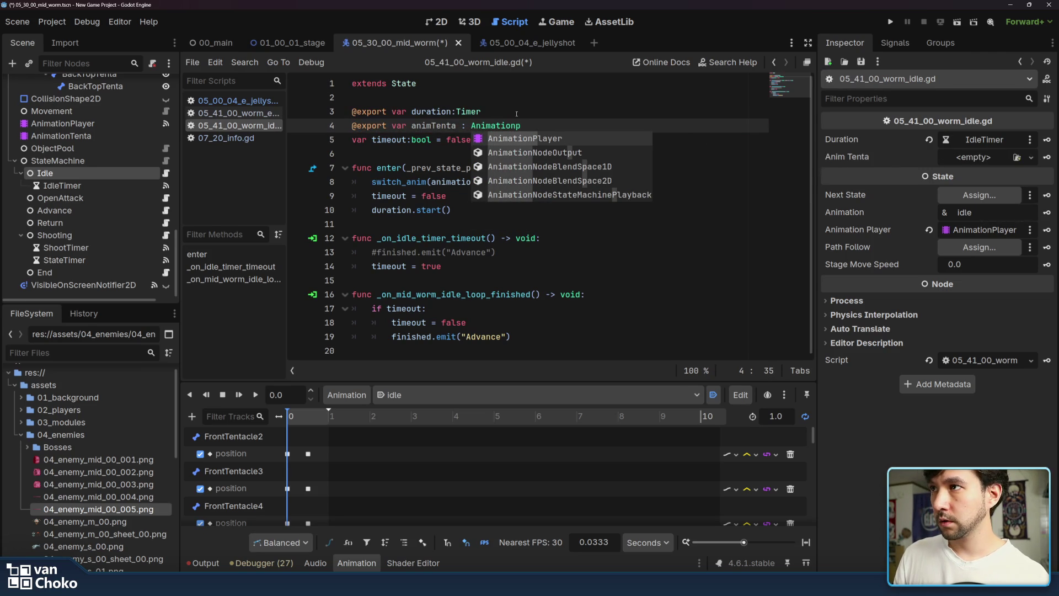
key(Return)
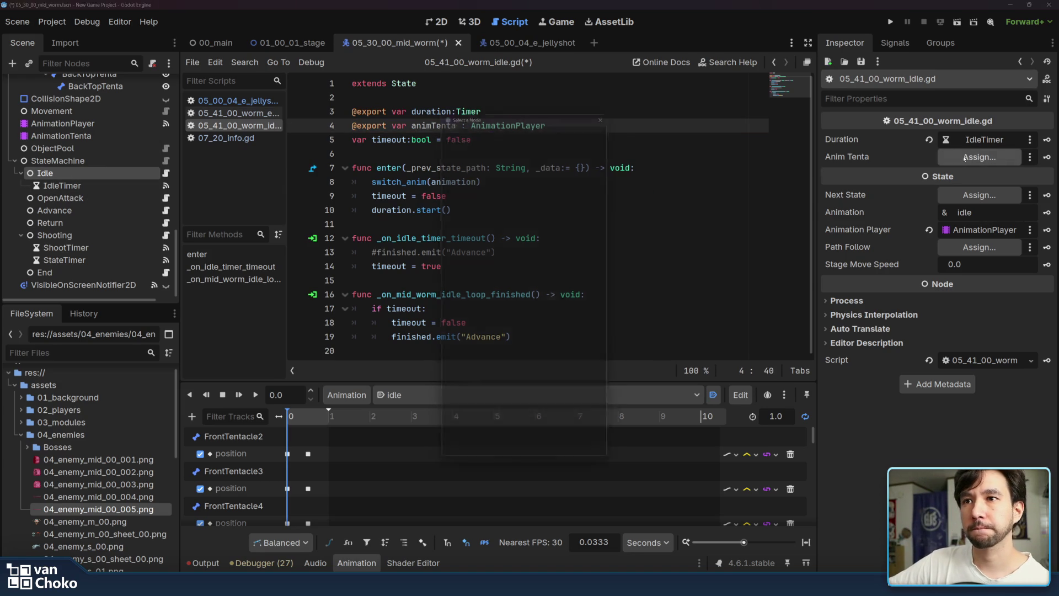
Step: Assign the AnimationTenta node to the Idle state's Anim Tenta property
click(945, 159)
click(507, 199)
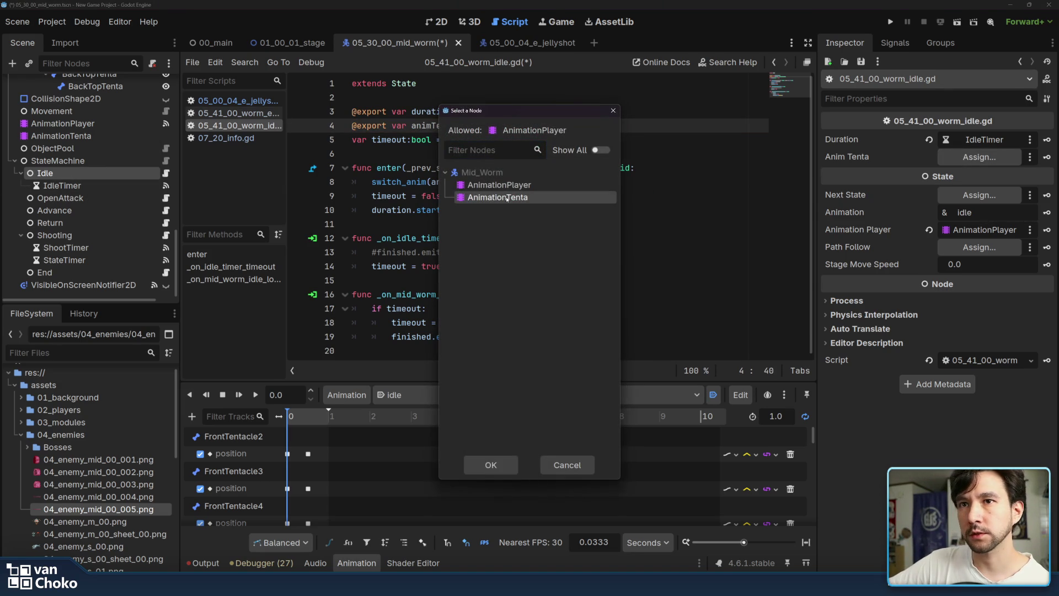
double_click(507, 199)
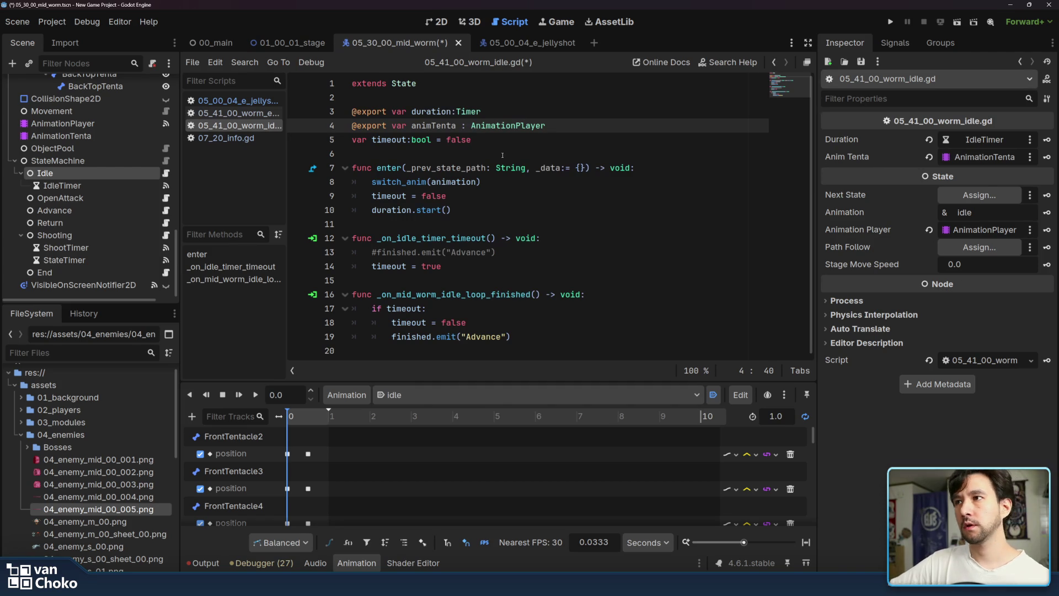
double_click(436, 126)
key(ctrl+c)
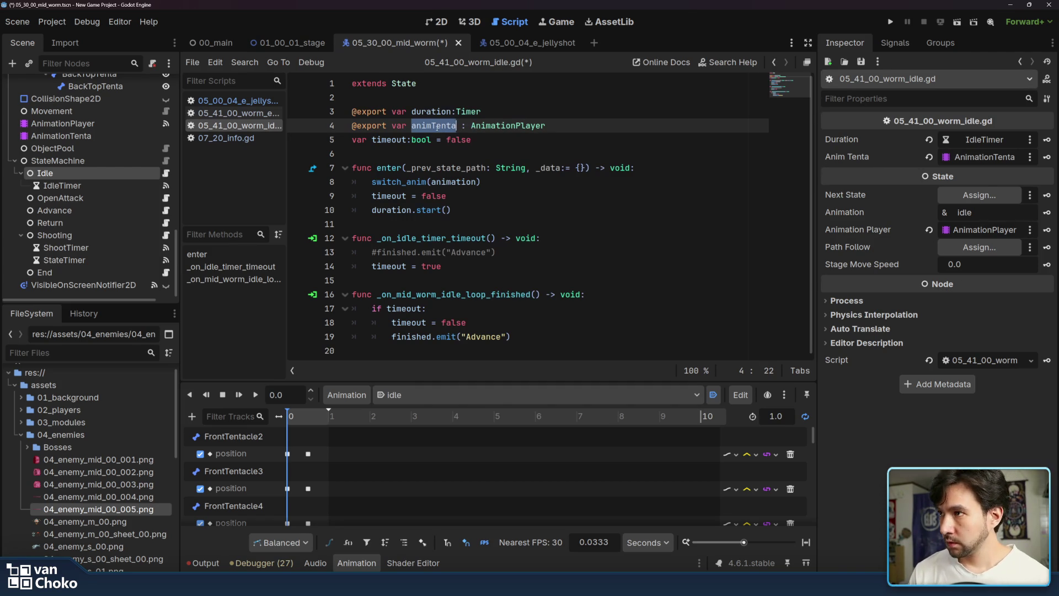
key(BackSpace)
key(ctrl+z)
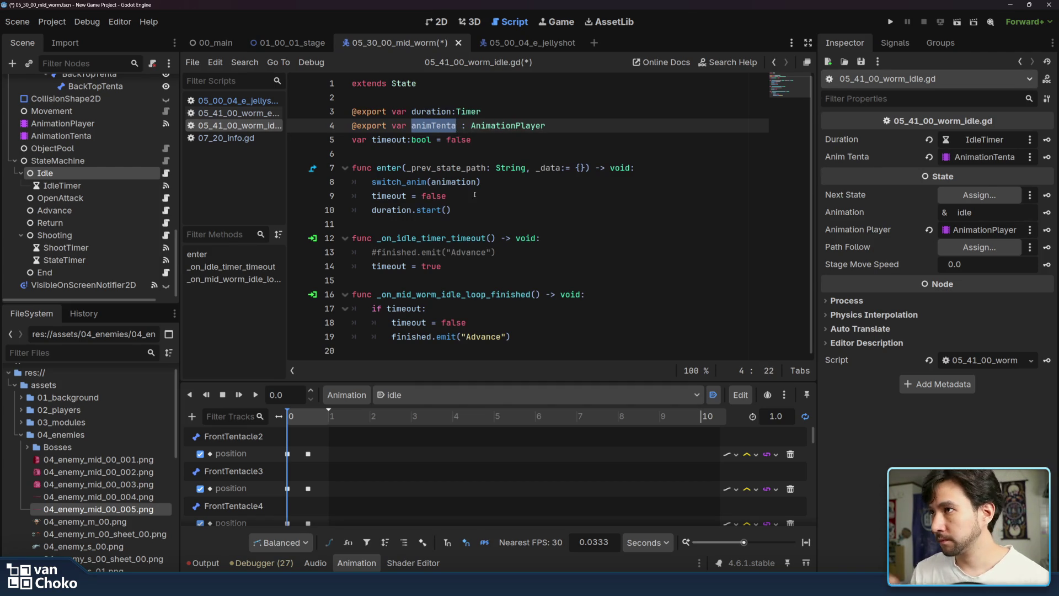
Step: Add a new line after switch_anim in enter() starting with animTenta
click(383, 182)
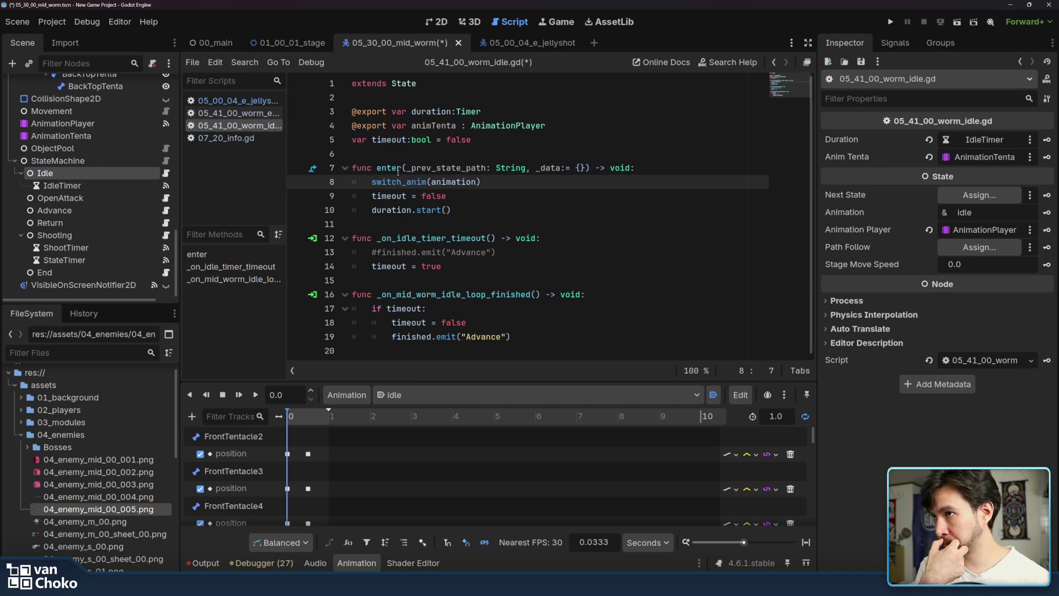
key(Left)
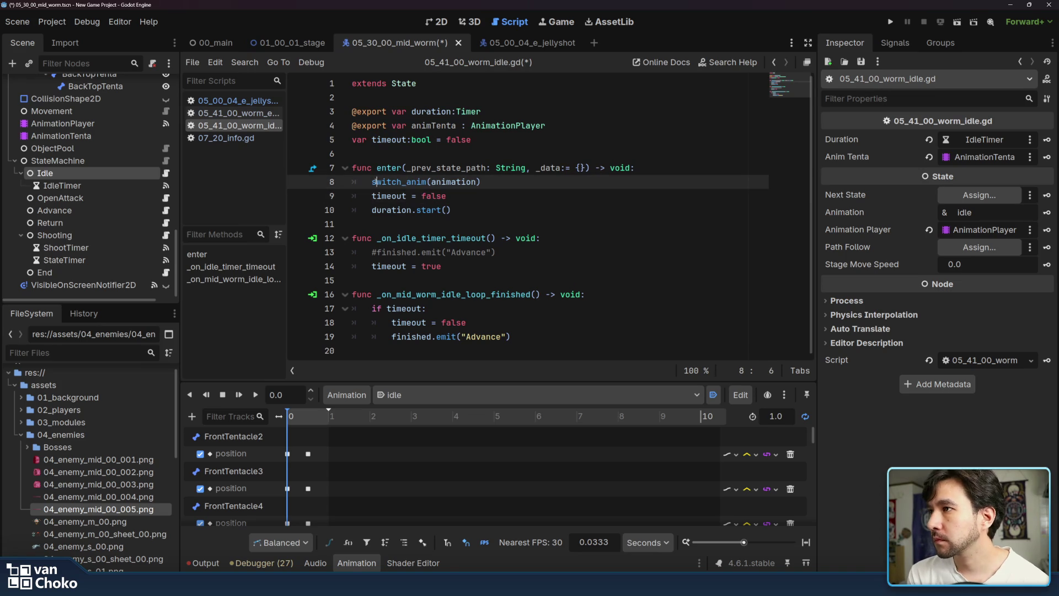
click(486, 185)
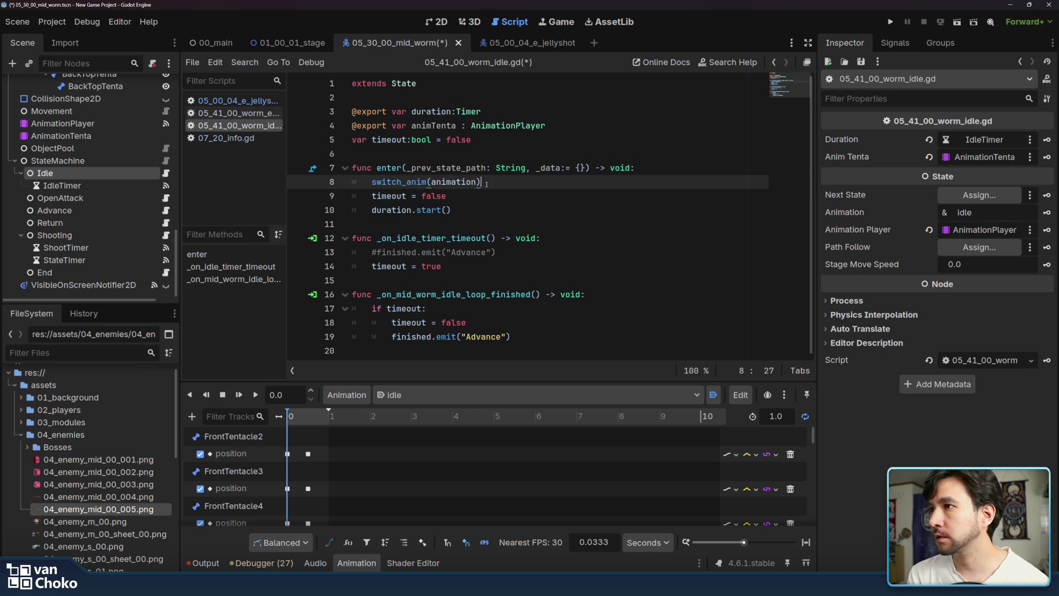
key(Return)
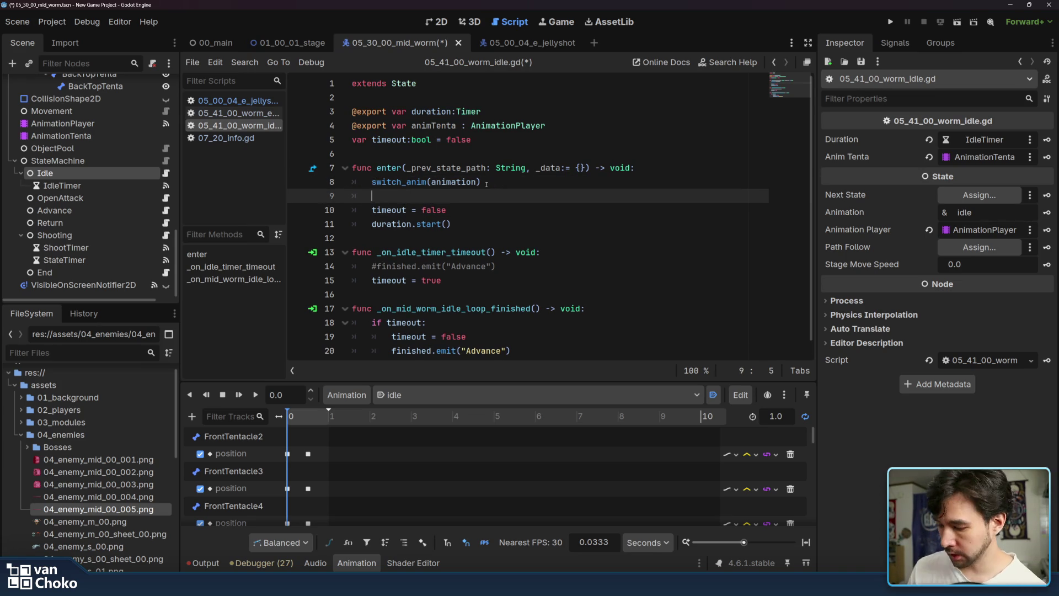
text(@export var  : AnimationPlayer)
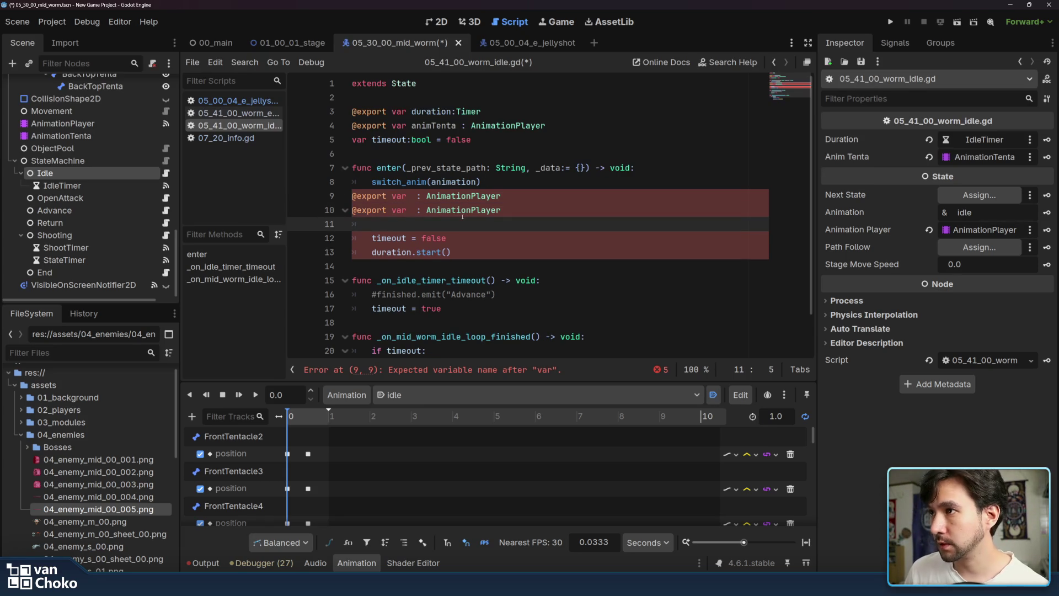
key(ctrl+z)
key(ctrl+z)
key(ctrl+z)
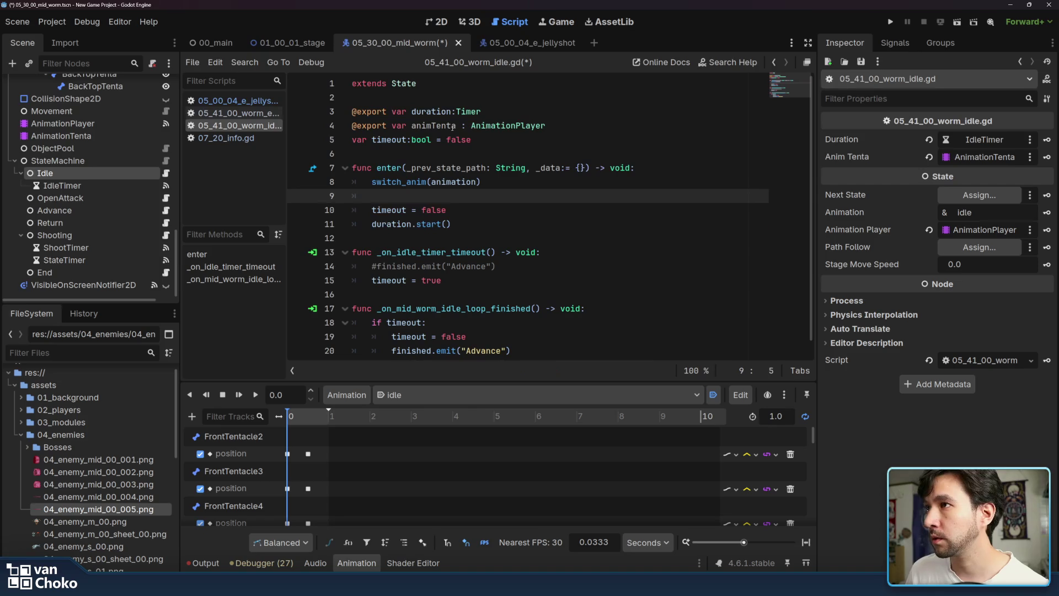
click(387, 196)
key(ctrl+v)
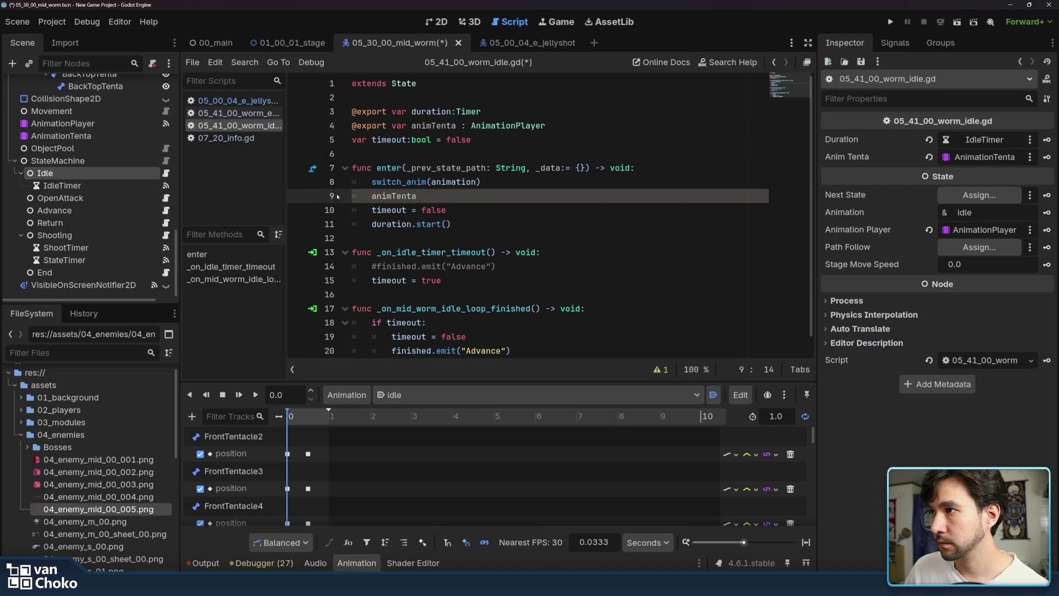
Step: Complete the line as animTenta.play("idle") and save the script
text(.p)
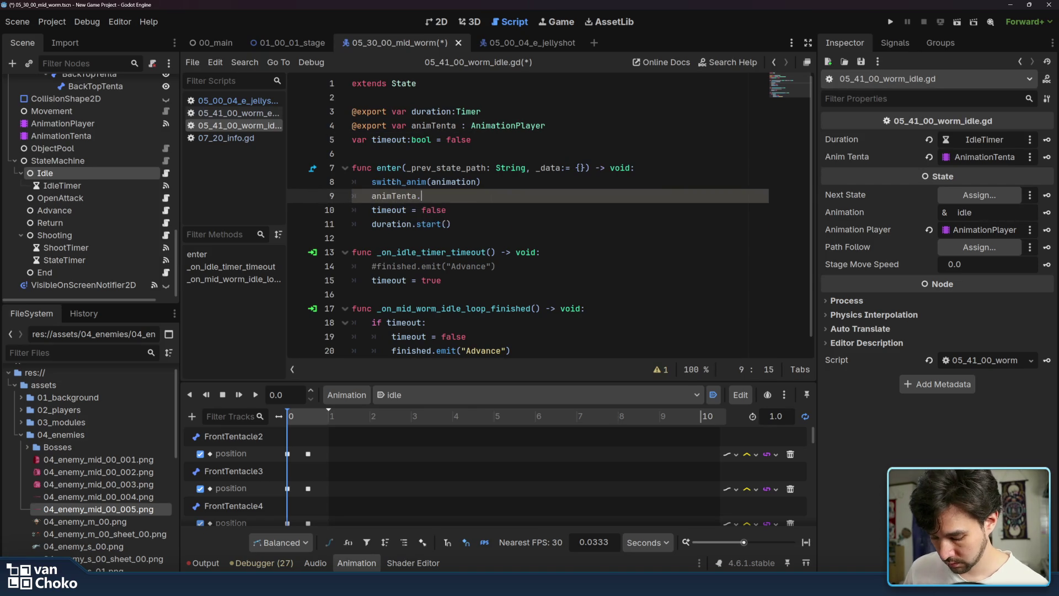
text(la)
key(Return)
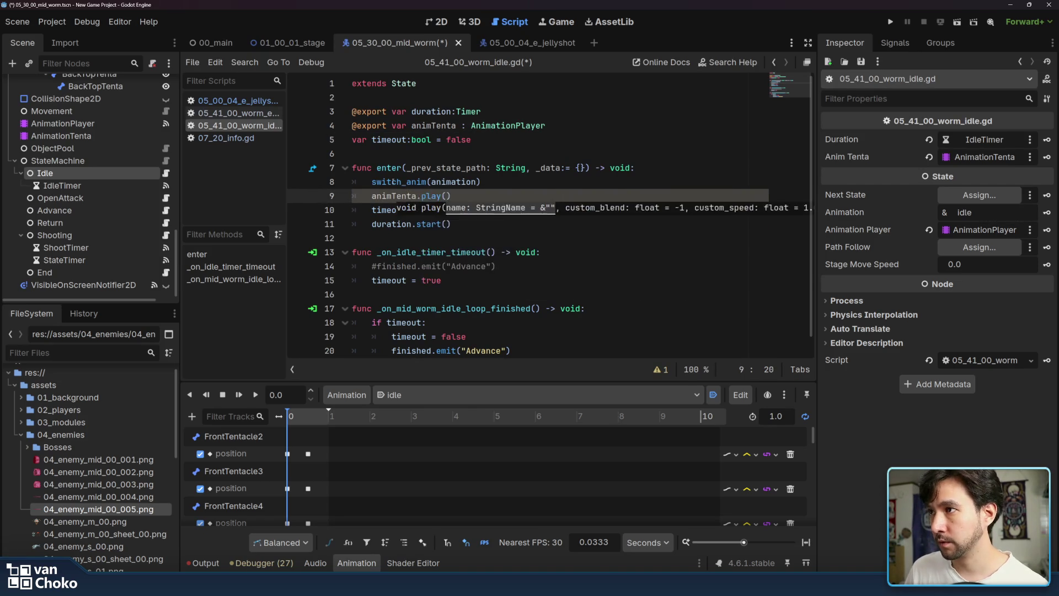
text(idle)
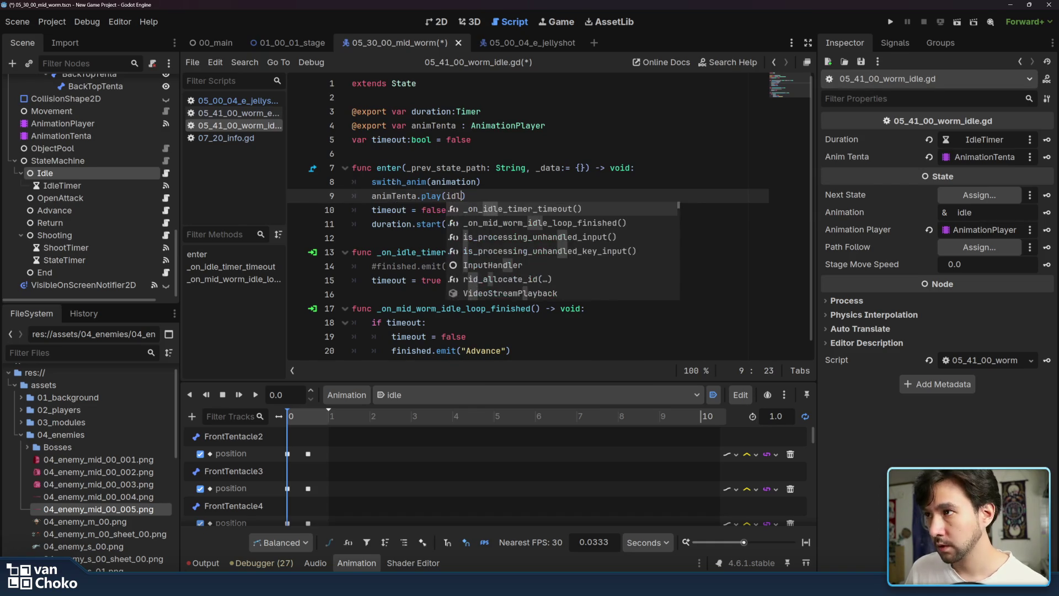
key(BackSpace)
key(BackSpace)
key(BackSpace)
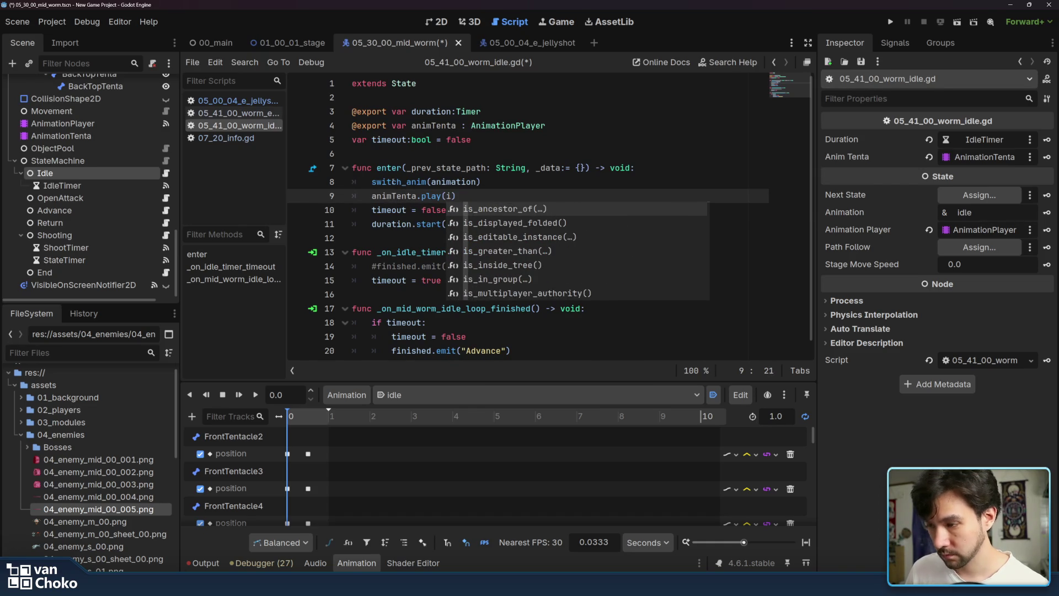
key(BackSpace)
text("idle)
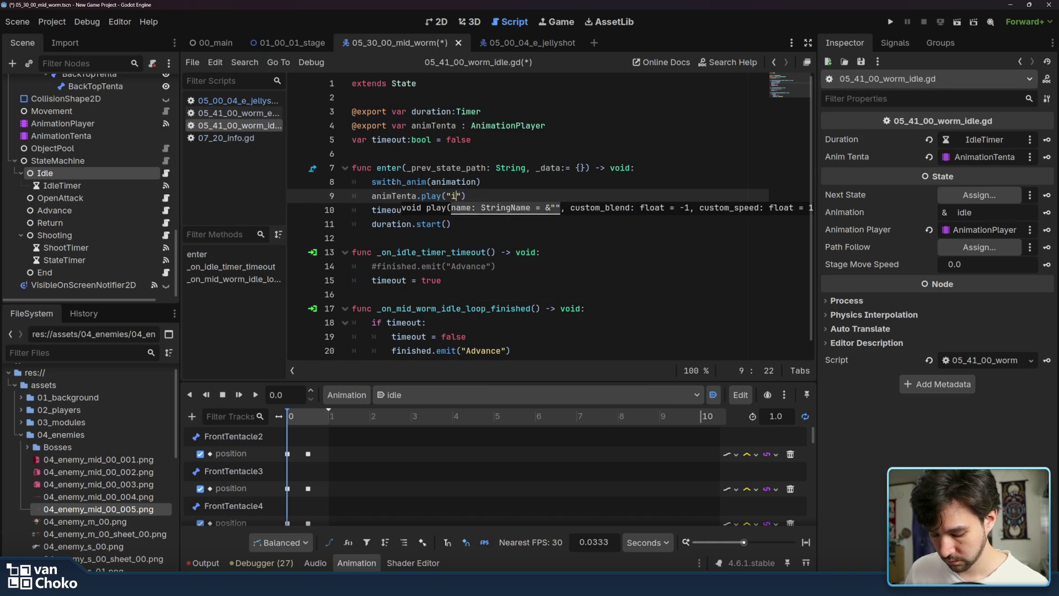
click(507, 169)
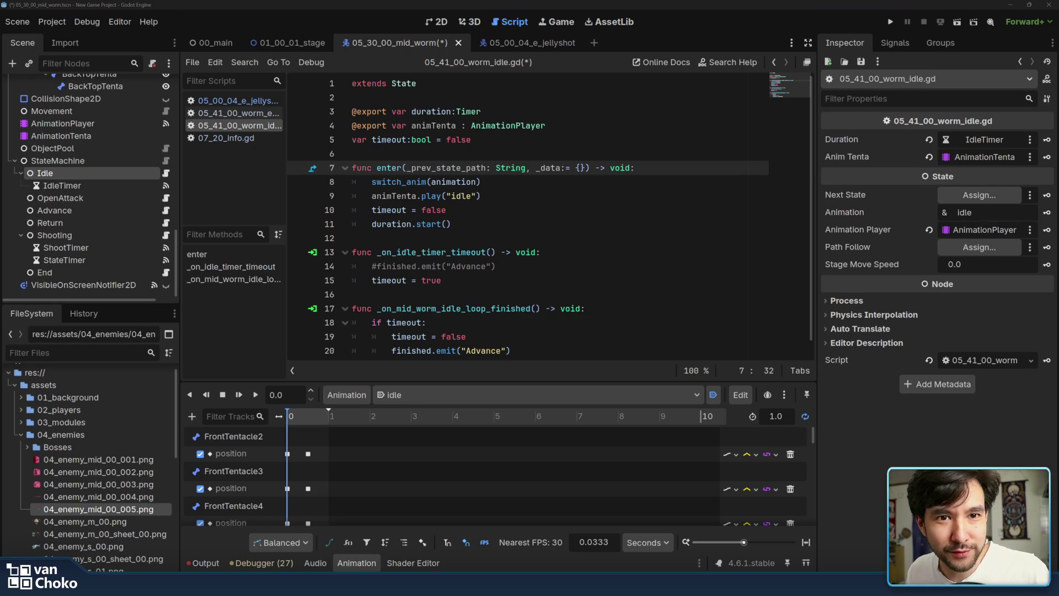
click(628, 222)
click(607, 195)
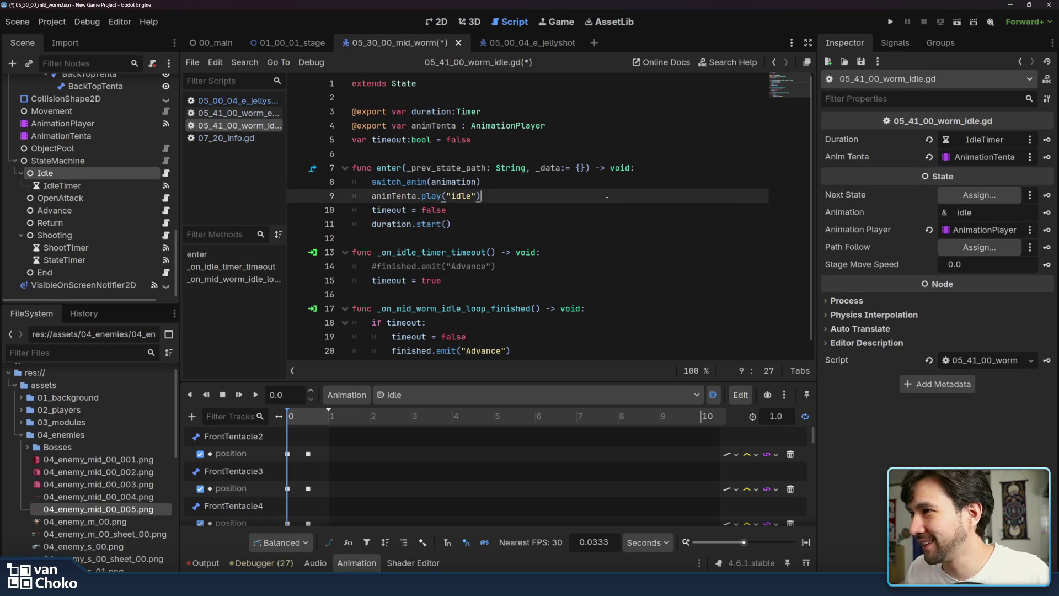
key(ctrl+s)
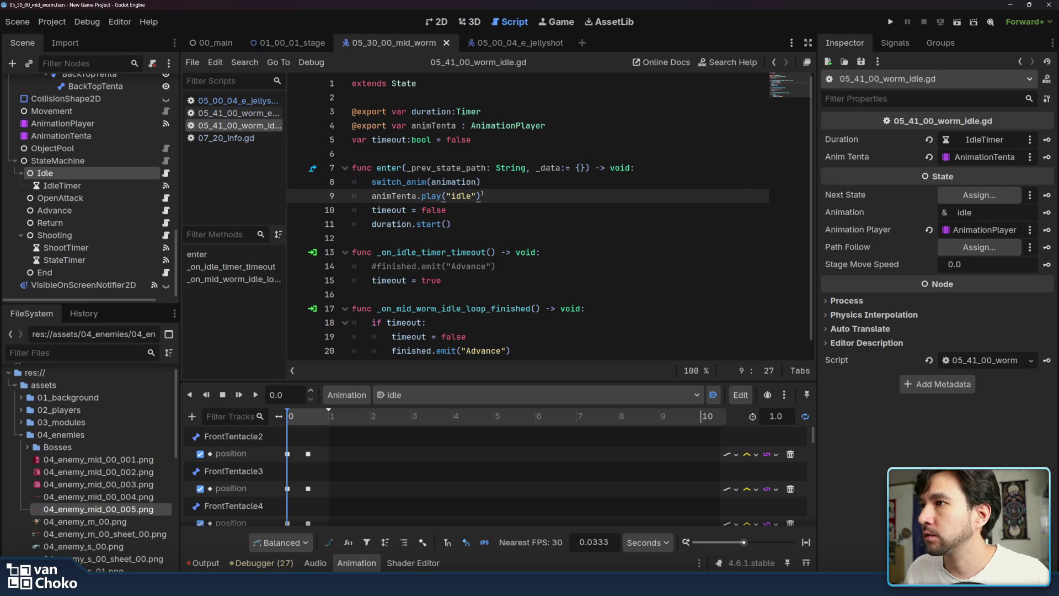
Step: Copy the animTenta.play line, then bring up the OpenAttack state's script
key(shift+Home)
key(ctrl+c)
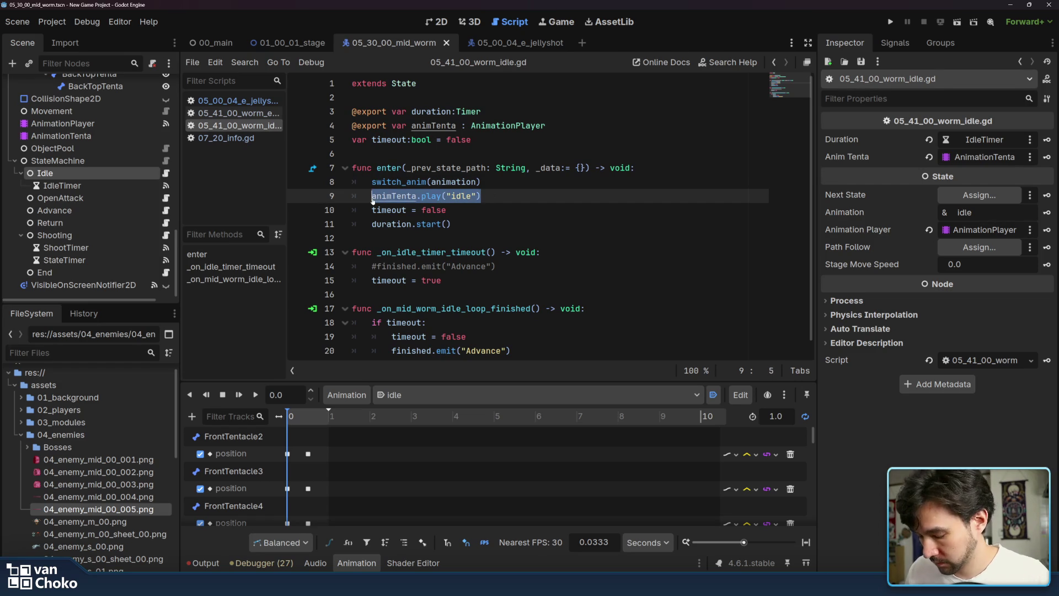
click(111, 186)
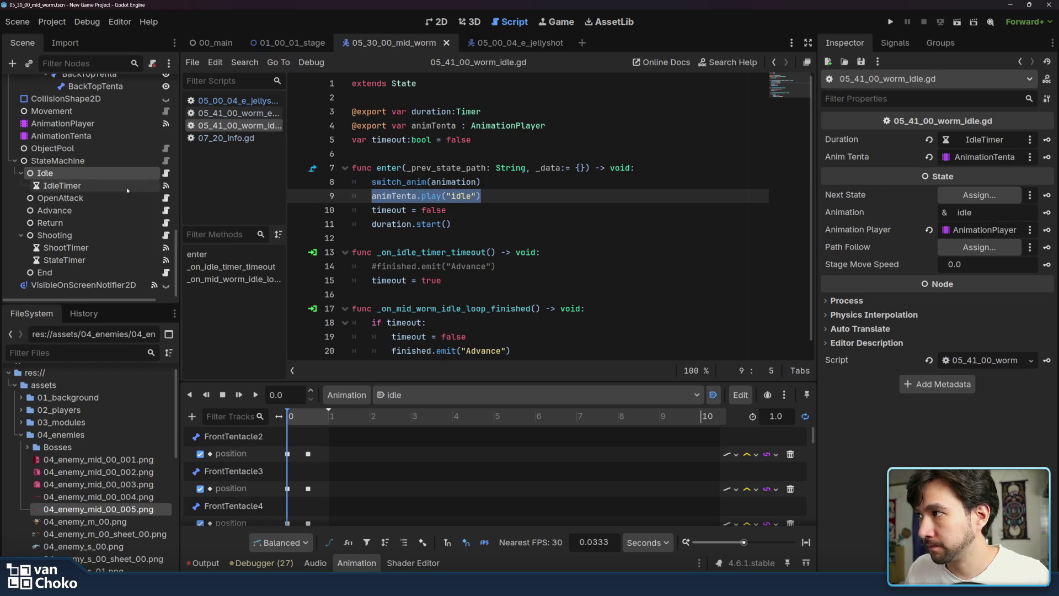
click(138, 198)
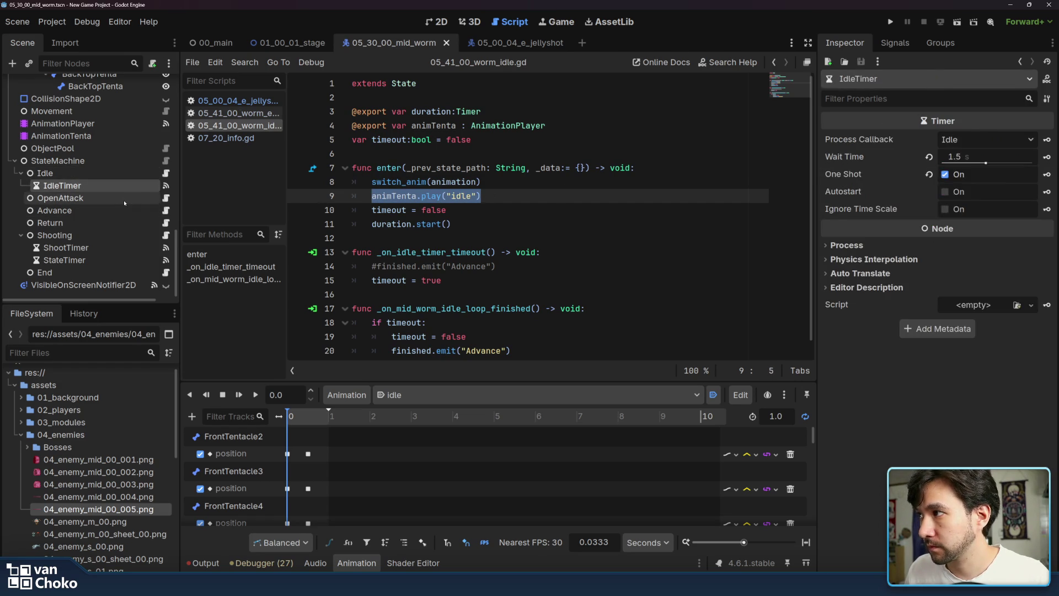
click(168, 198)
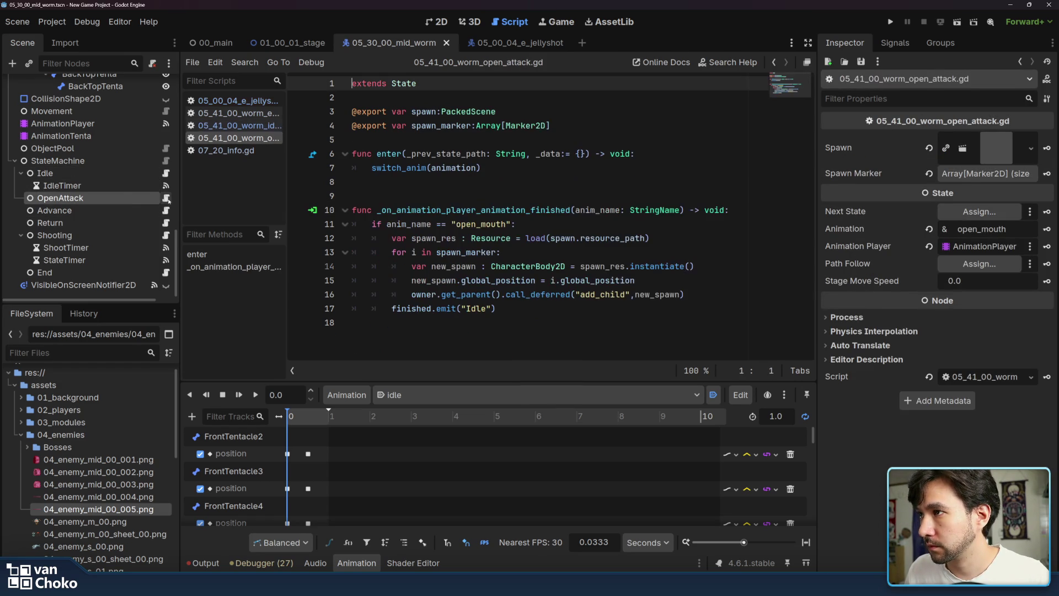
Step: Review the OpenAttack script's switch_anim and animation-finished code, then select the Advance state
click(485, 225)
click(486, 309)
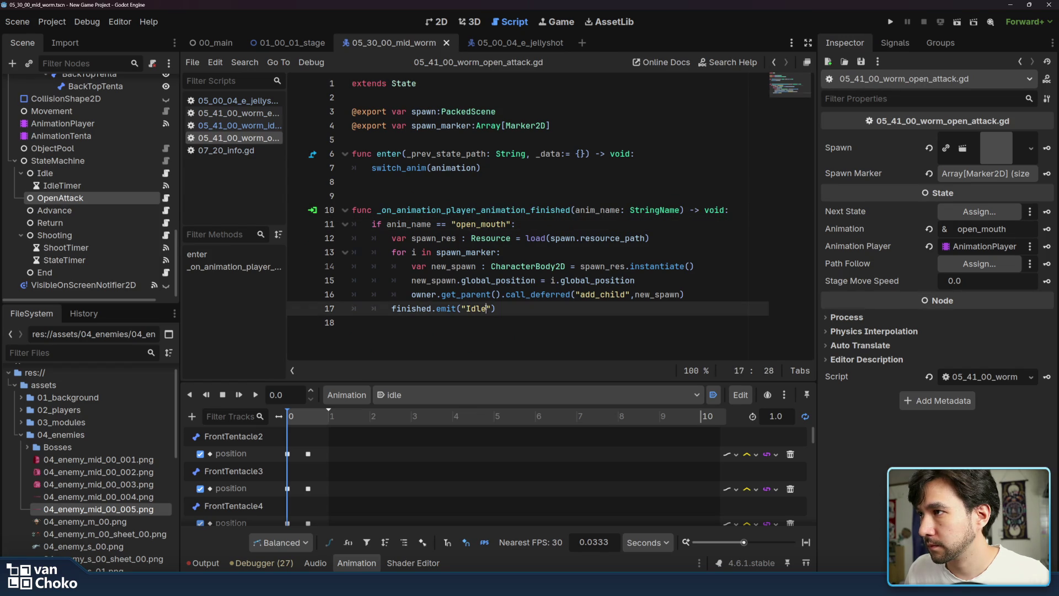
click(505, 210)
click(512, 169)
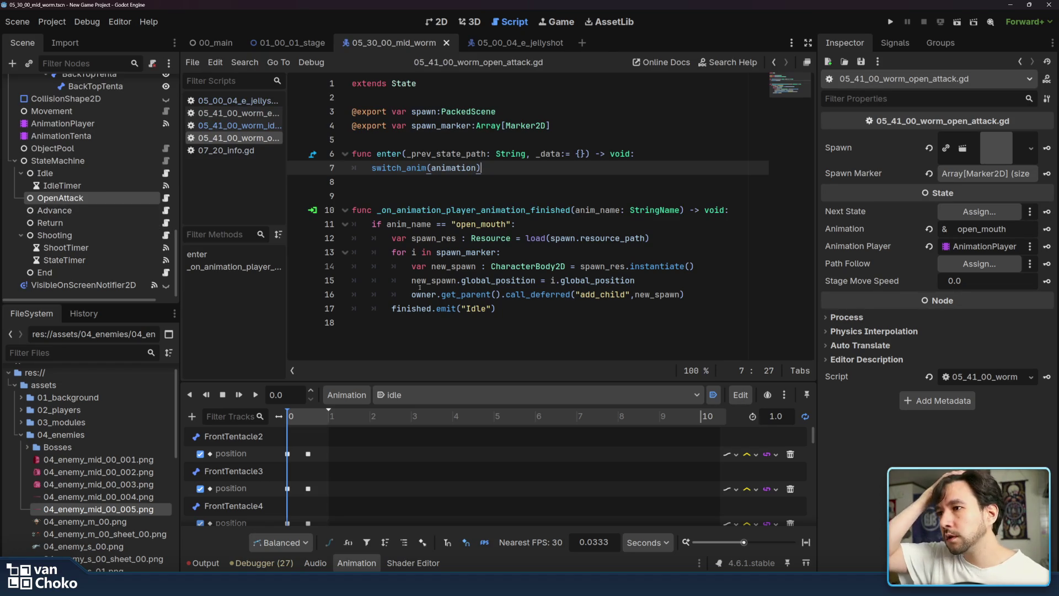
click(466, 308)
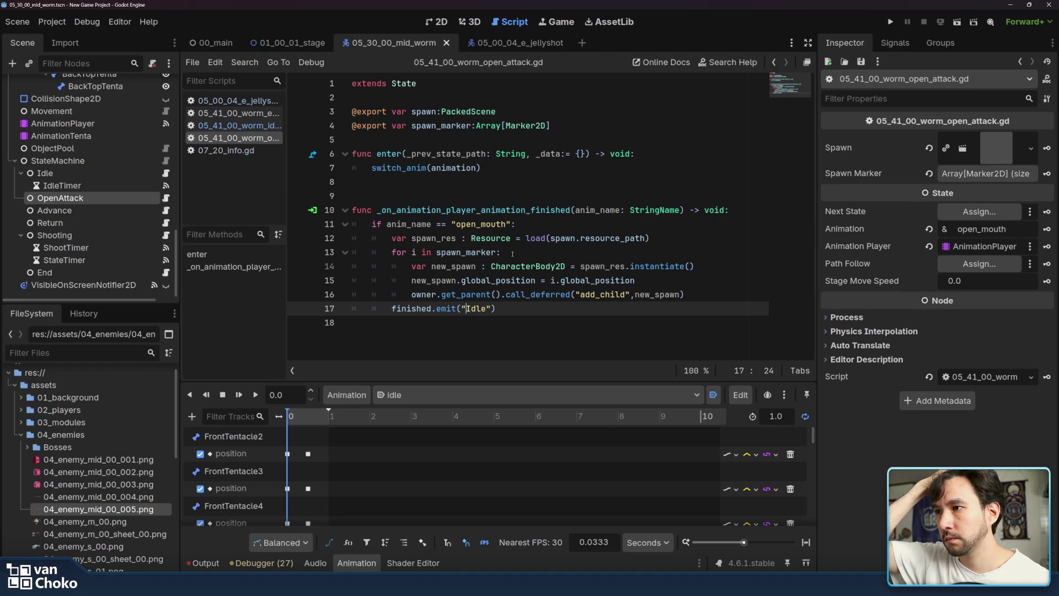
click(506, 312)
click(136, 213)
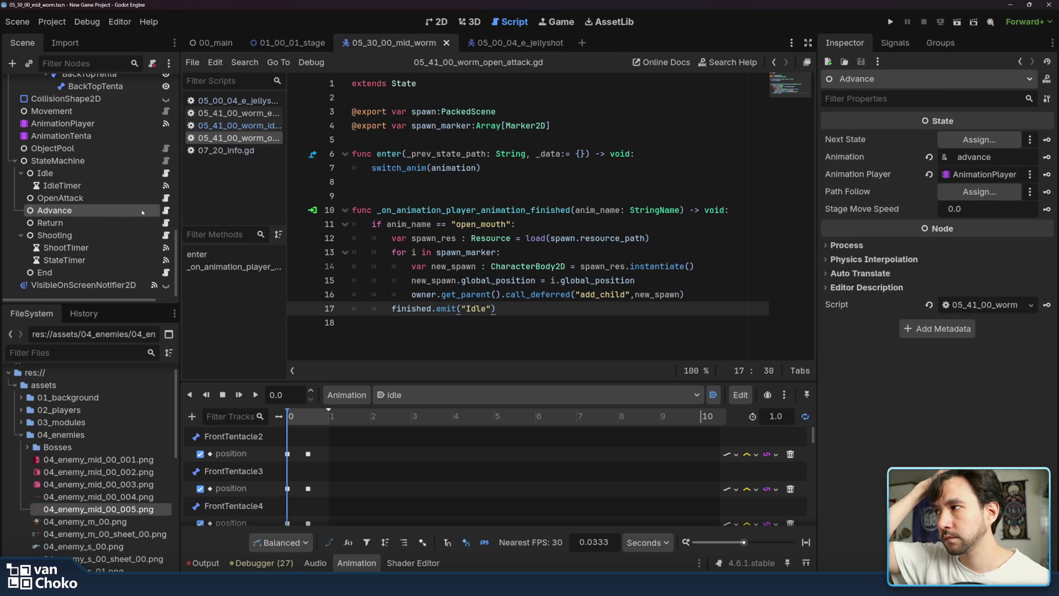
Step: Open the Advance state's script and paste the animTenta.play line into enter()
click(165, 211)
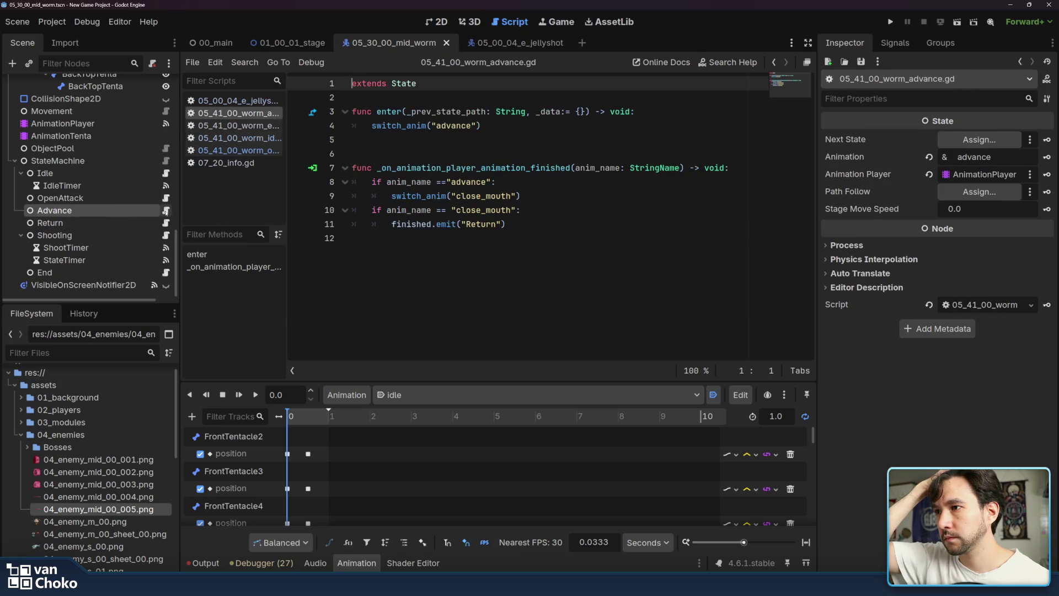
click(503, 130)
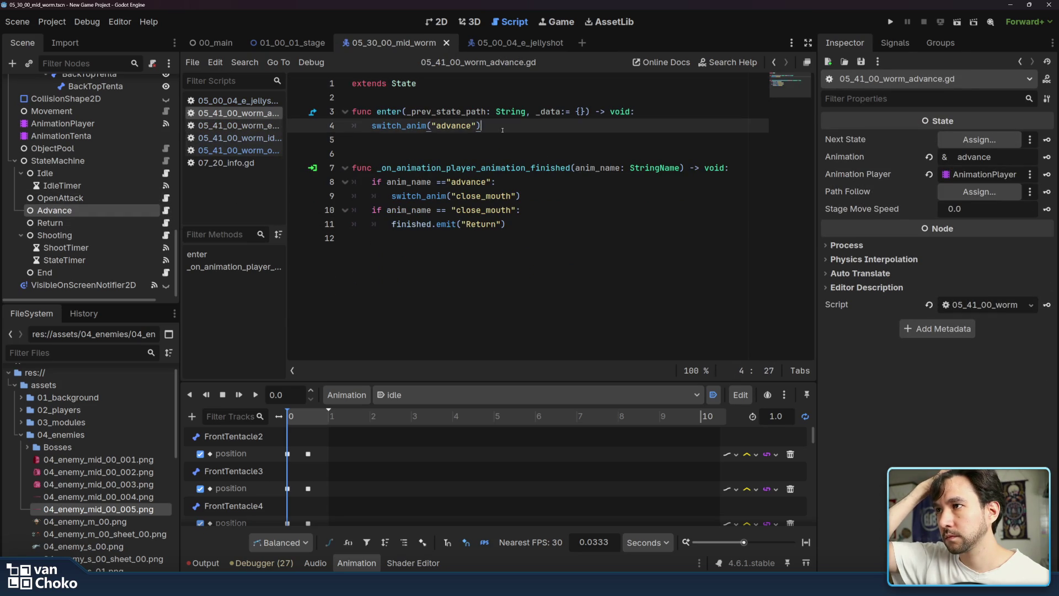
click(686, 114)
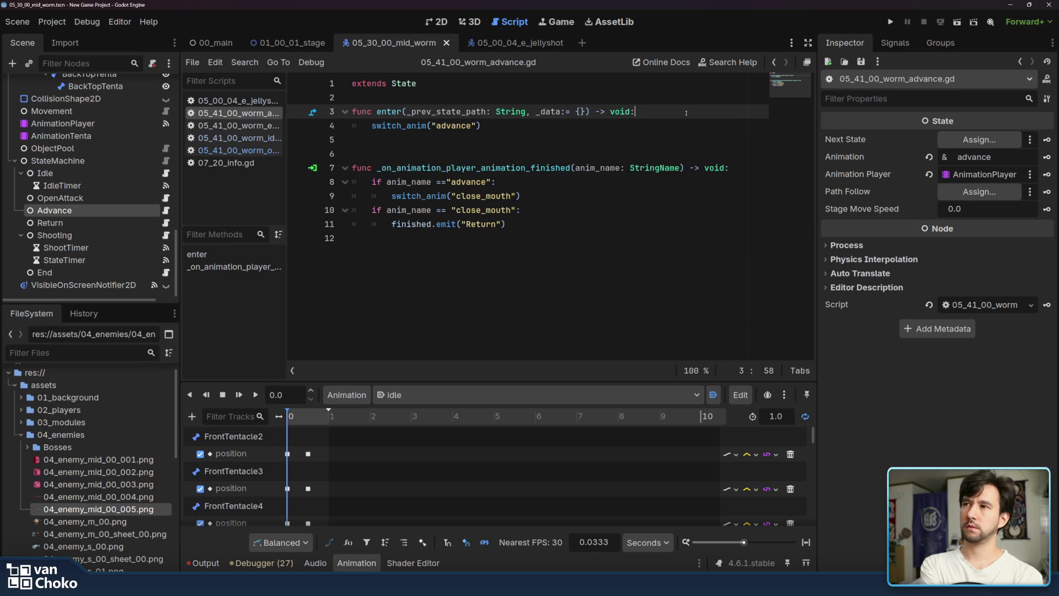
key(Return)
key(ctrl+v)
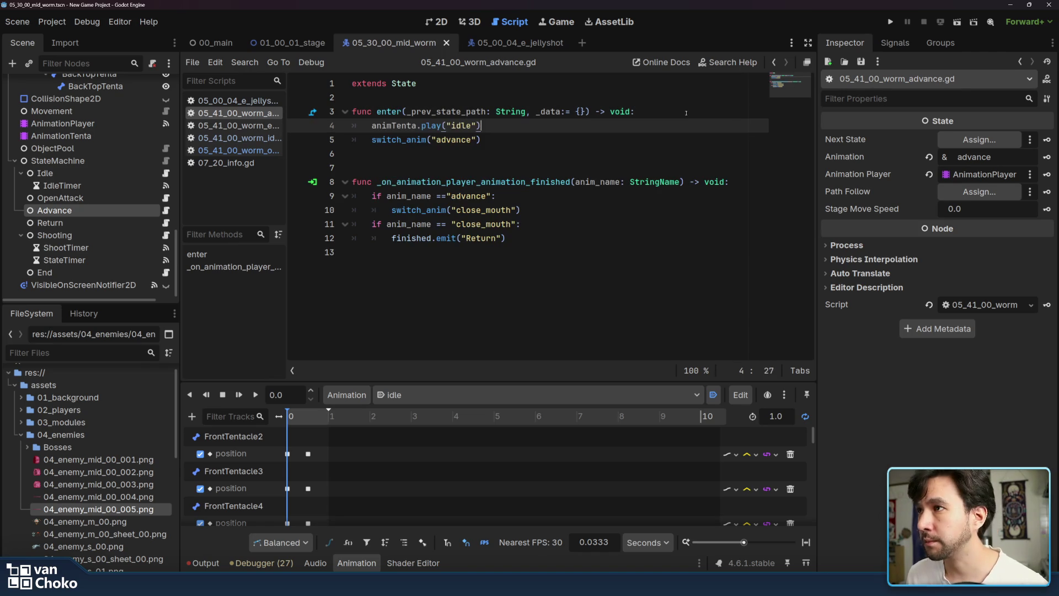
double_click(389, 126)
click(454, 92)
key(Return)
key(Return)
key(Up)
text(@export )
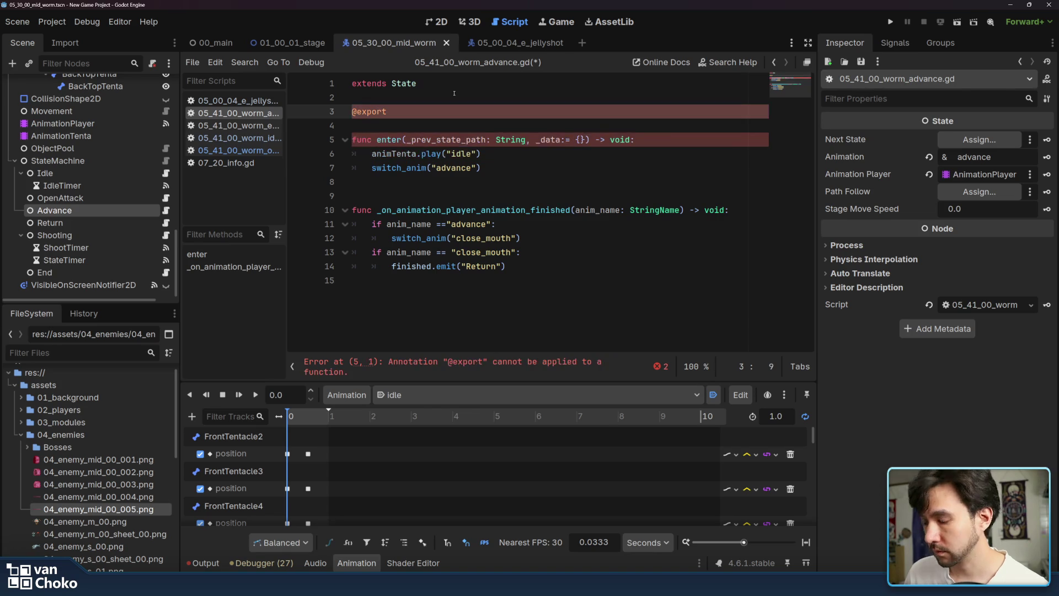
text(var )
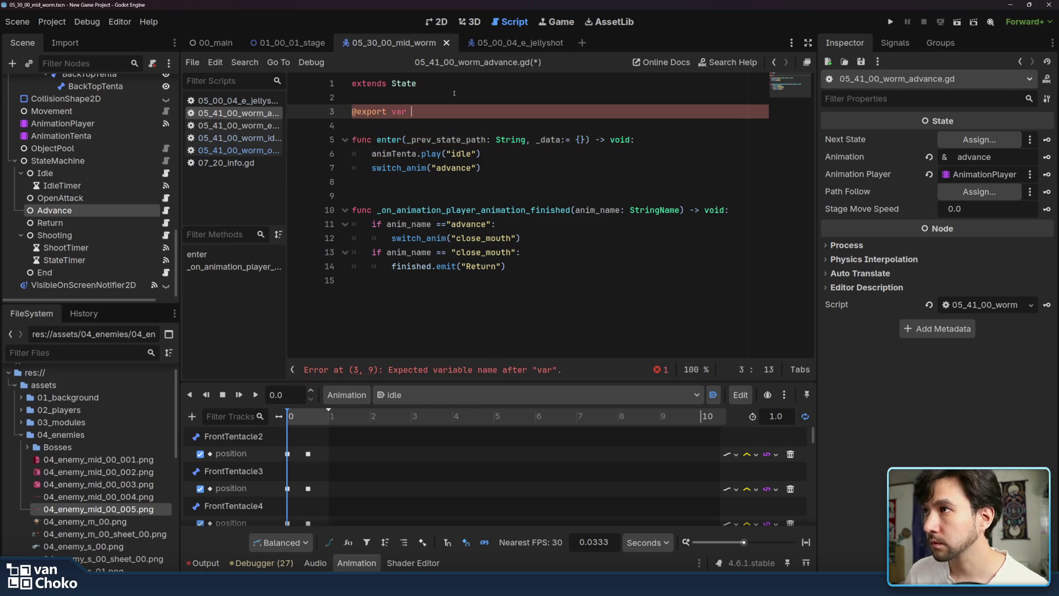
text(animTenta : An)
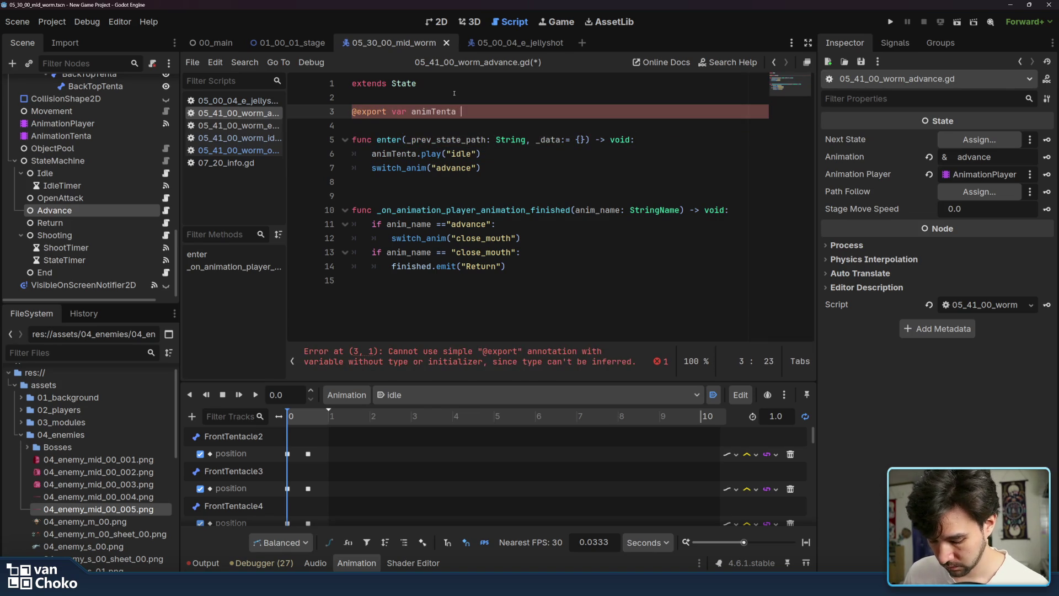
text(ima)
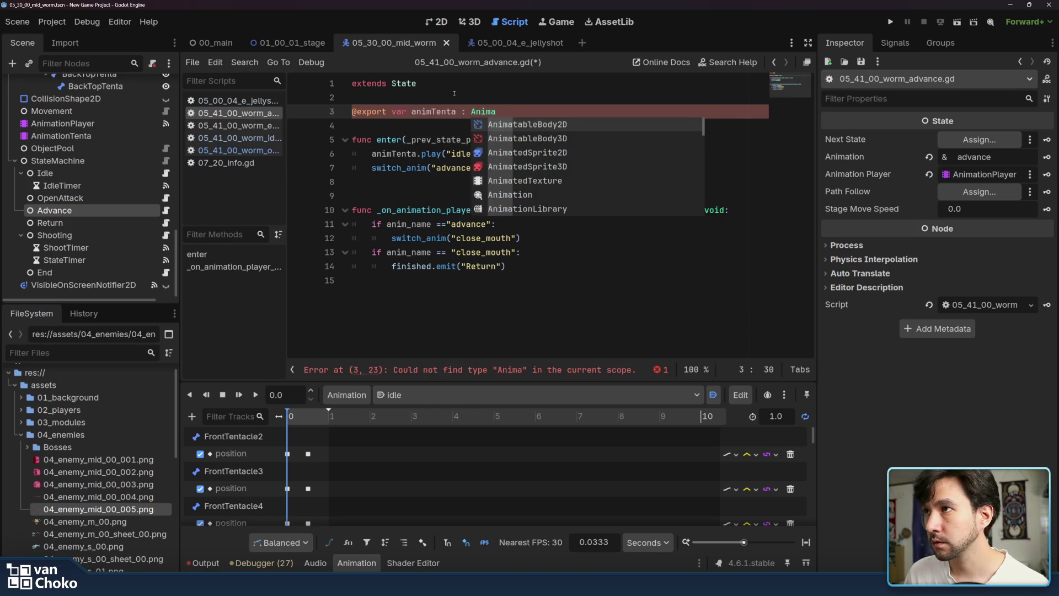
text(tionPlay)
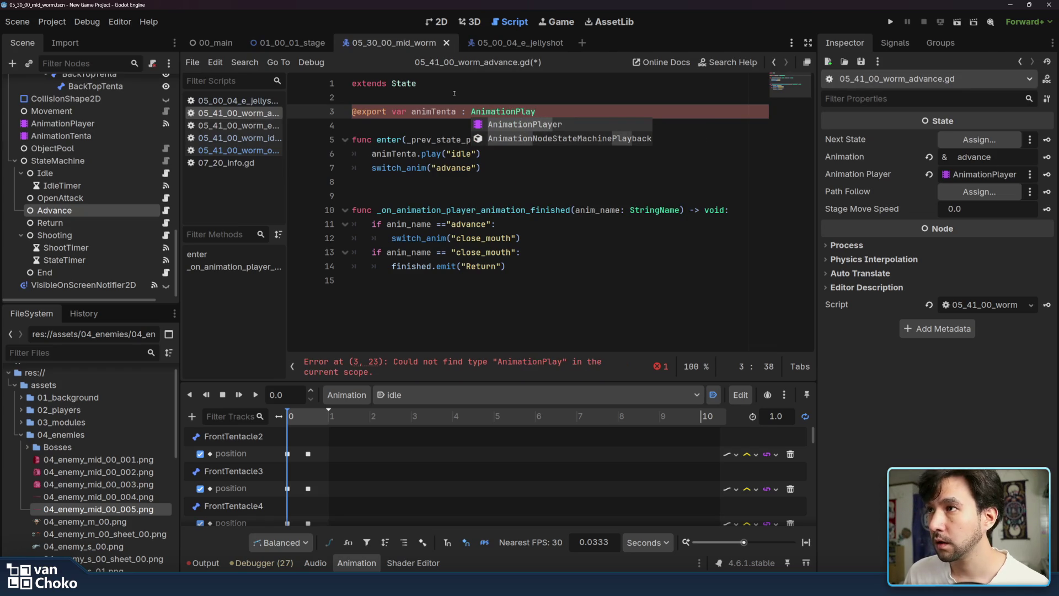
key(Return)
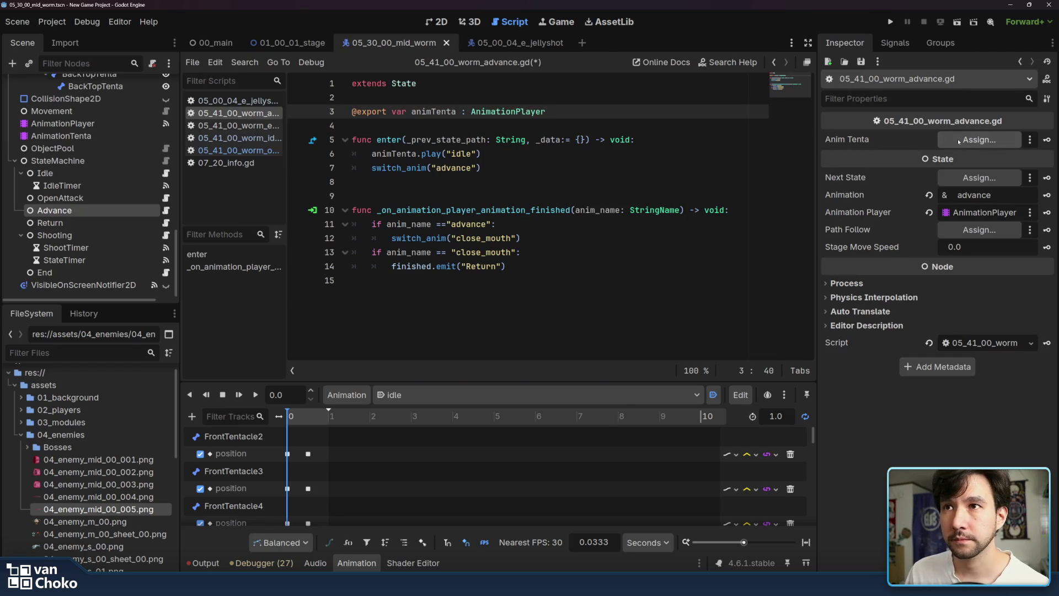
click(976, 139)
double_click(526, 198)
Step: Change the played tentacle animation from "idle" to "advance" in enter()
double_click(461, 154)
text(advance)
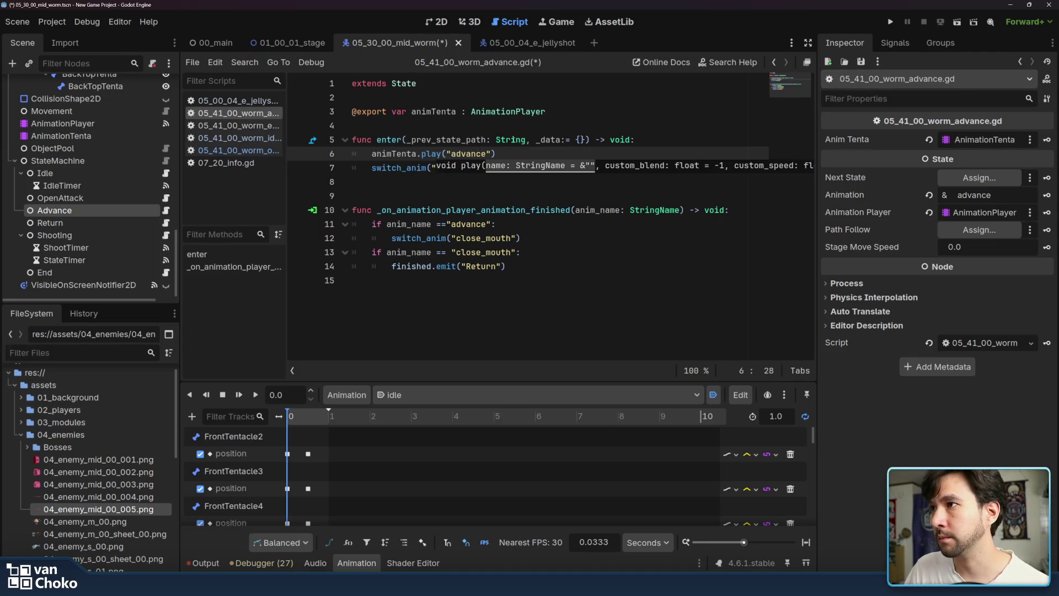
click(513, 157)
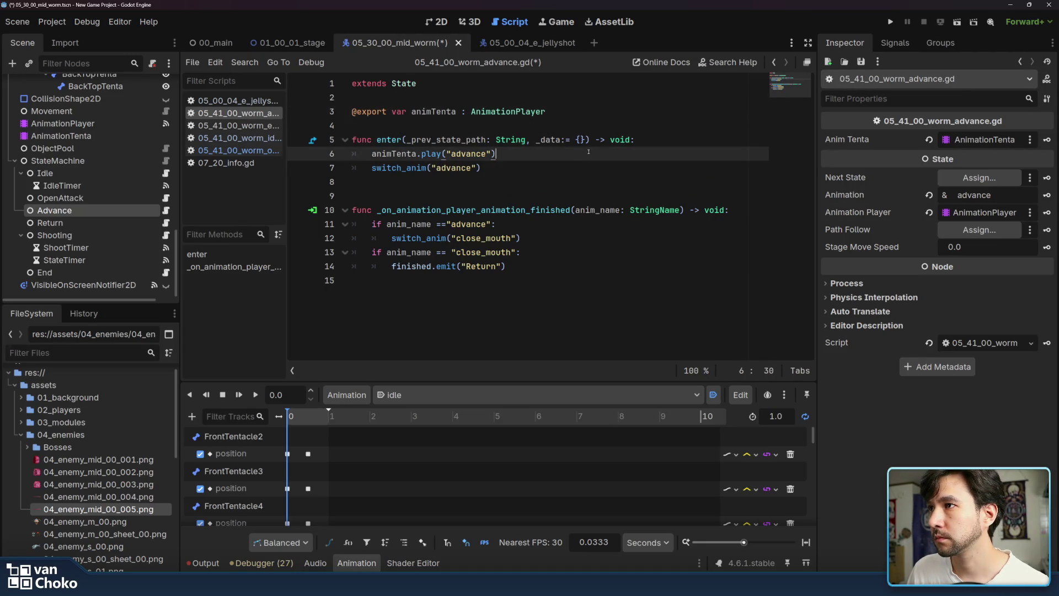
click(589, 125)
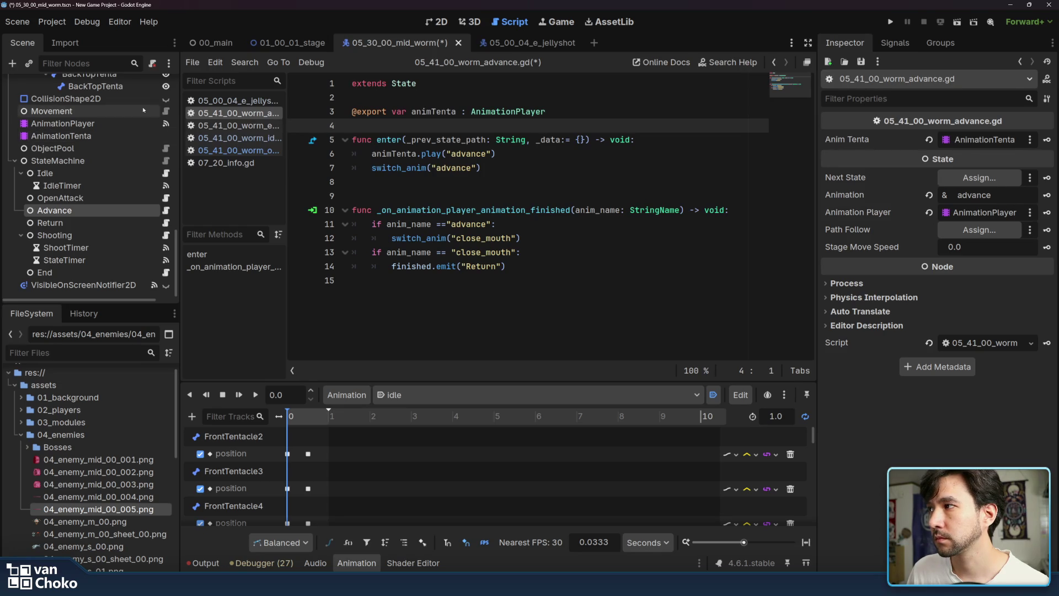
click(119, 124)
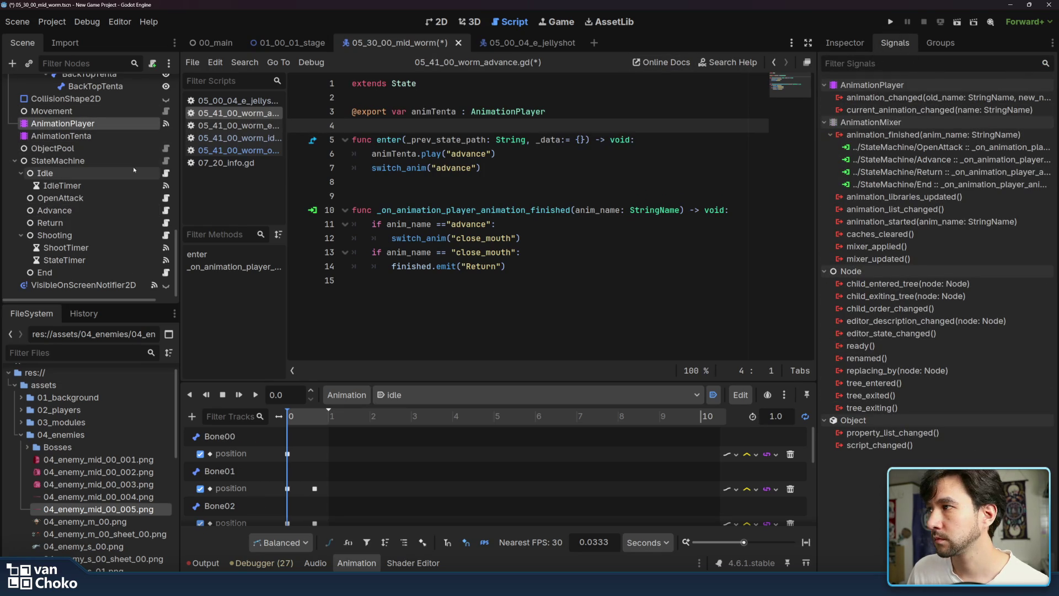
click(82, 136)
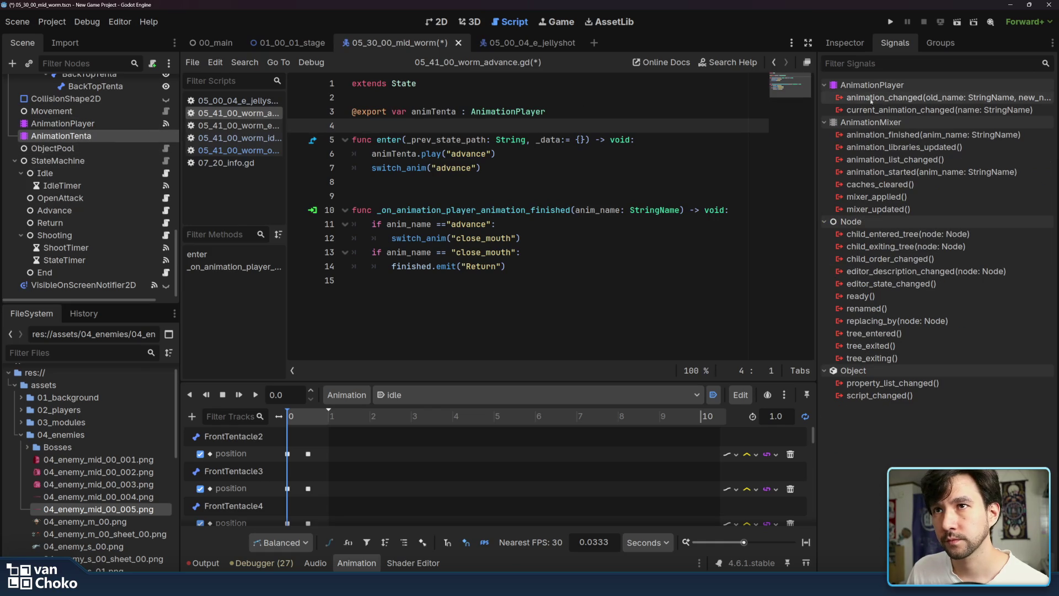
Step: Connect AnimationTenta's animation_finished signal to the Advance state node
double_click(966, 135)
scroll(555, 298, down, 5)
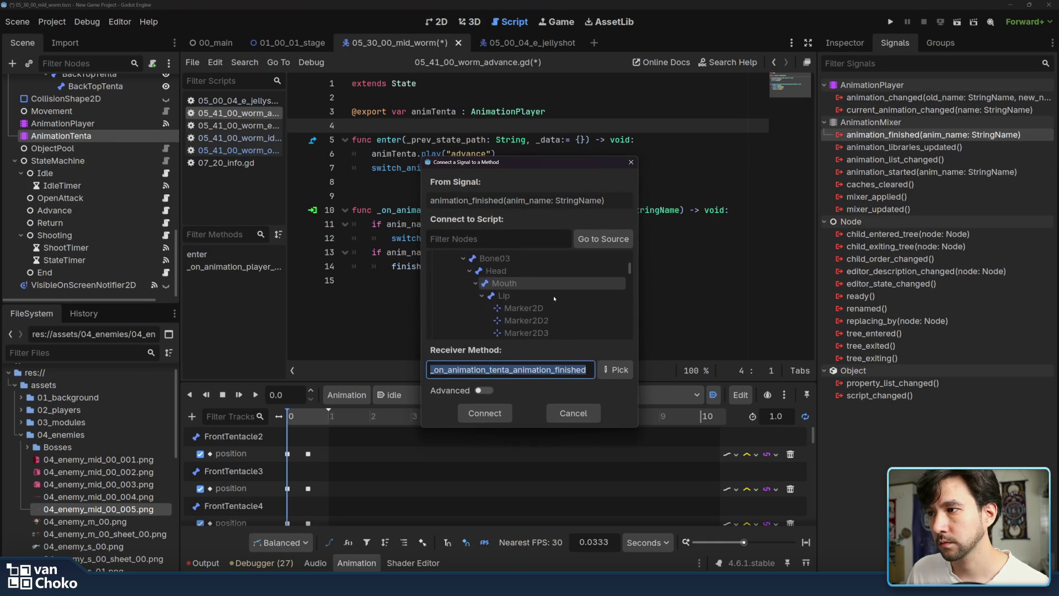
scroll(554, 298, down, 5)
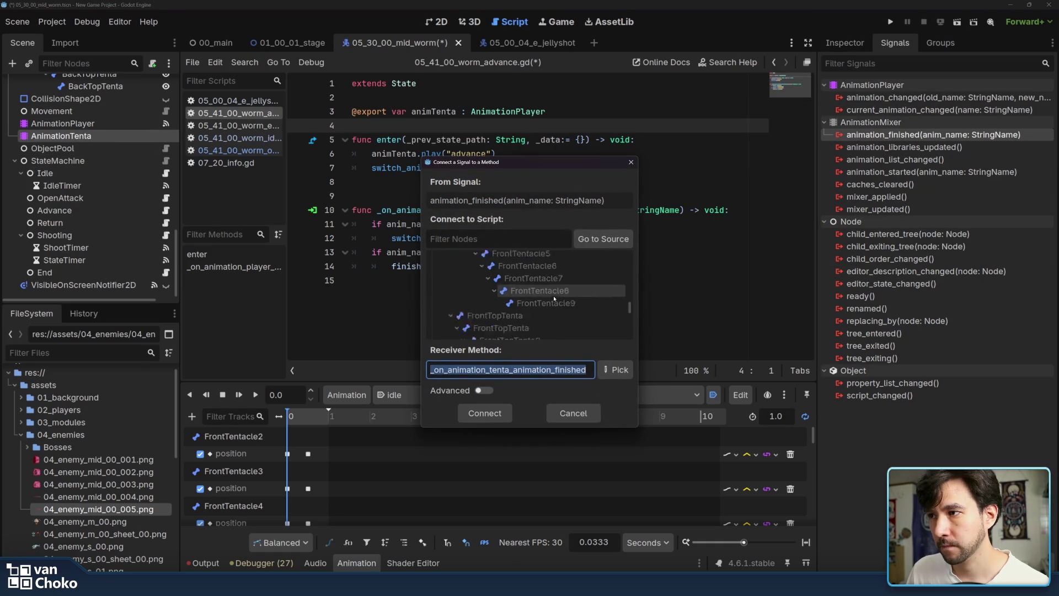
scroll(554, 299, down, 6)
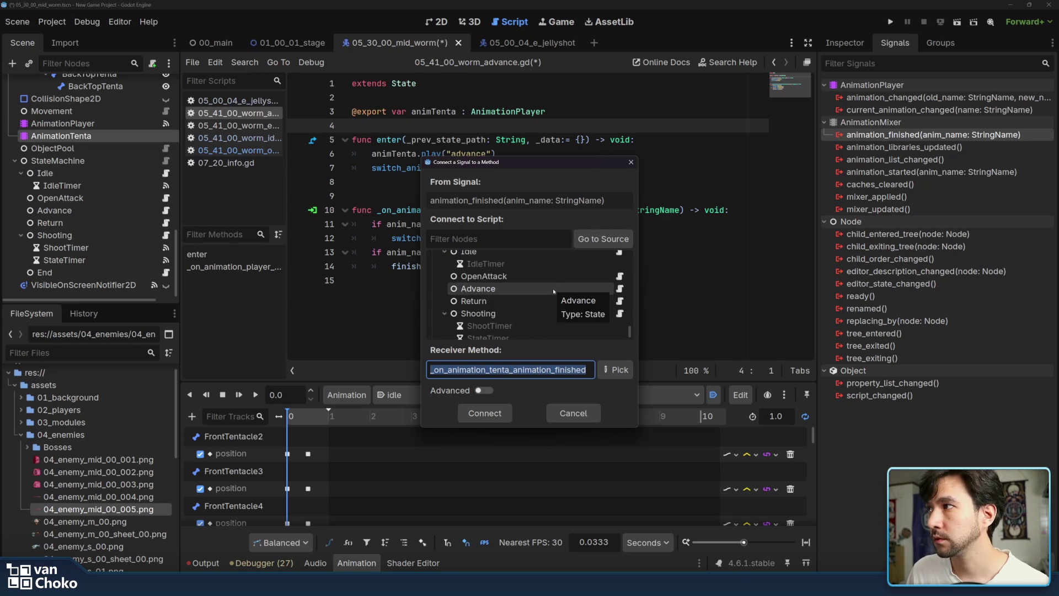
click(553, 289)
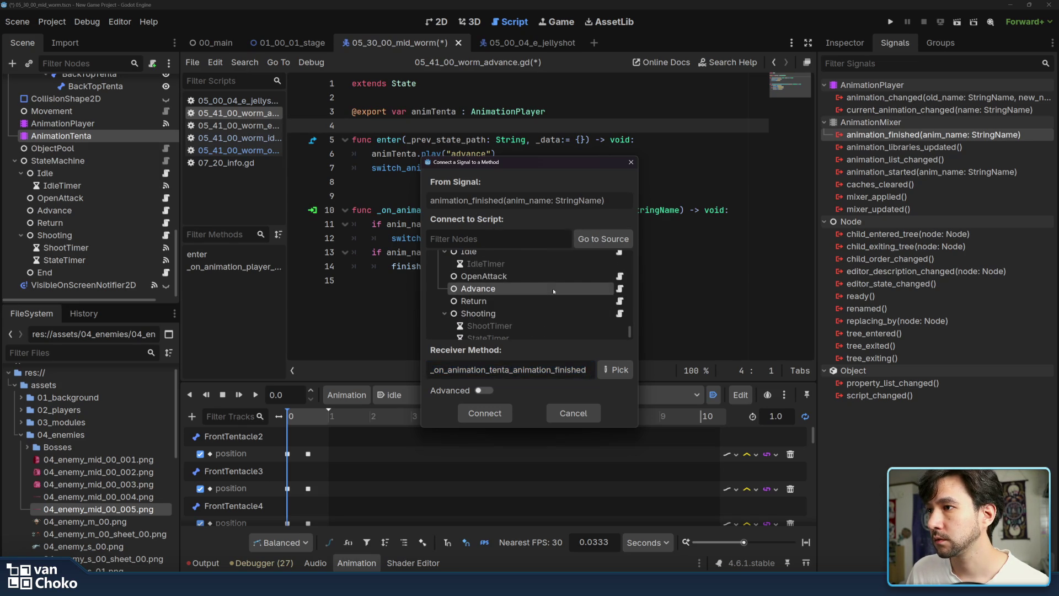
double_click(554, 289)
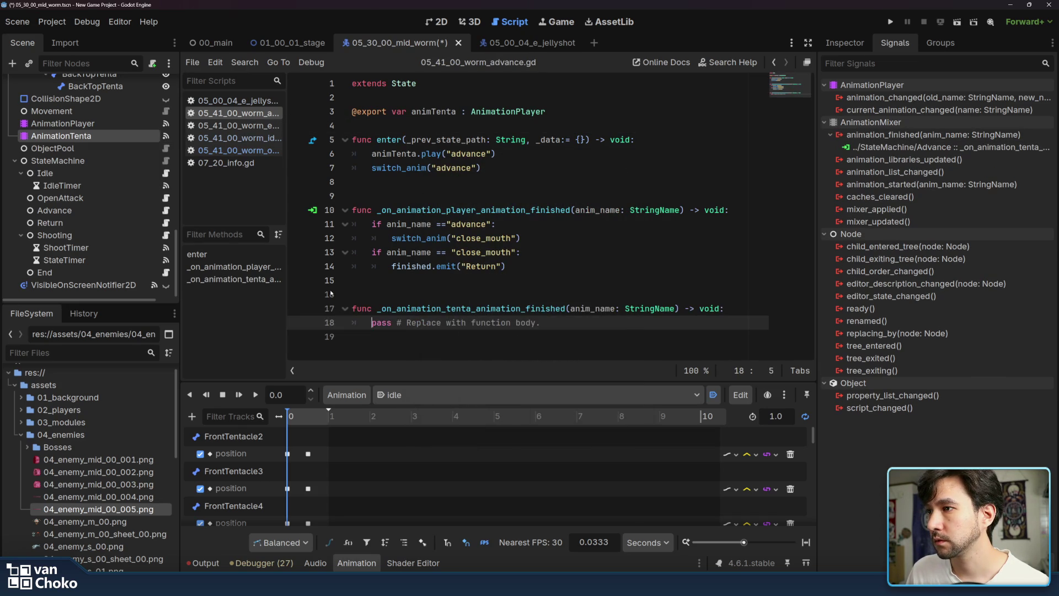
Step: Replace the tenta handler's pass with an if anim_name == "advance": check in worm_advance.gd
click(508, 169)
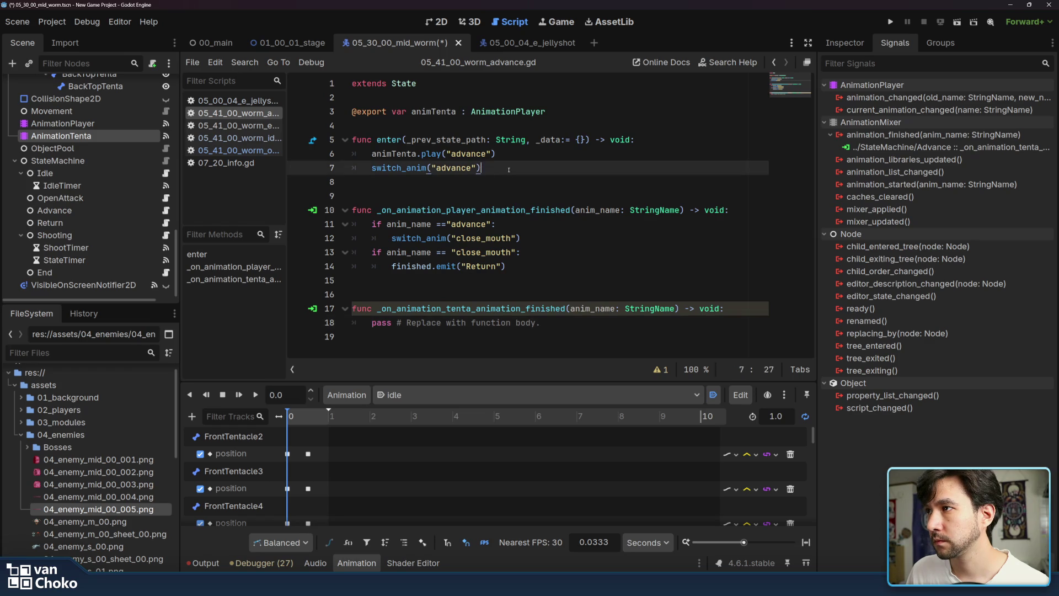
mouse_move(433, 168)
mouse_down()
mouse_move(353, 170)
mouse_move(373, 172)
mouse_up()
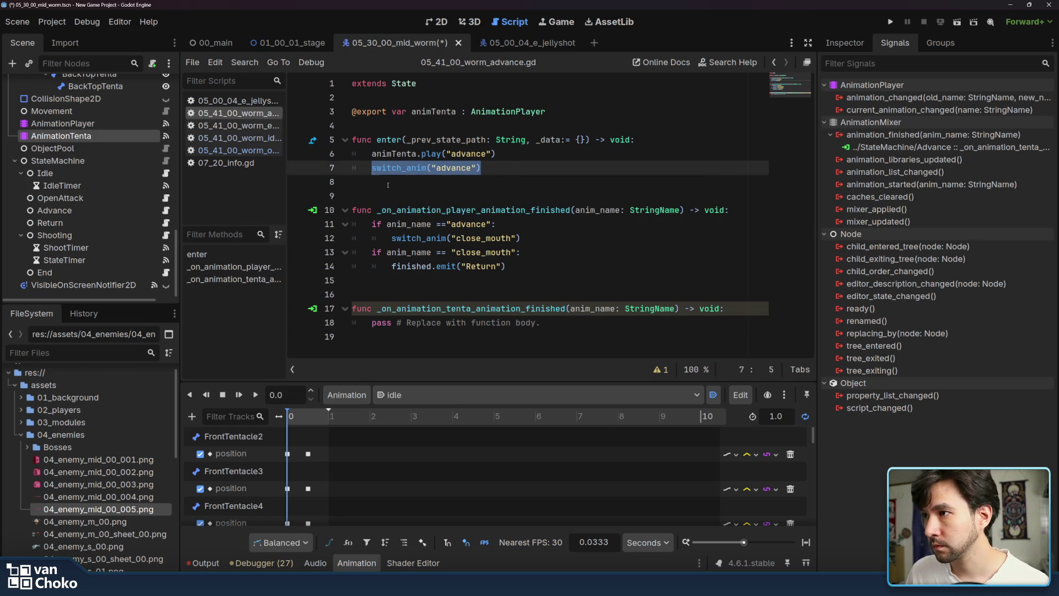
drag(542, 323, 362, 327)
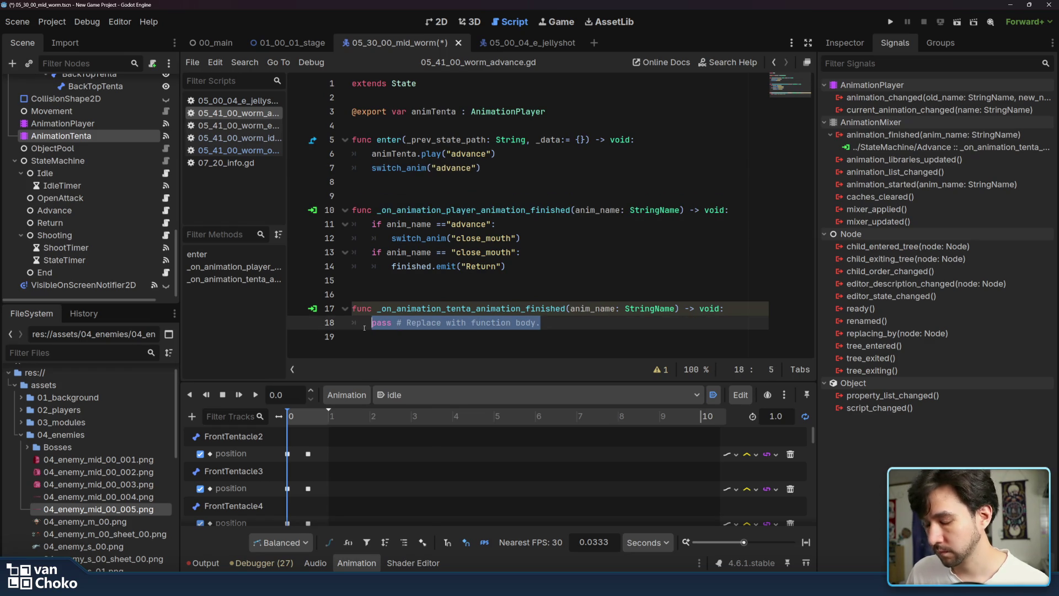
text(if )
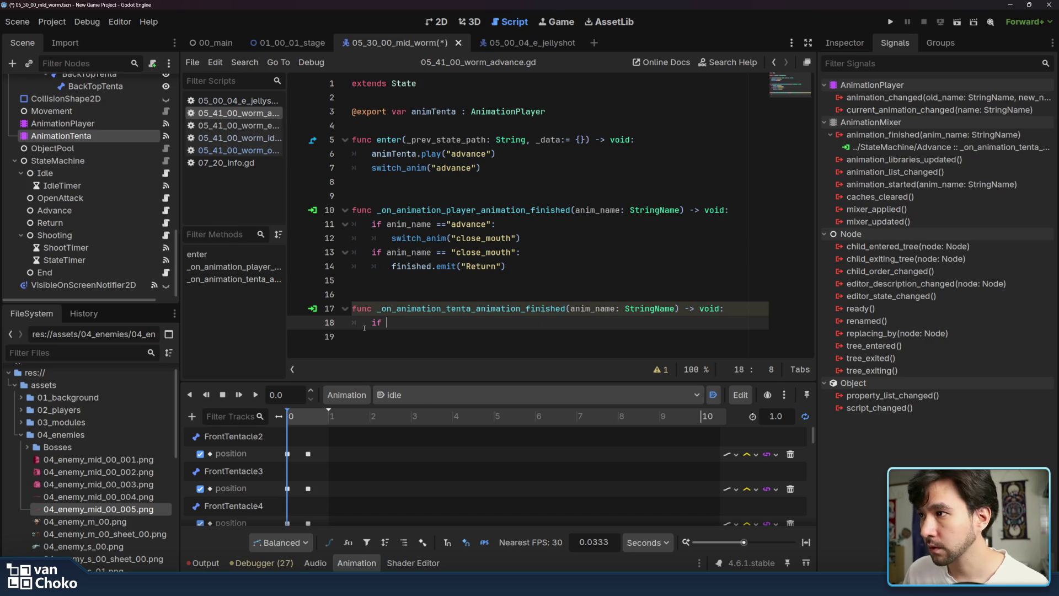
text(anim)
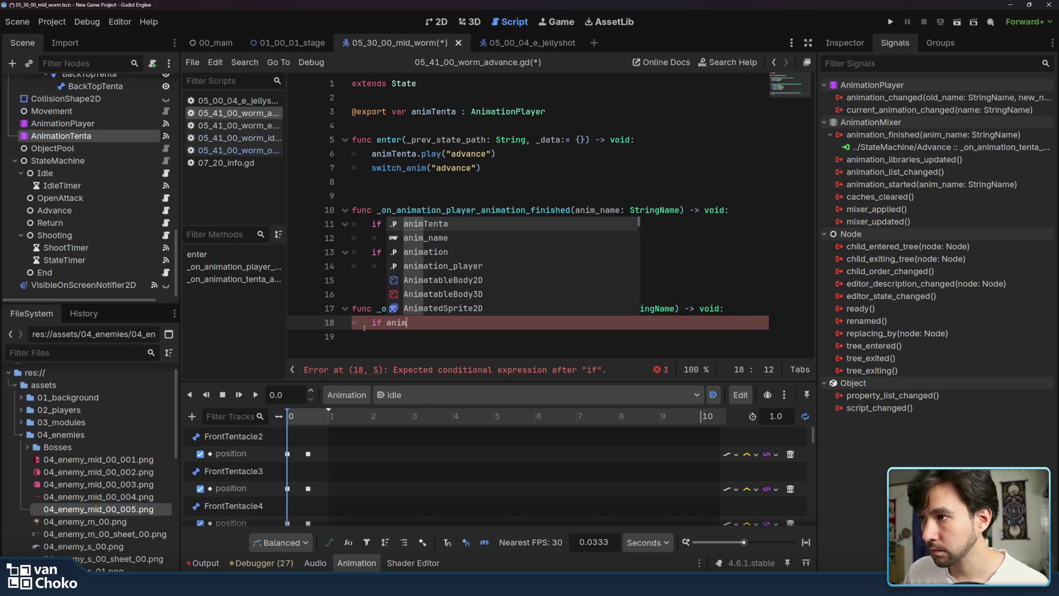
key(Down)
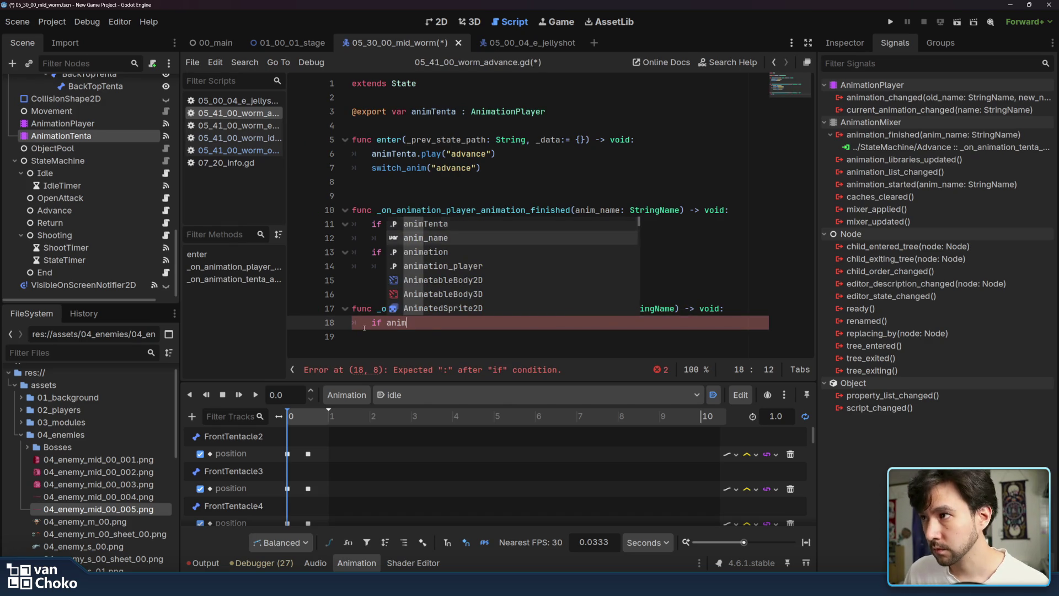
key(Return)
text(== )
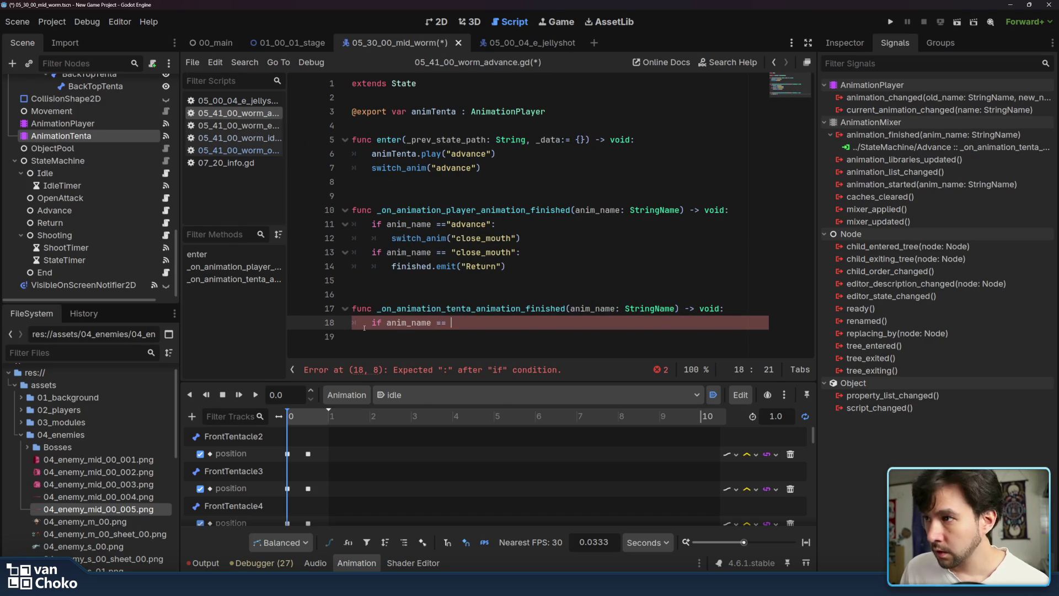
text("advance)
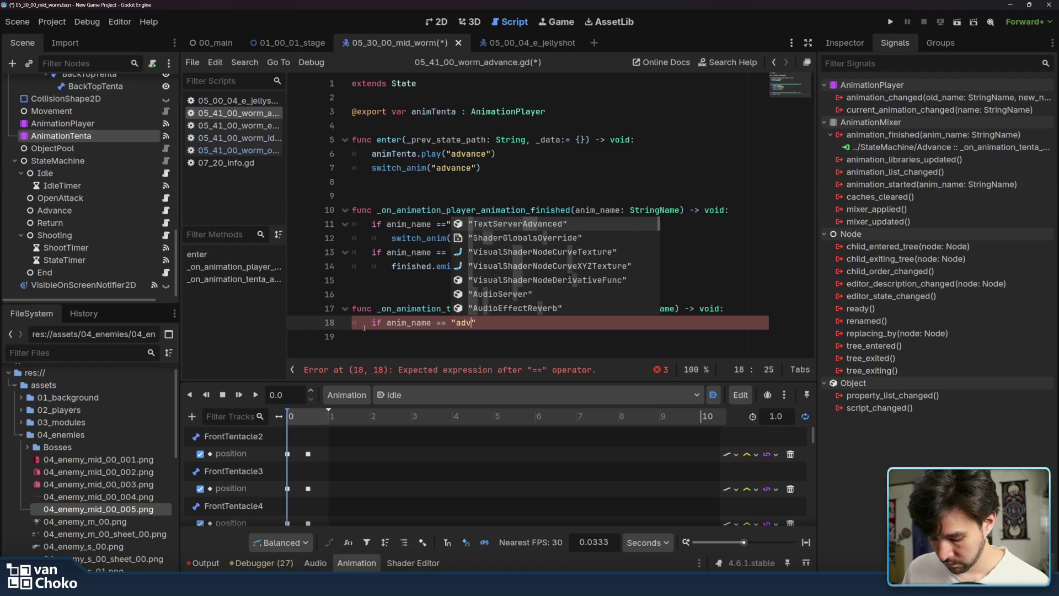
text(")
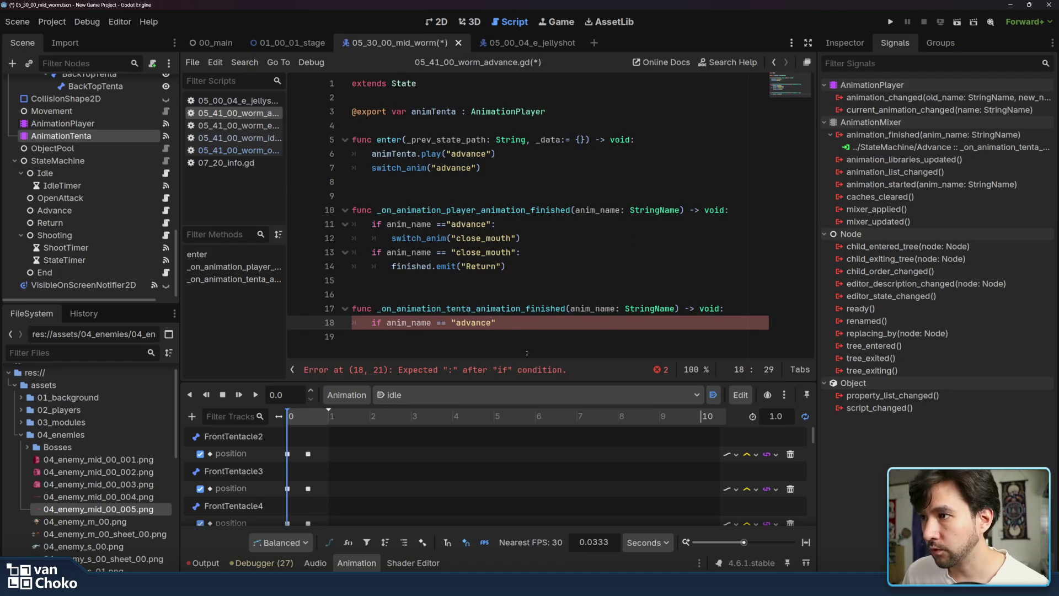
text(:)
key(Return)
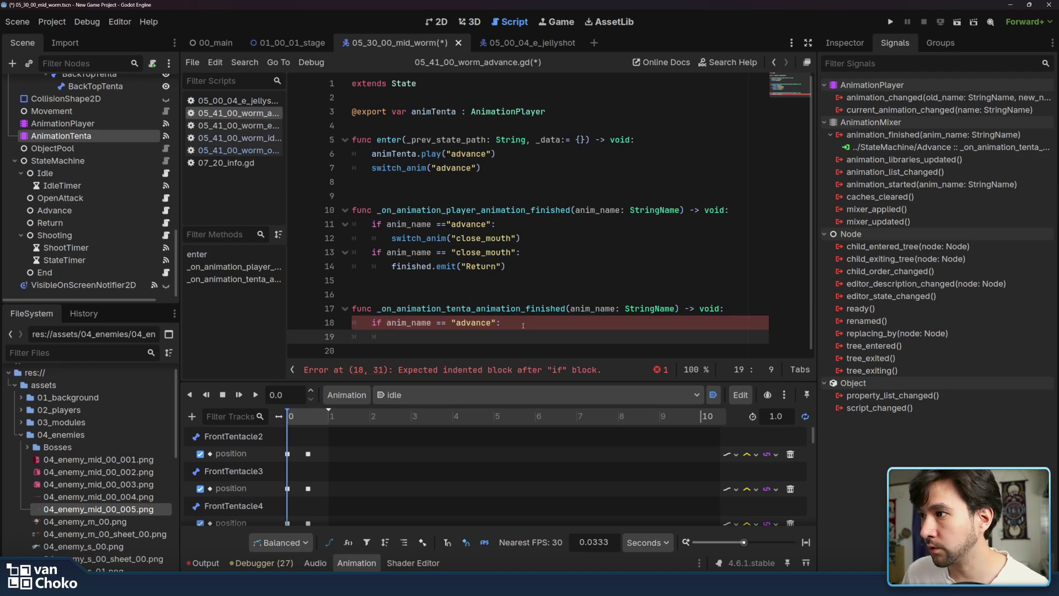
Step: Move switch_anim("advance") from enter() into the advance check, delete the leftover line and save
drag(505, 168, 372, 168)
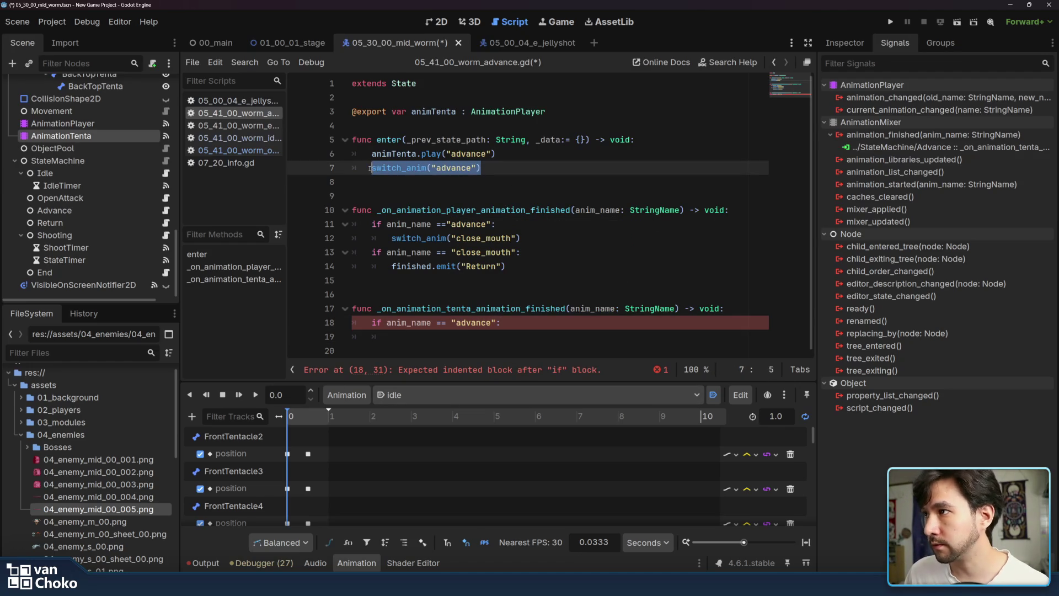
key(ctrl+x)
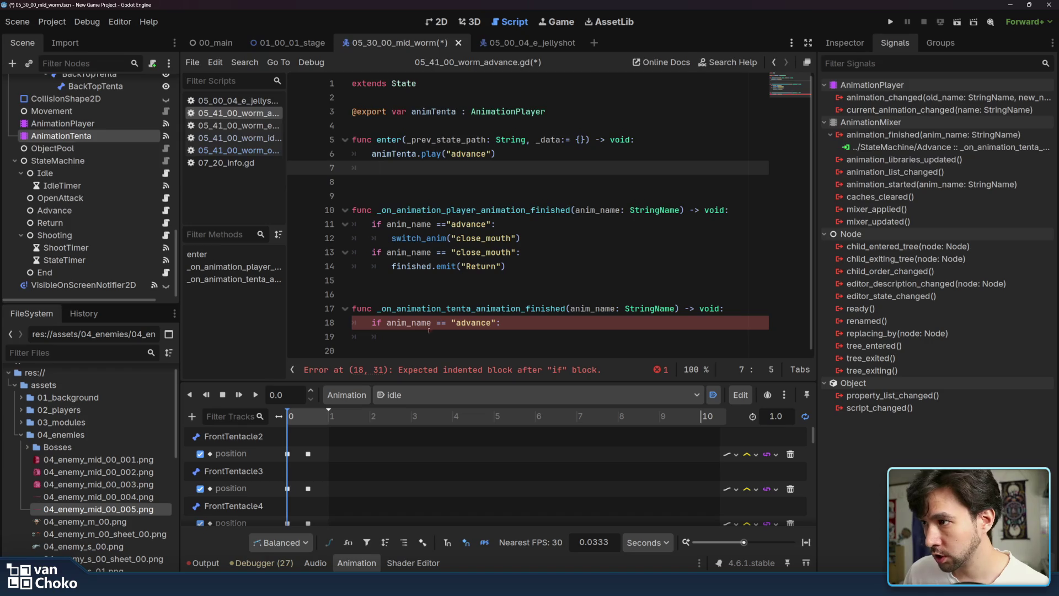
click(429, 332)
key(ctrl+v)
click(623, 302)
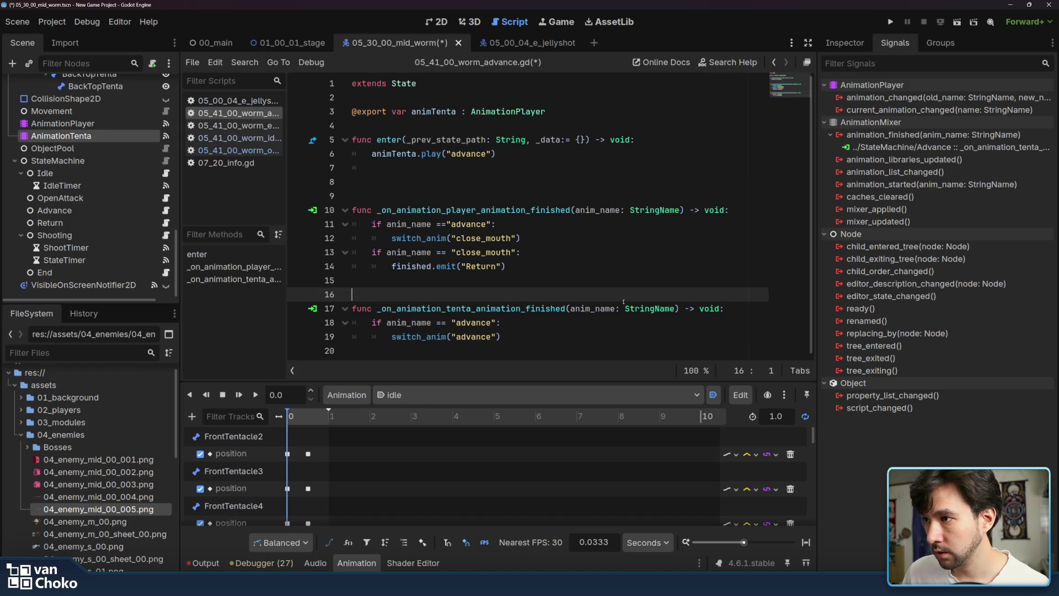
click(557, 162)
key(BackSpace)
key(BackSpace)
key(ctrl+s)
Step: Remove the extra blank line between functions and select the Return state node
click(530, 285)
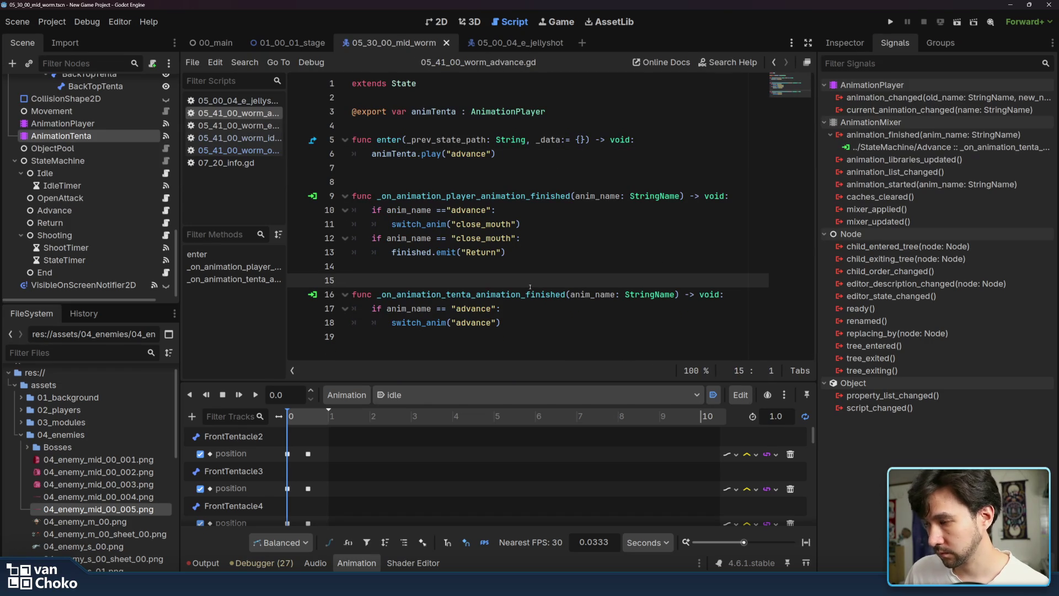
key(BackSpace)
click(531, 323)
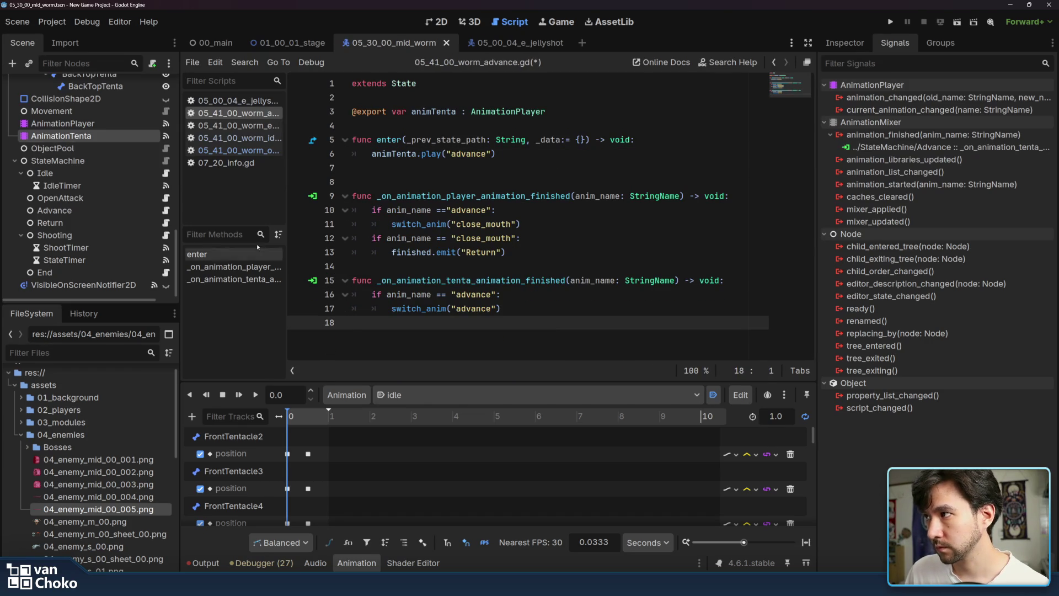
click(100, 197)
click(99, 210)
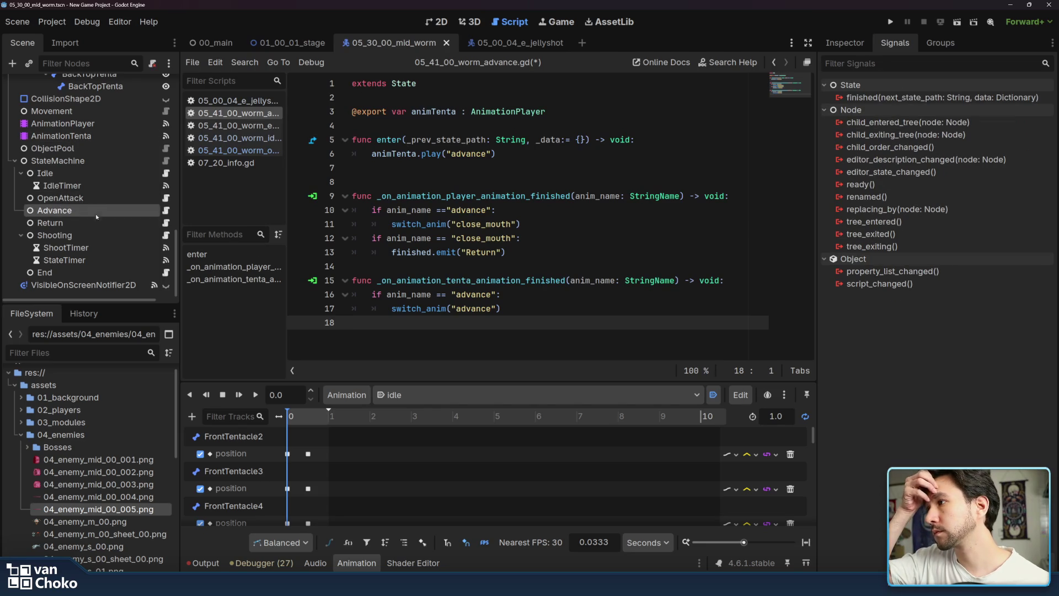
click(97, 223)
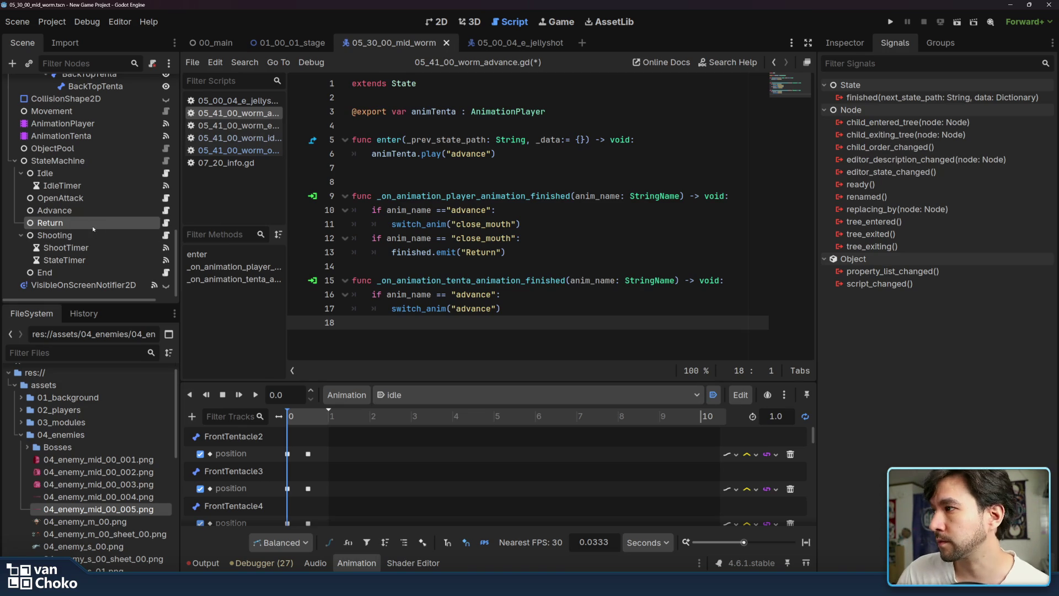
Step: Open 05_41_00_worm_return.gd and add an empty line after the retract if-line
click(167, 223)
drag(371, 126, 502, 123)
click(387, 182)
click(407, 183)
click(525, 182)
key(Return)
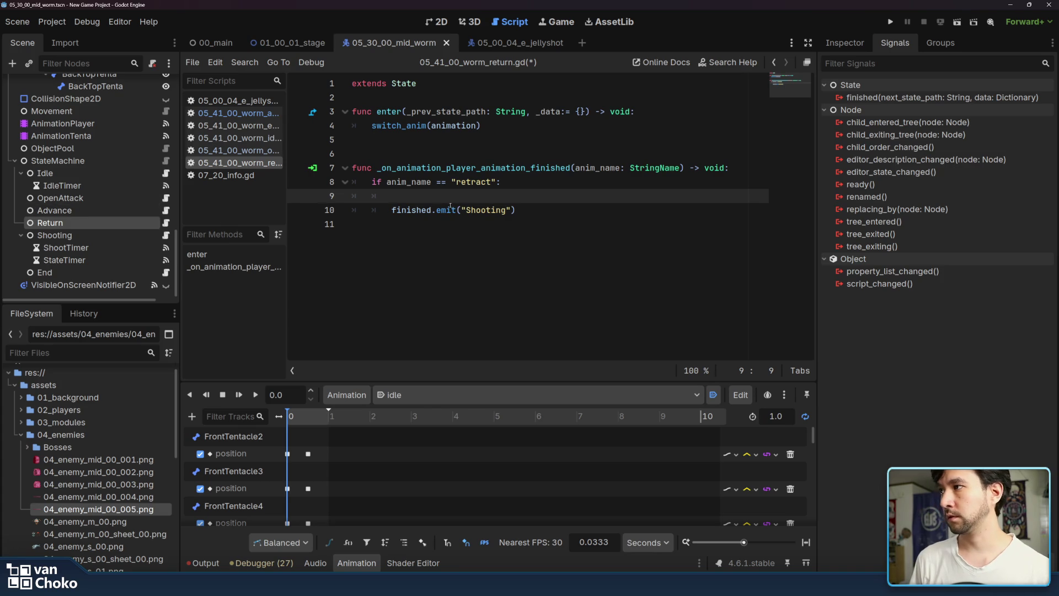
click(431, 87)
key(Return)
key(Return)
text(@export)
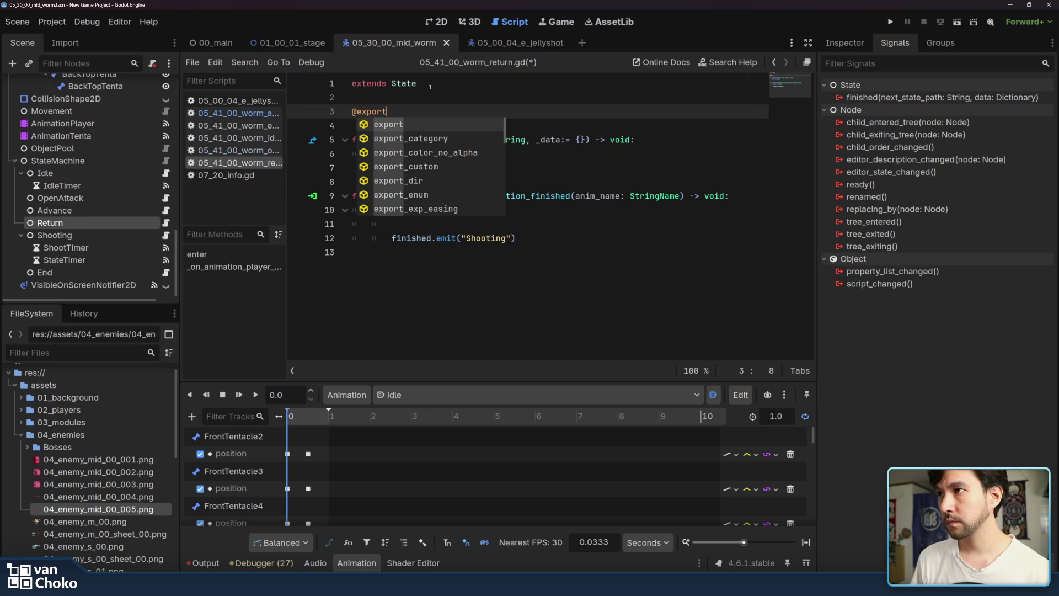
key(Escape)
key(ctrl+v)
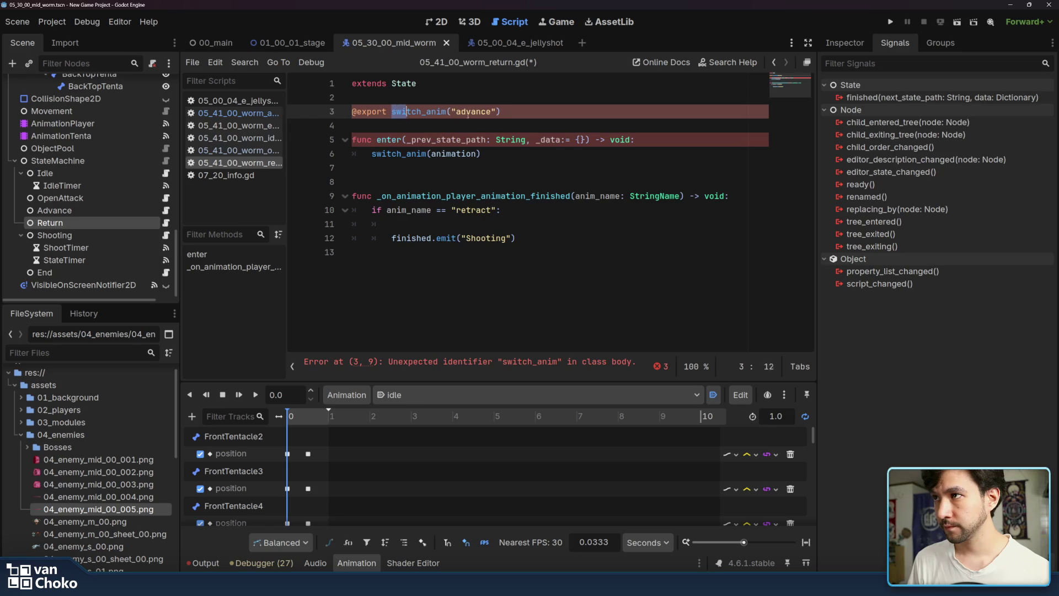
drag(392, 112, 513, 114)
text(var animT)
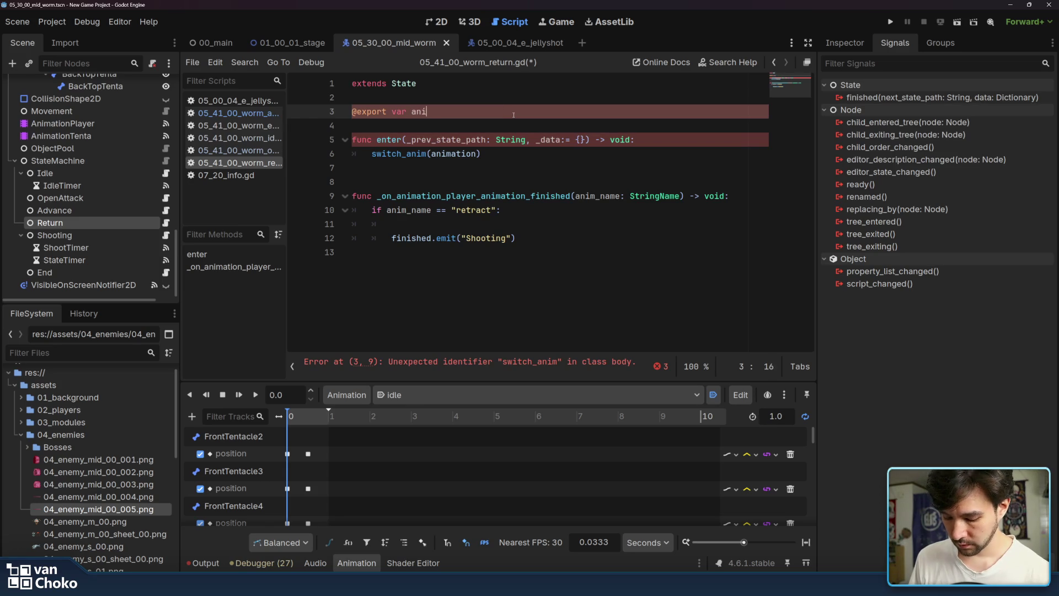
text(enta )
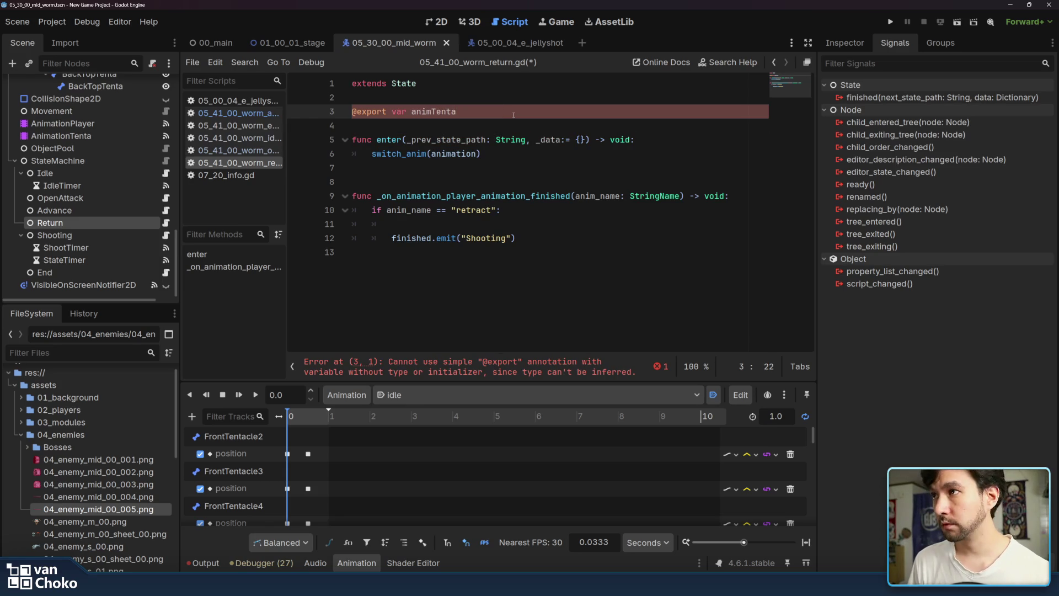
text(: Animati)
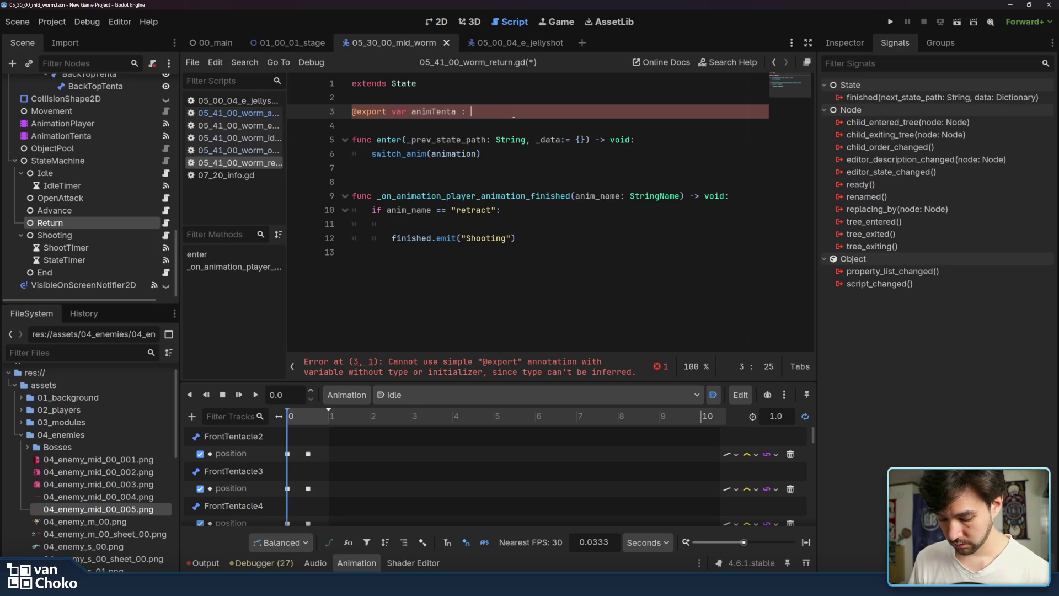
text(on)
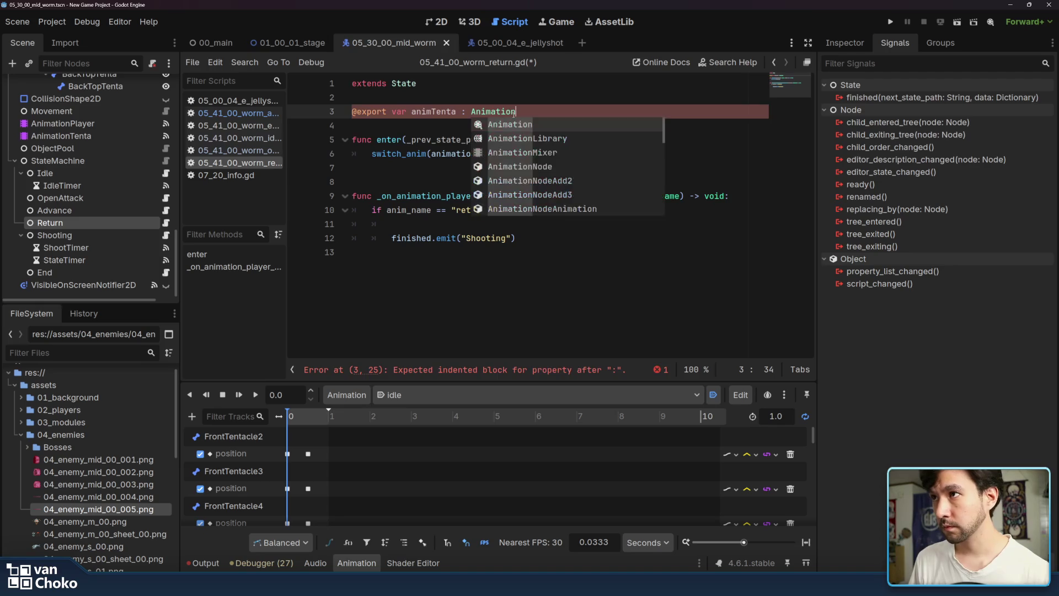
text(pl)
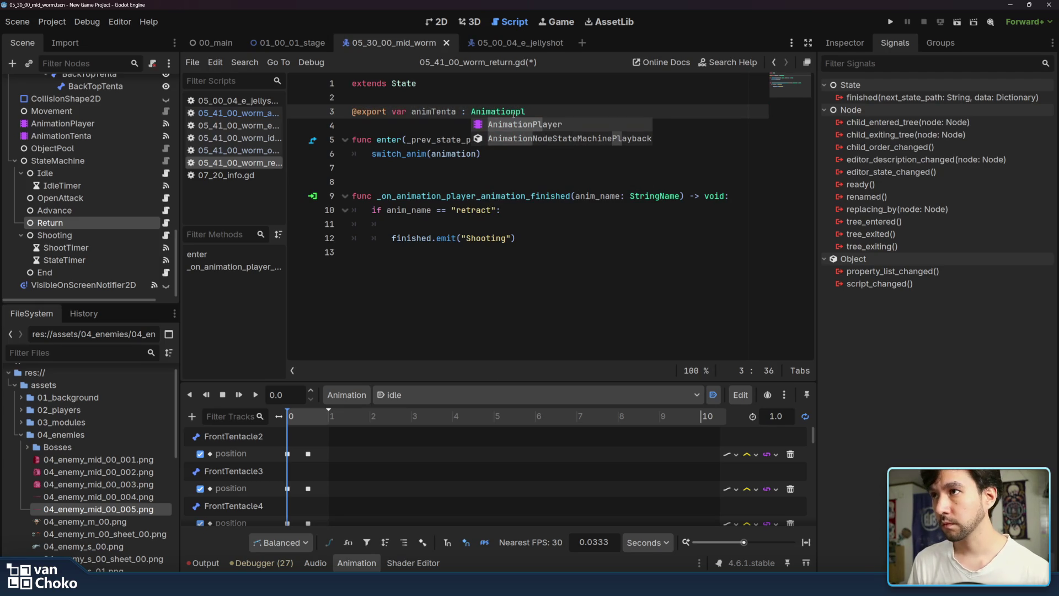
key(Return)
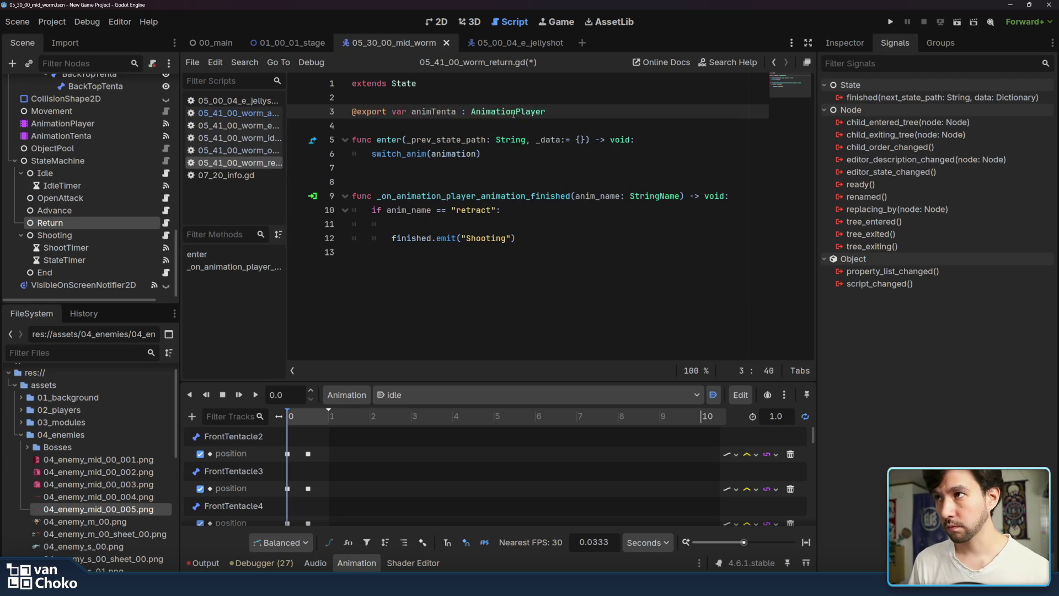
Step: Copy the animTenta name onto a new line inside enter()
click(429, 111)
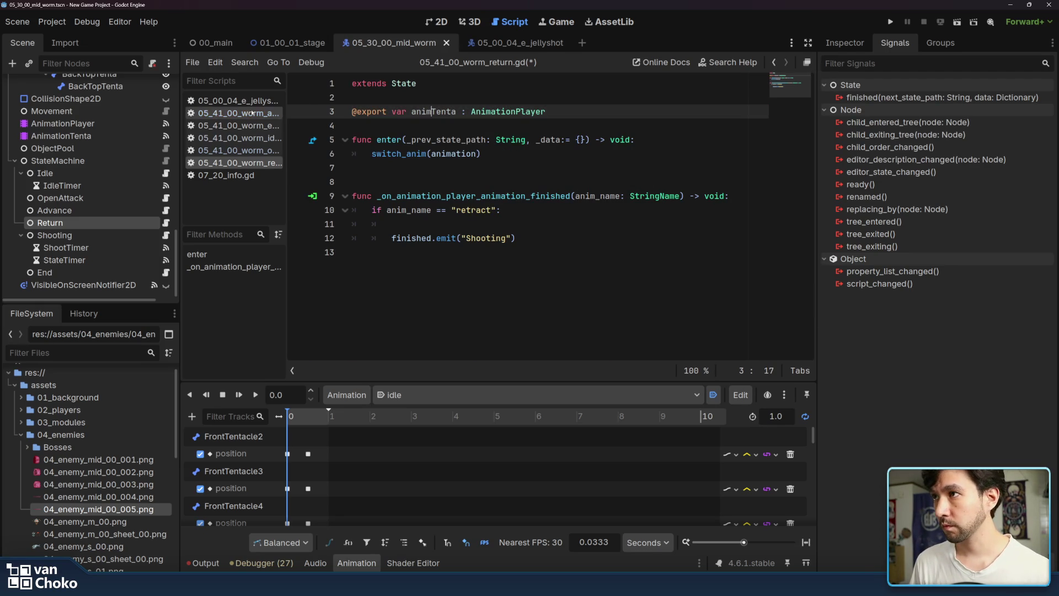
double_click(430, 112)
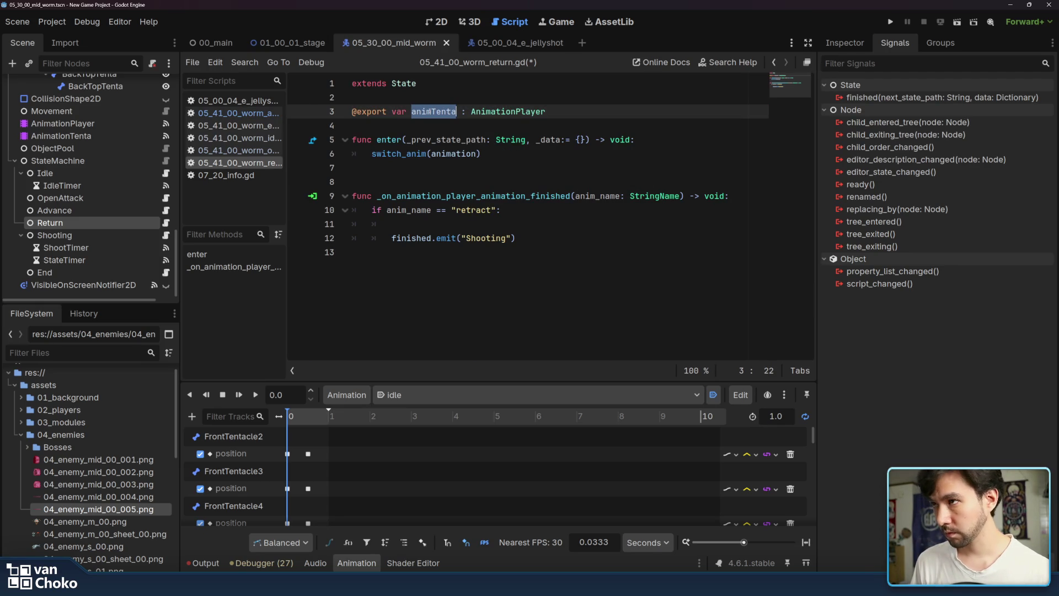
key(ctrl+c)
click(672, 139)
key(Return)
key(ctrl+v)
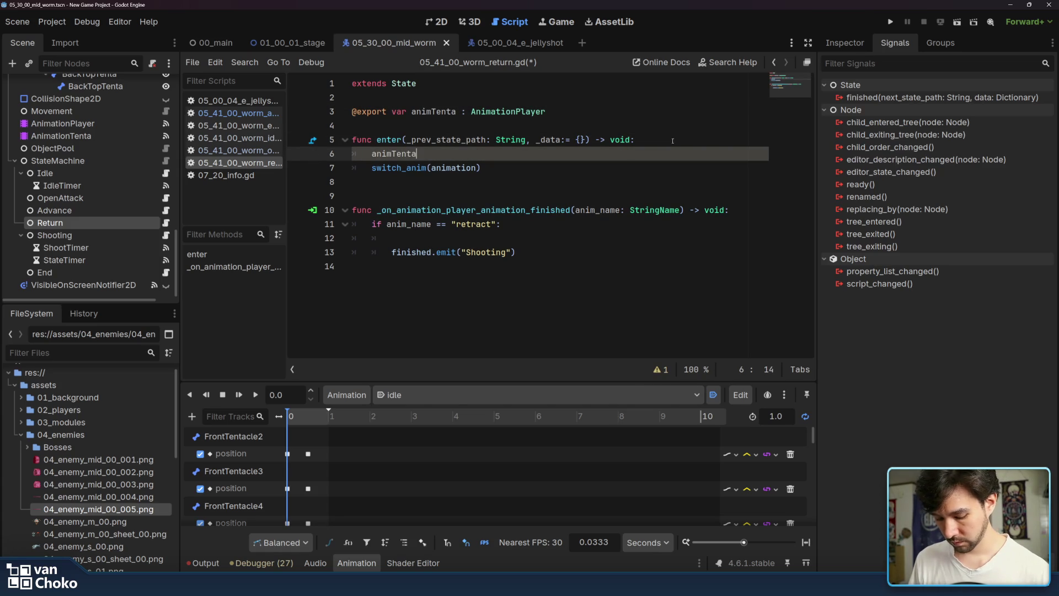
Step: Move animTenta.play() from enter() into the retract check, playing "retract"
text(.play)
key(Return)
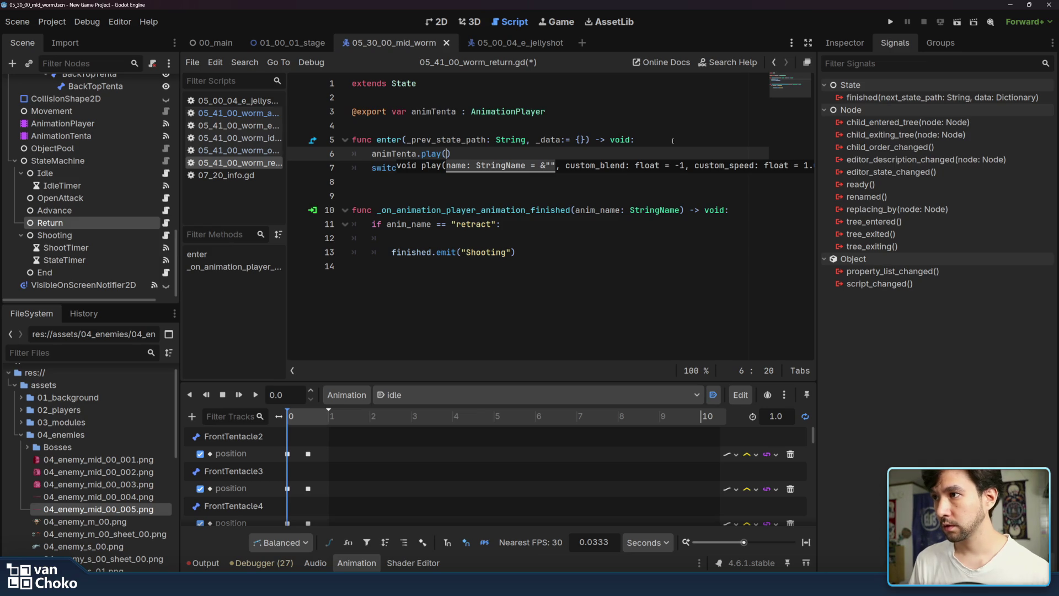
key(End)
key(shift+Home)
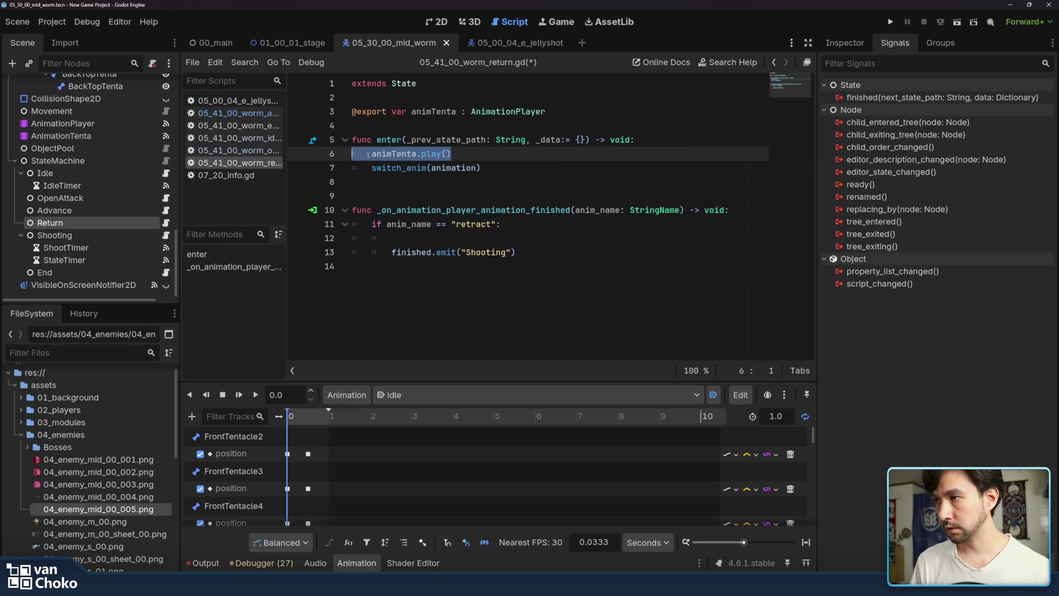
key(ctrl+x)
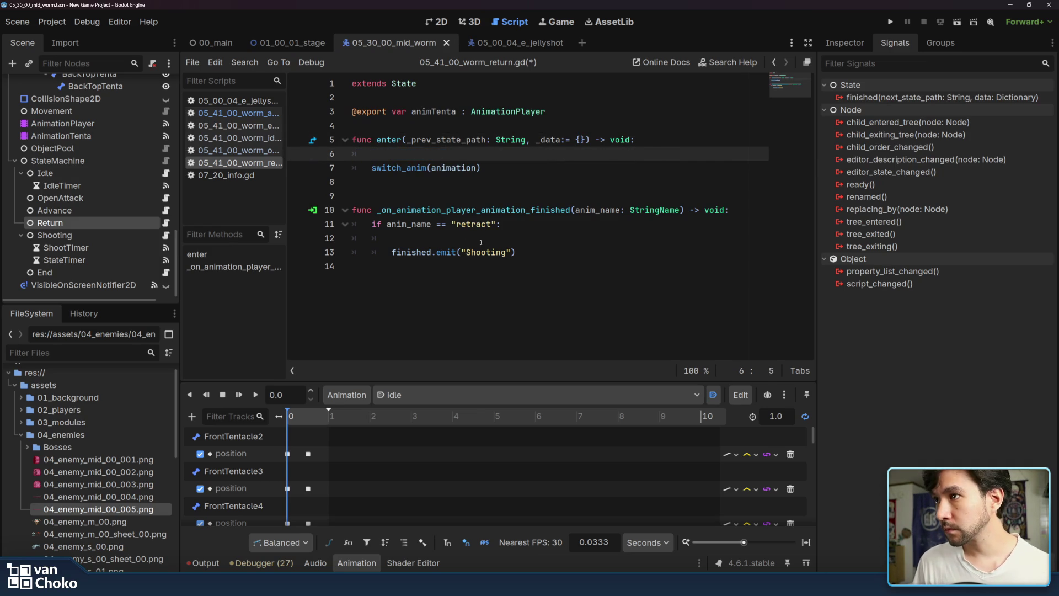
click(481, 239)
key(ctrl+v)
click(467, 238)
text("retract)
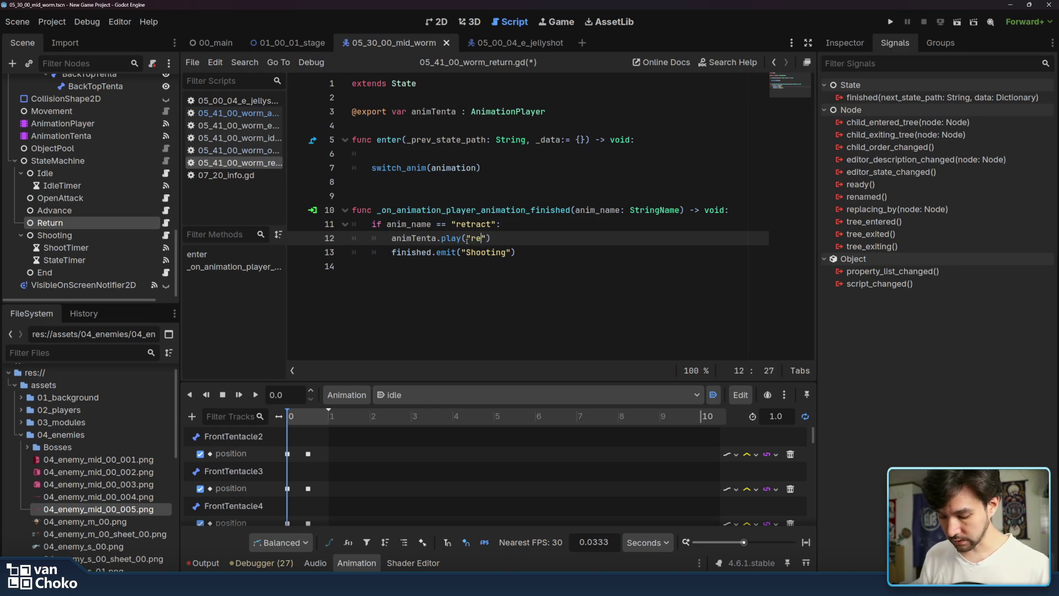
click(390, 395)
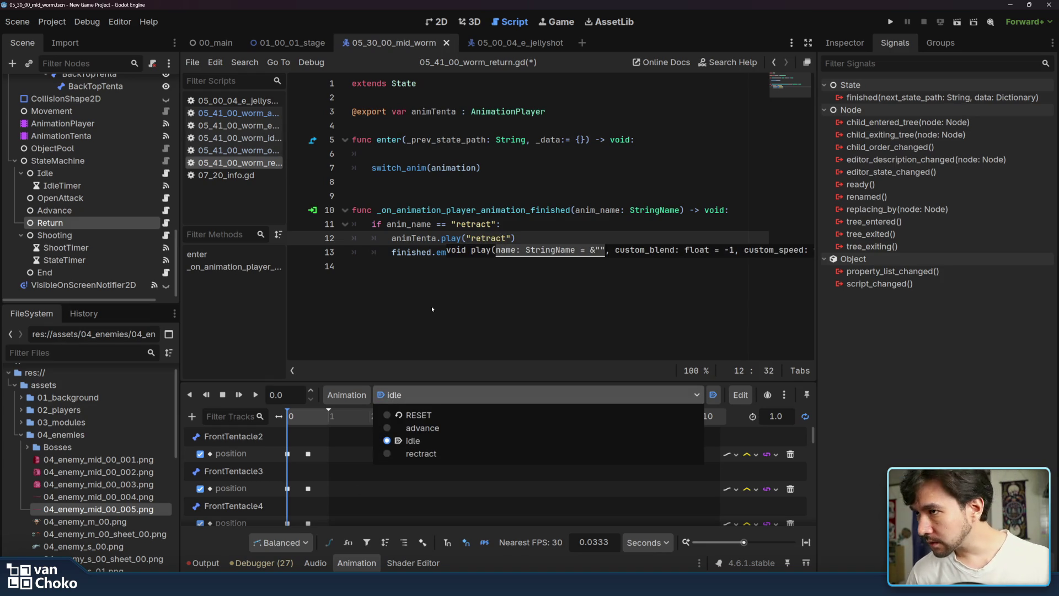
Step: Rename the AnimationTenta animation 'rectract' to 'retract' to match the script
click(433, 454)
click(339, 395)
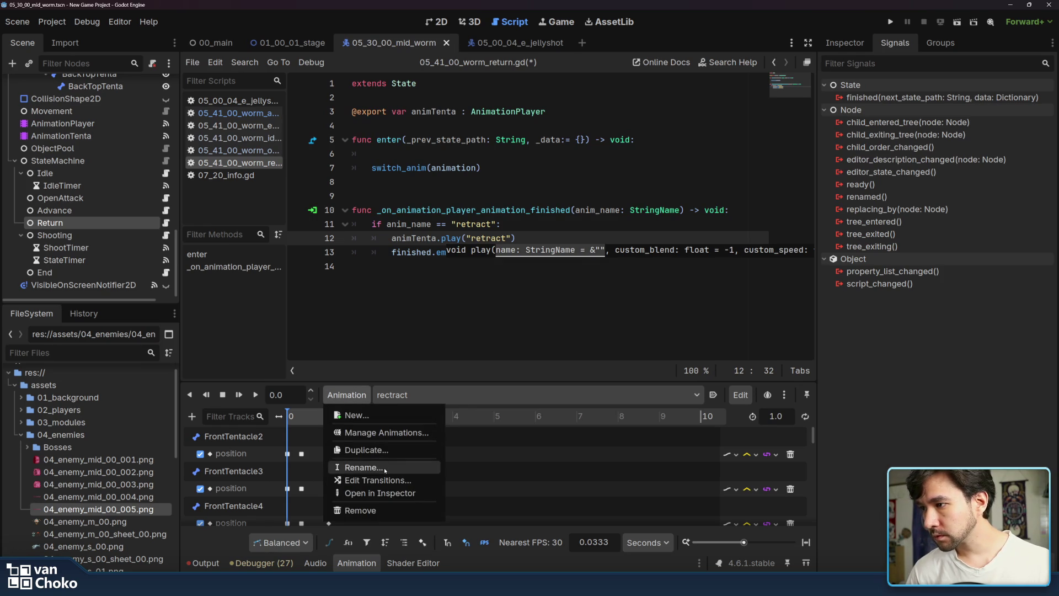
click(359, 467)
click(488, 296)
key(BackSpace)
click(499, 325)
click(487, 238)
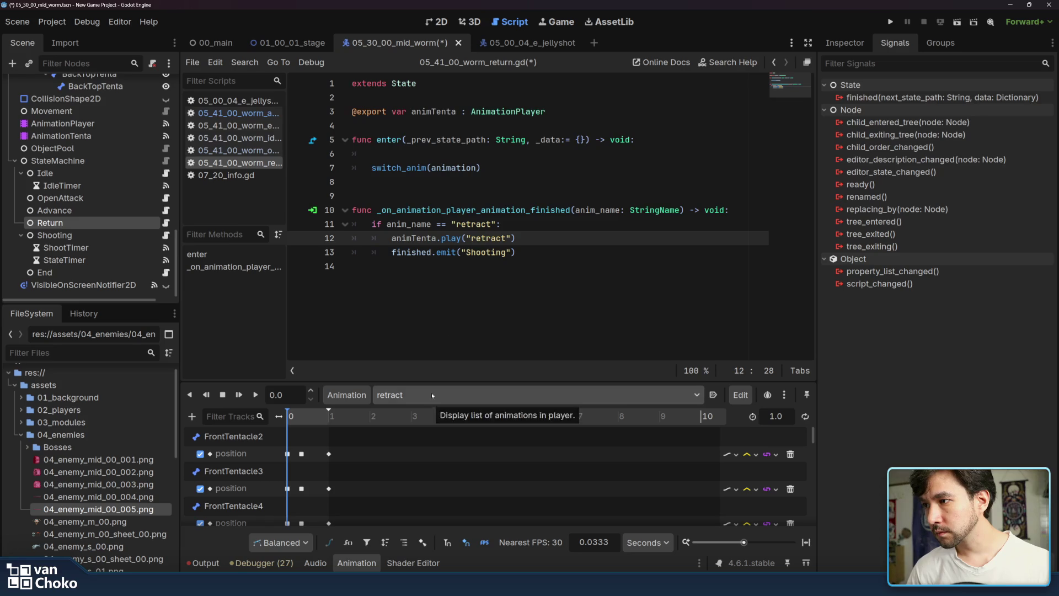
click(537, 242)
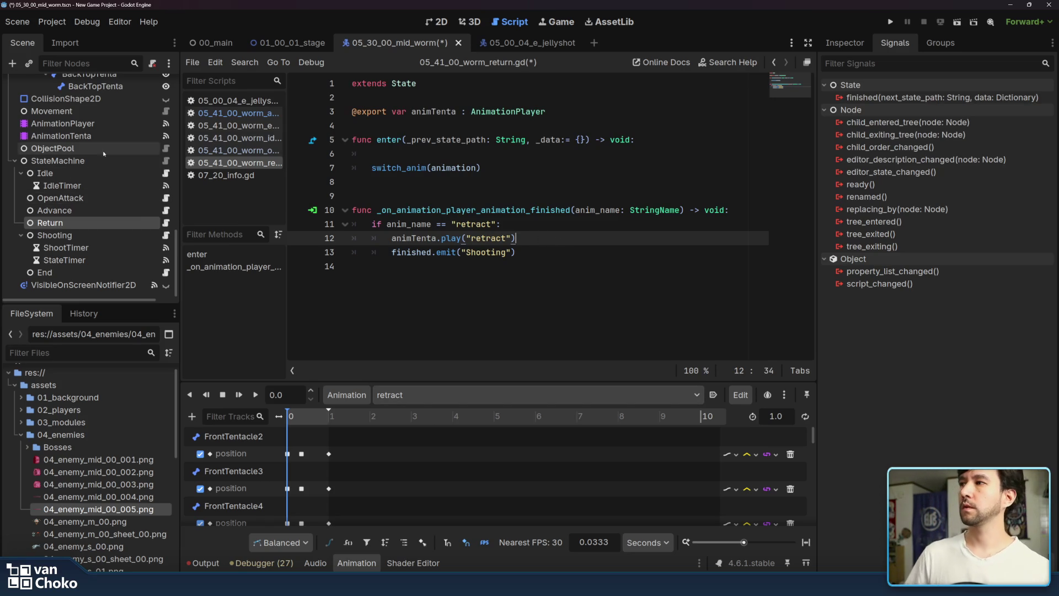
click(95, 132)
Step: Connect AnimationTenta's animation_finished signal to the Return state node
click(62, 124)
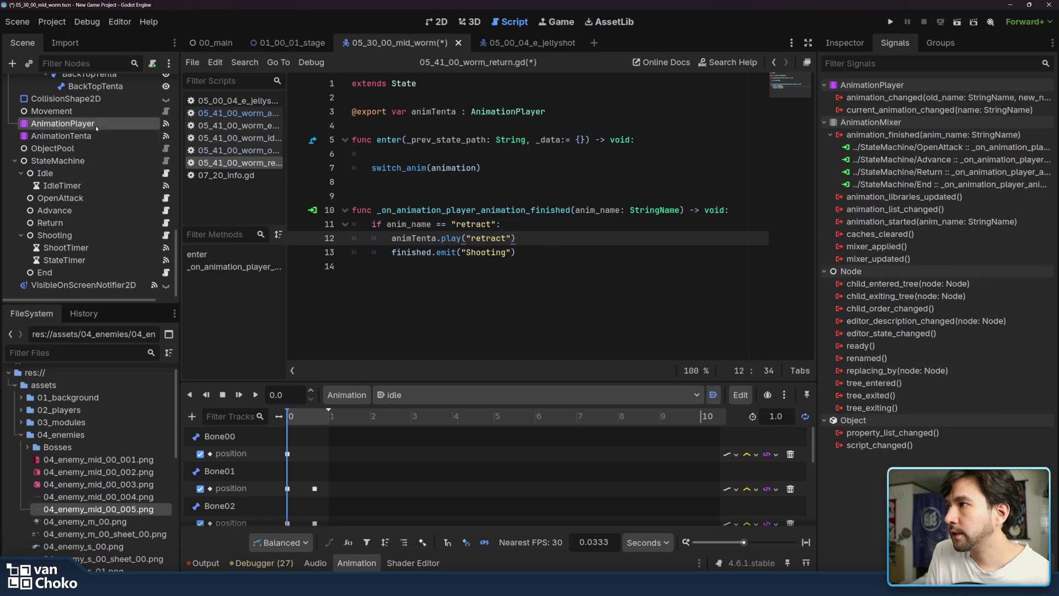
click(61, 135)
double_click(938, 135)
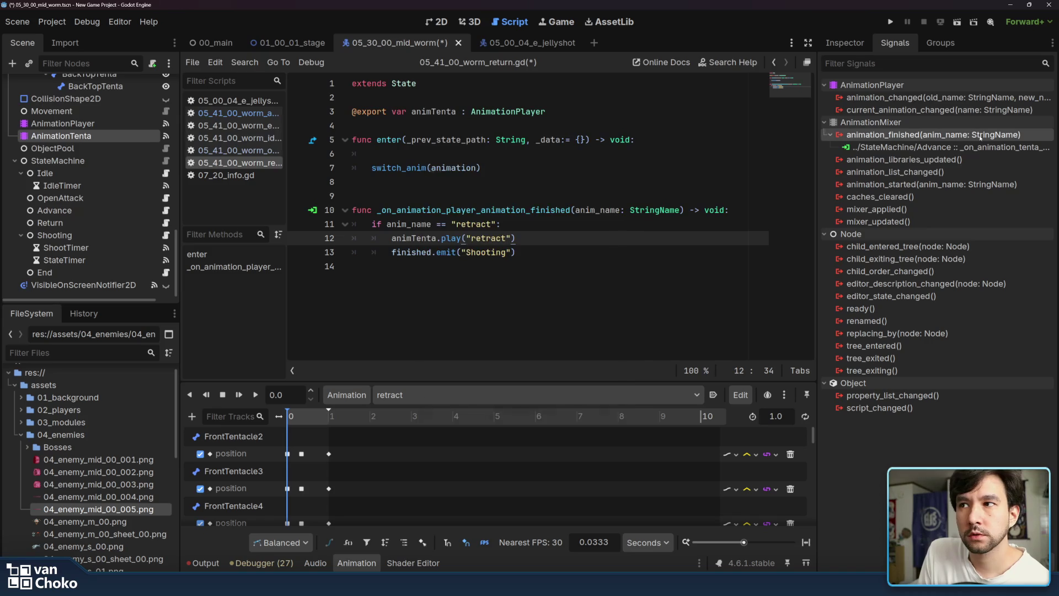
scroll(557, 278, up, 2)
scroll(557, 278, down, 10)
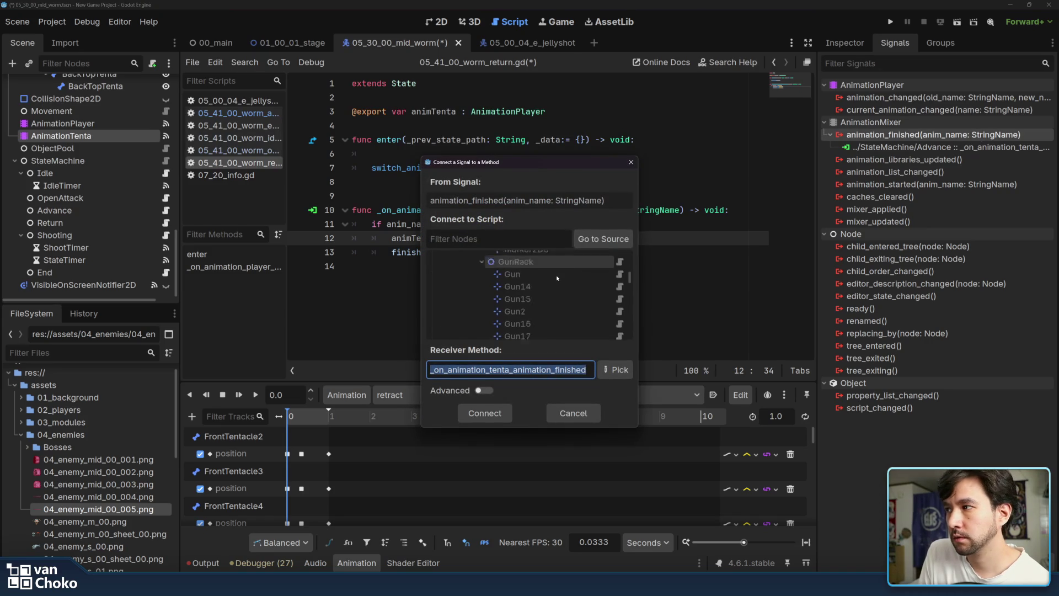
scroll(557, 278, down, 8)
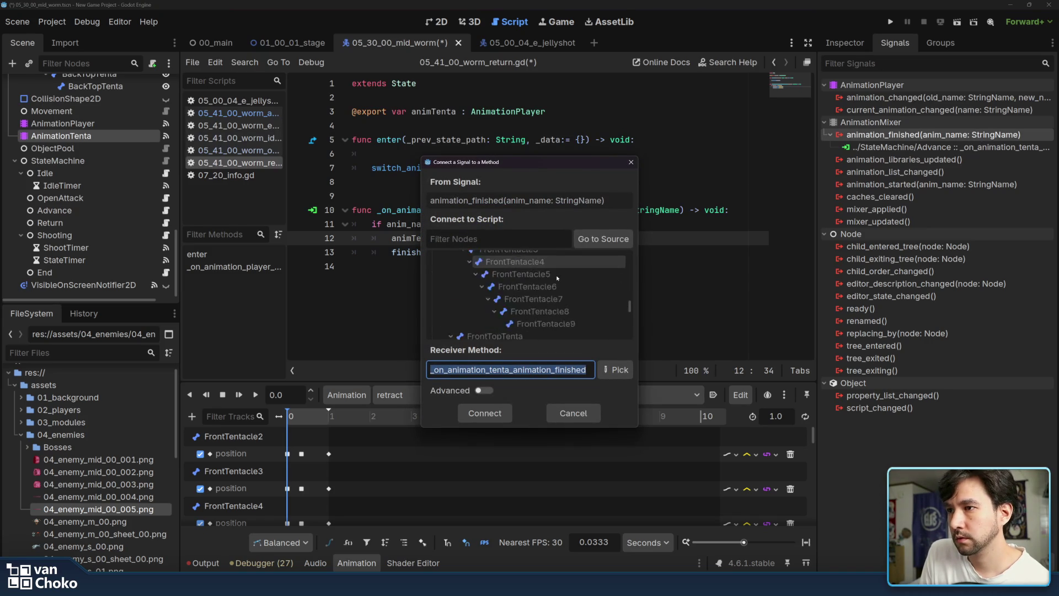
double_click(533, 301)
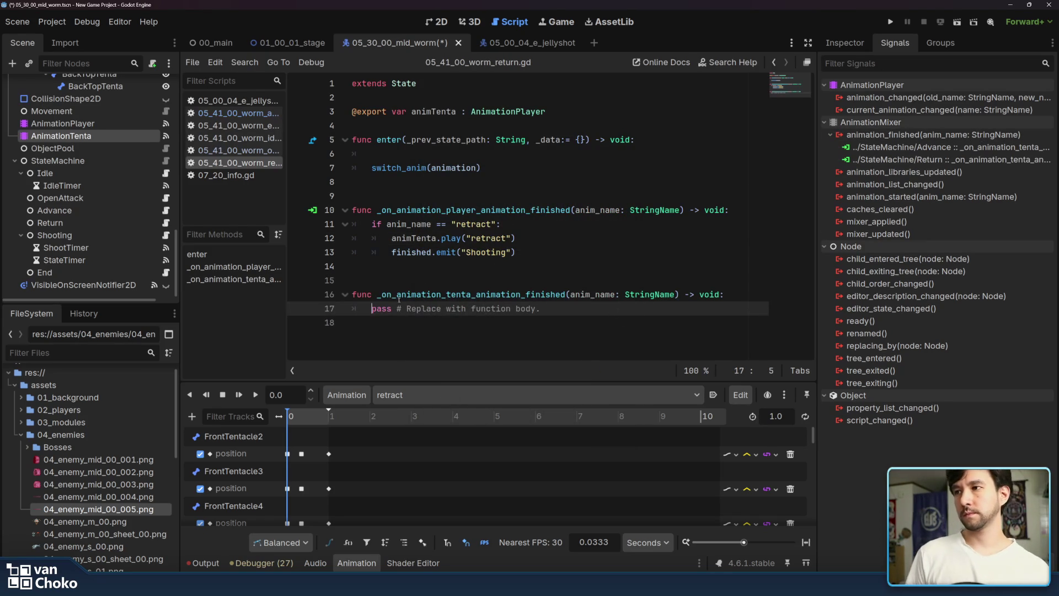
Step: Replace the new handler's pass with an if anim_name == "retract": check
click(402, 270)
key(BackSpace)
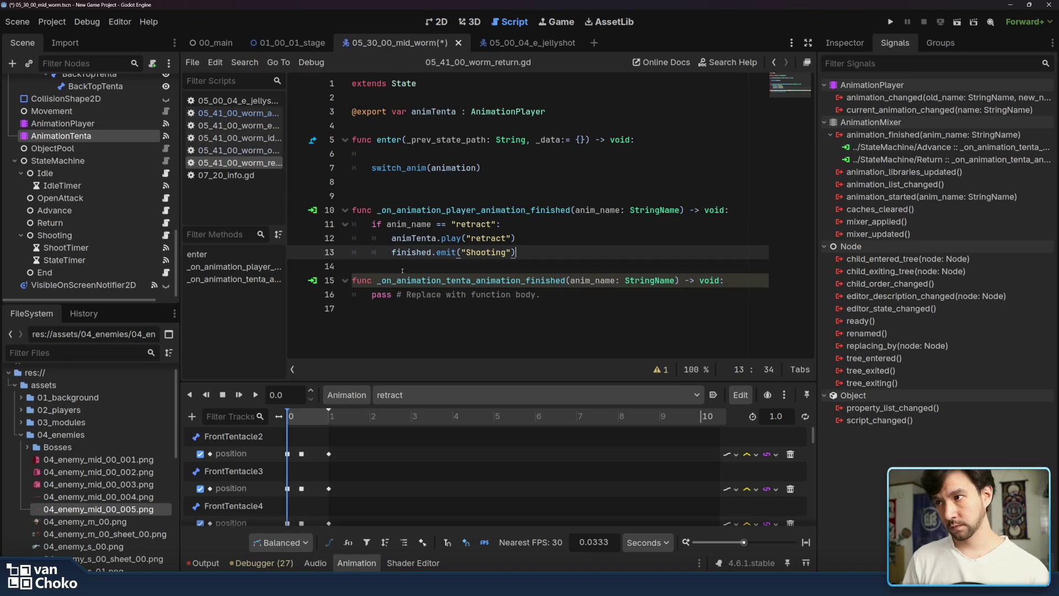
drag(542, 295, 373, 296)
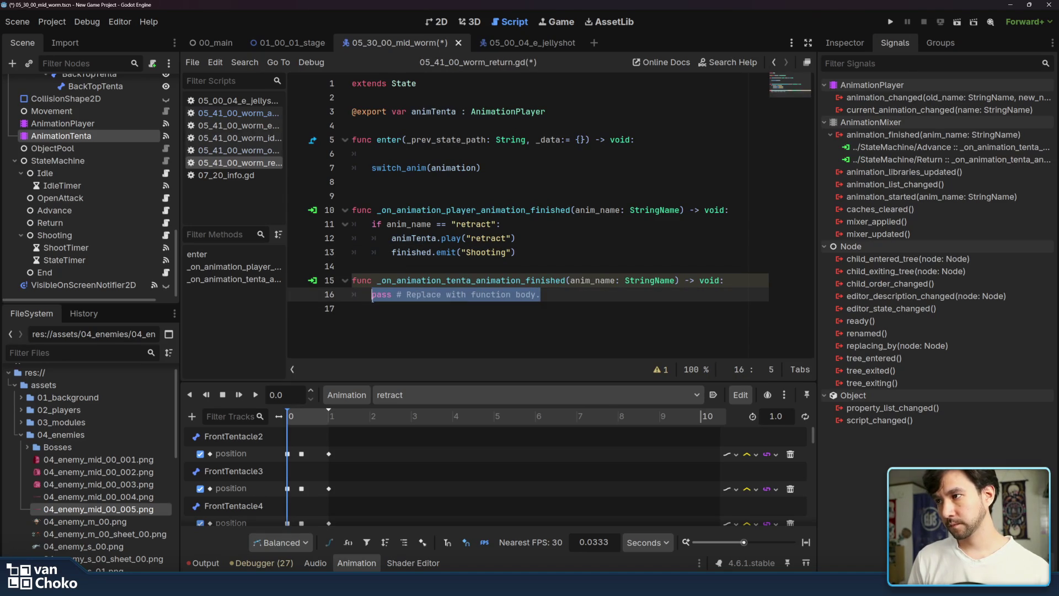
text(if anim)
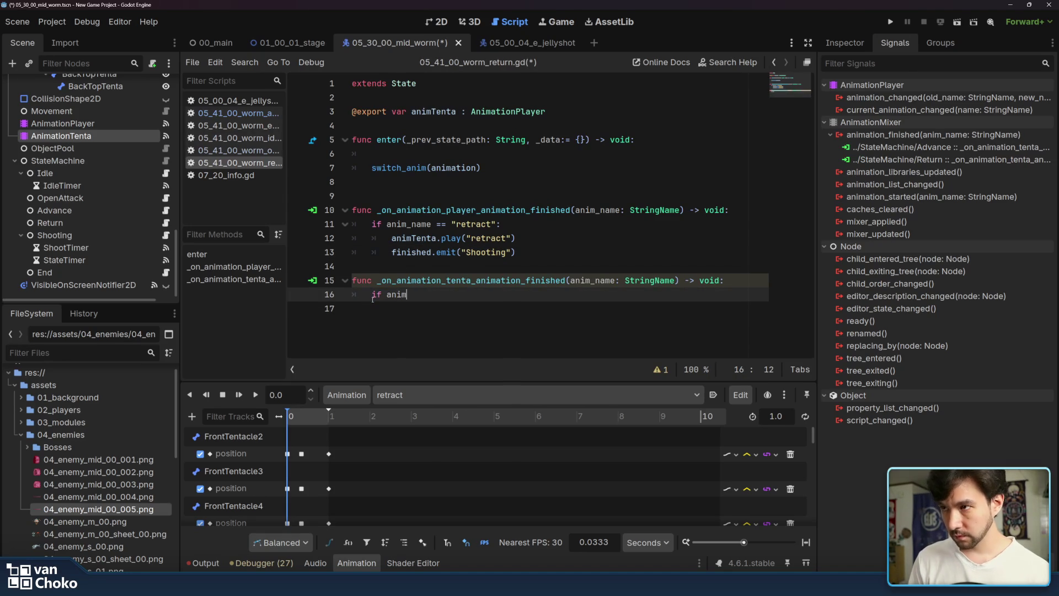
key(Down)
key(Return)
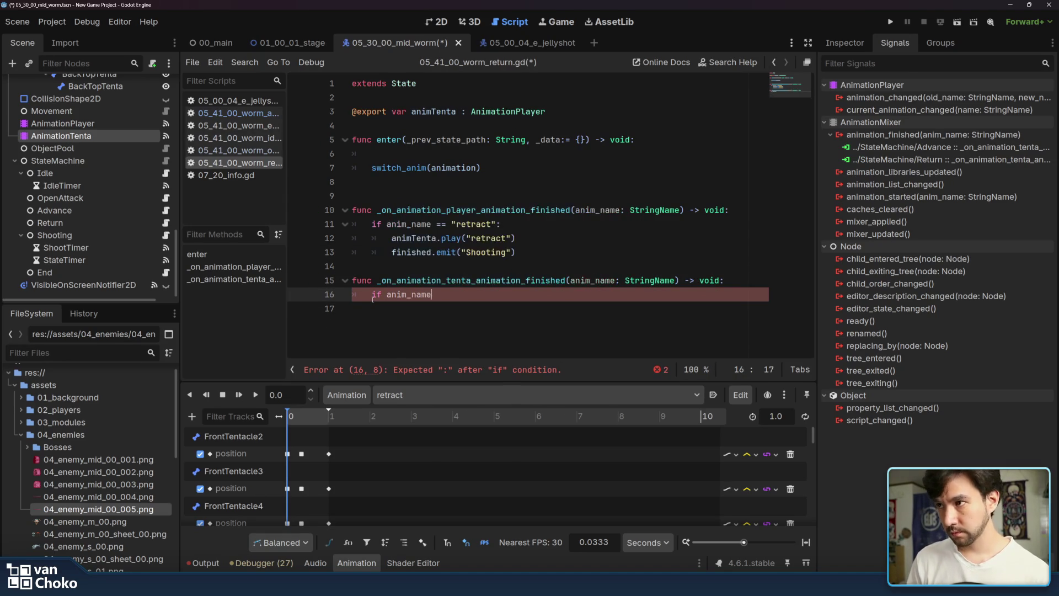
text(==)
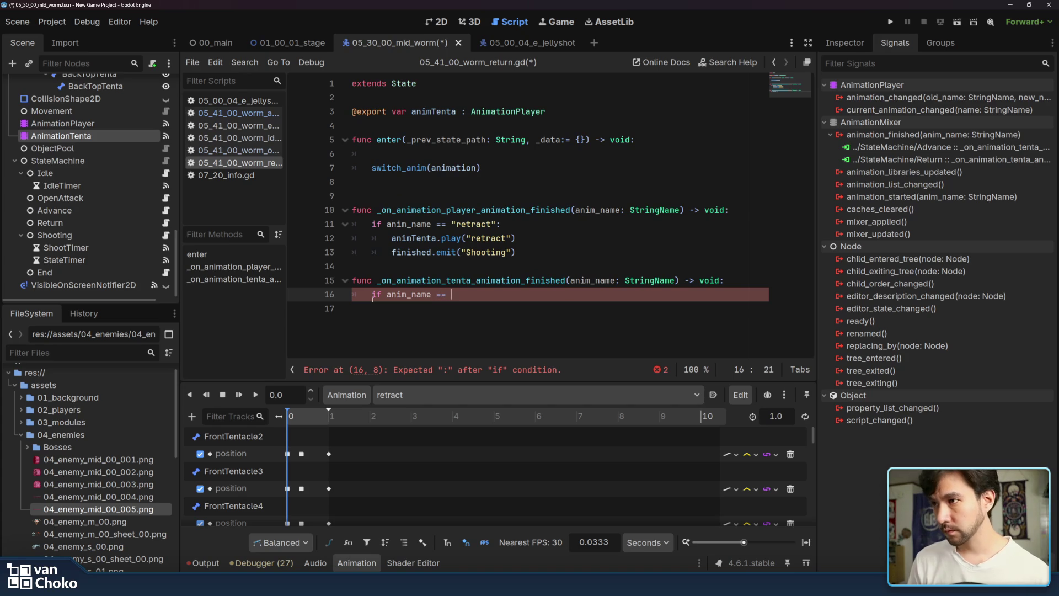
click(428, 249)
drag(466, 238, 512, 238)
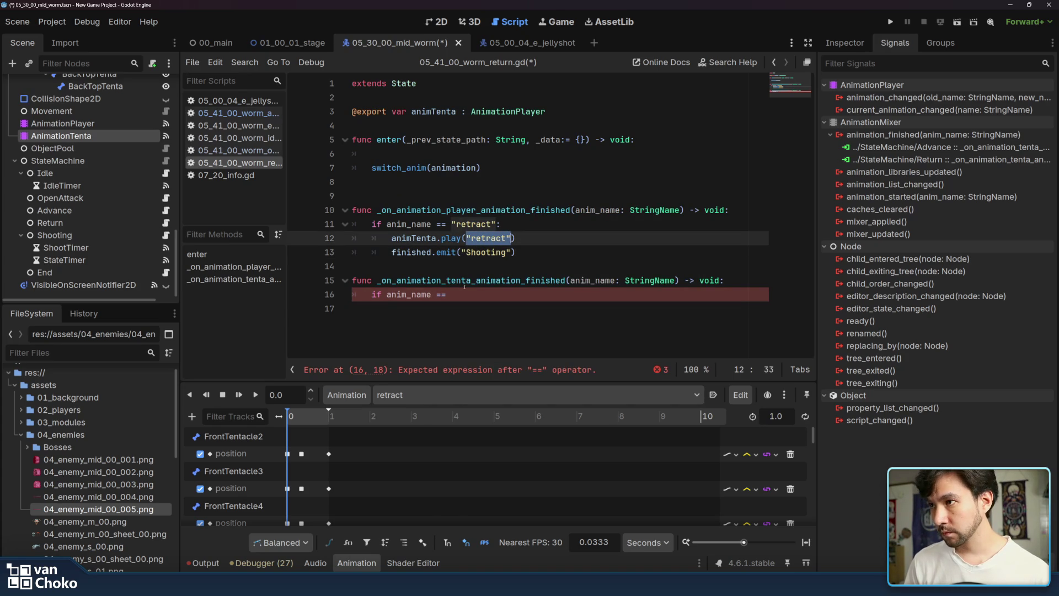
key(ctrl+c)
click(480, 296)
key(ctrl+v)
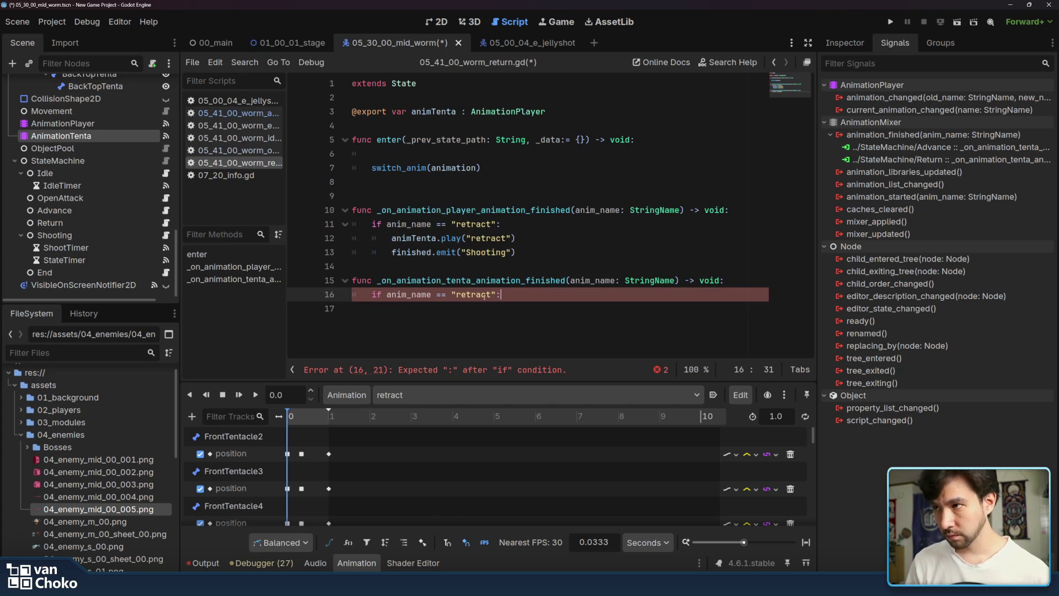
key(Return)
Step: Move finished.emit("Shooting") into the new retract check and save
drag(544, 252, 392, 252)
key(BackSpace)
click(443, 308)
key(ctrl+v)
click(485, 254)
key(ctrl+s)
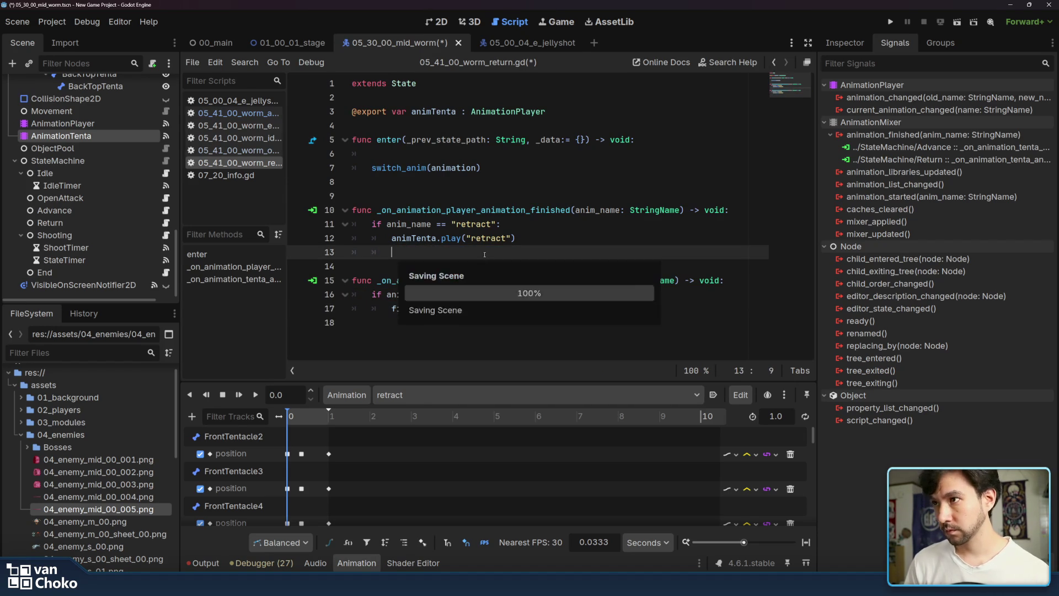
key(ctrl+s)
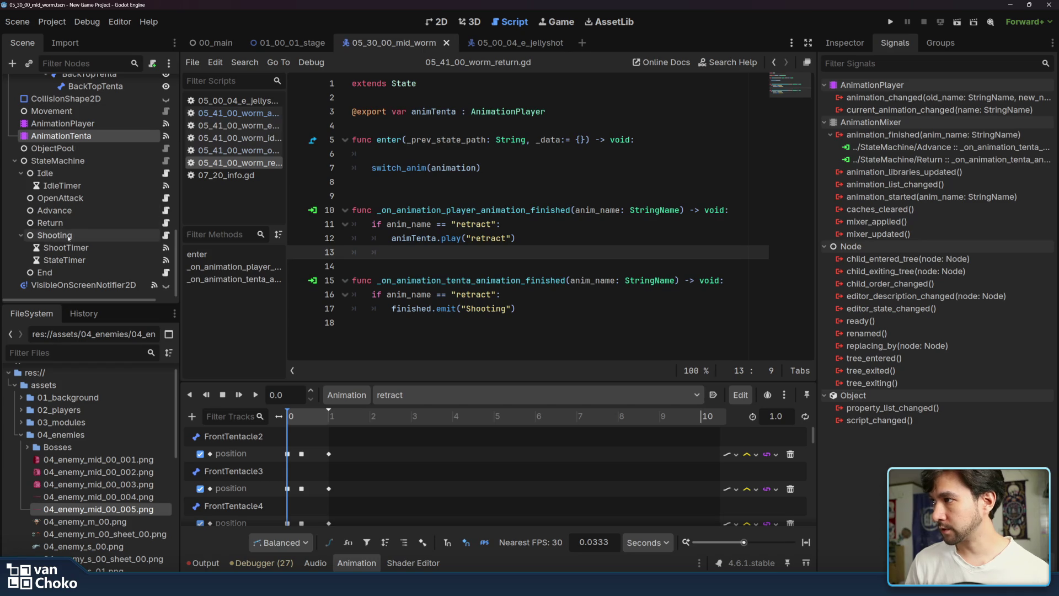
Step: Select the Shooting state node and view its script
click(55, 235)
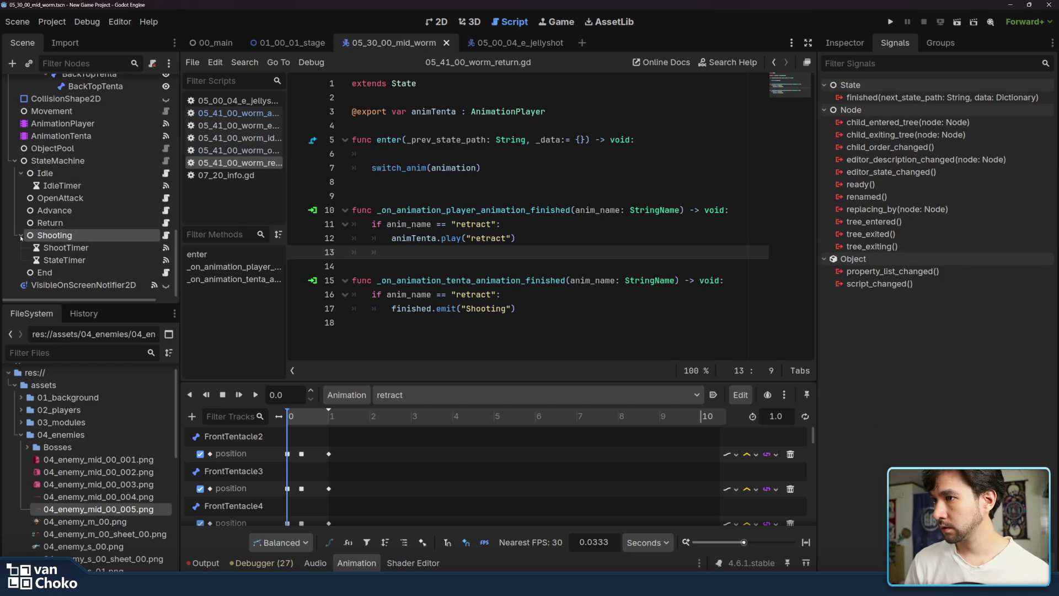
scroll(21, 241, up, 1)
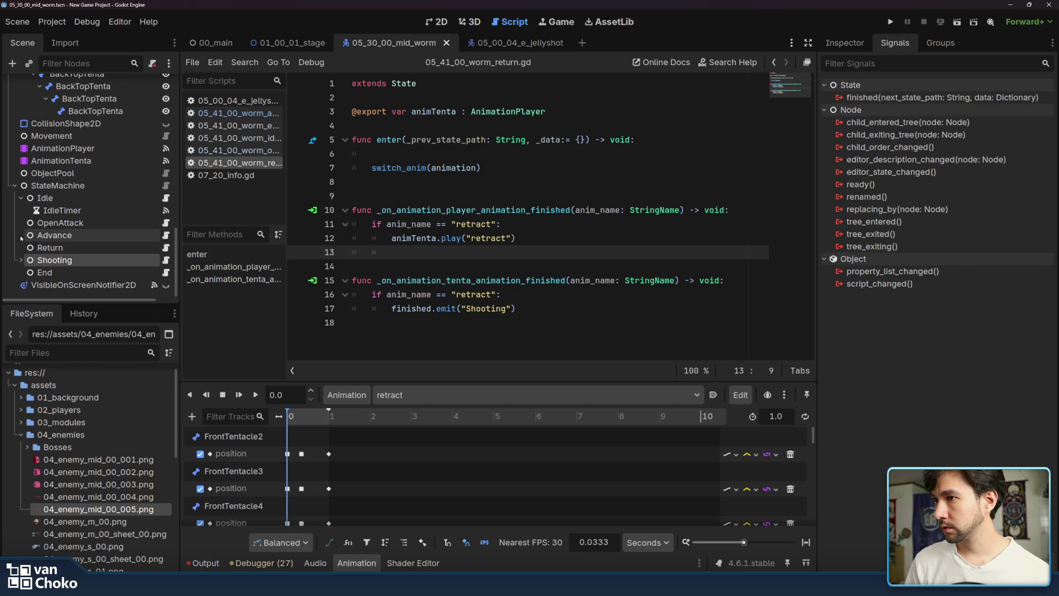
click(376, 182)
click(376, 196)
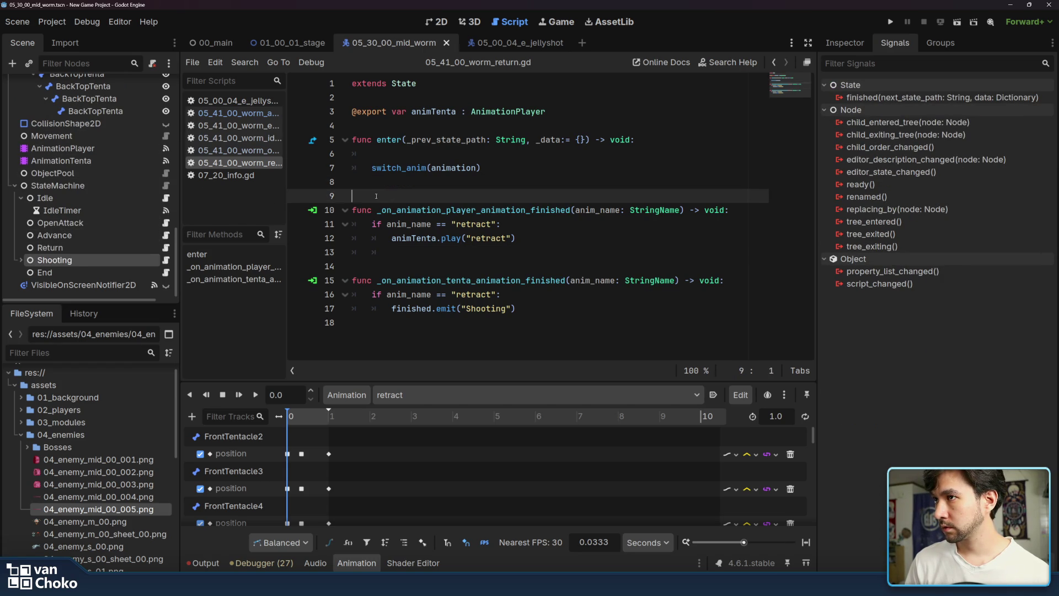
Step: Review worm_shooting.gd and the Shooting state's properties in the Inspector
click(574, 304)
click(493, 309)
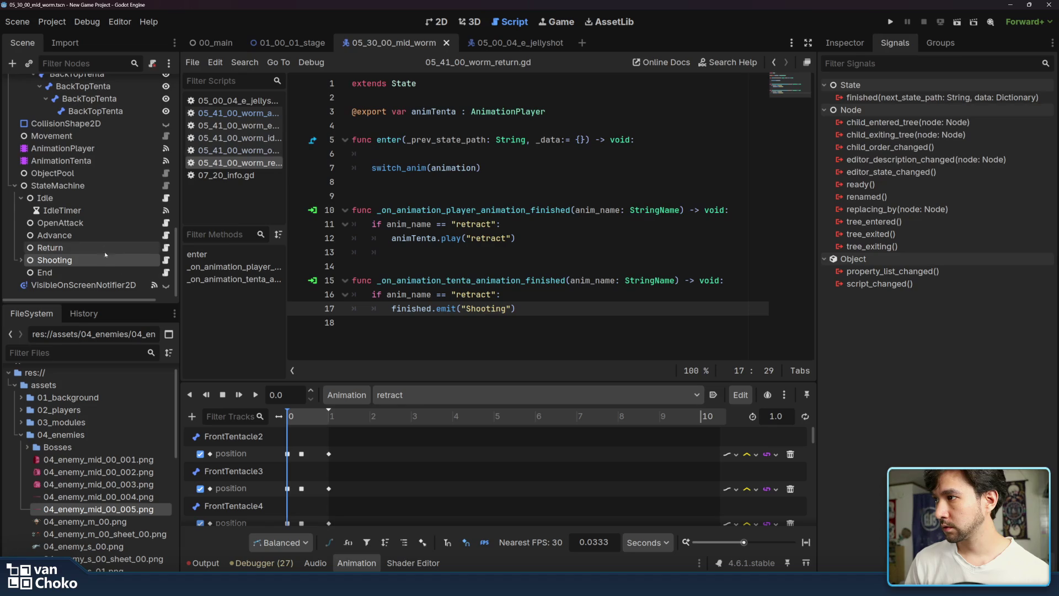
click(166, 260)
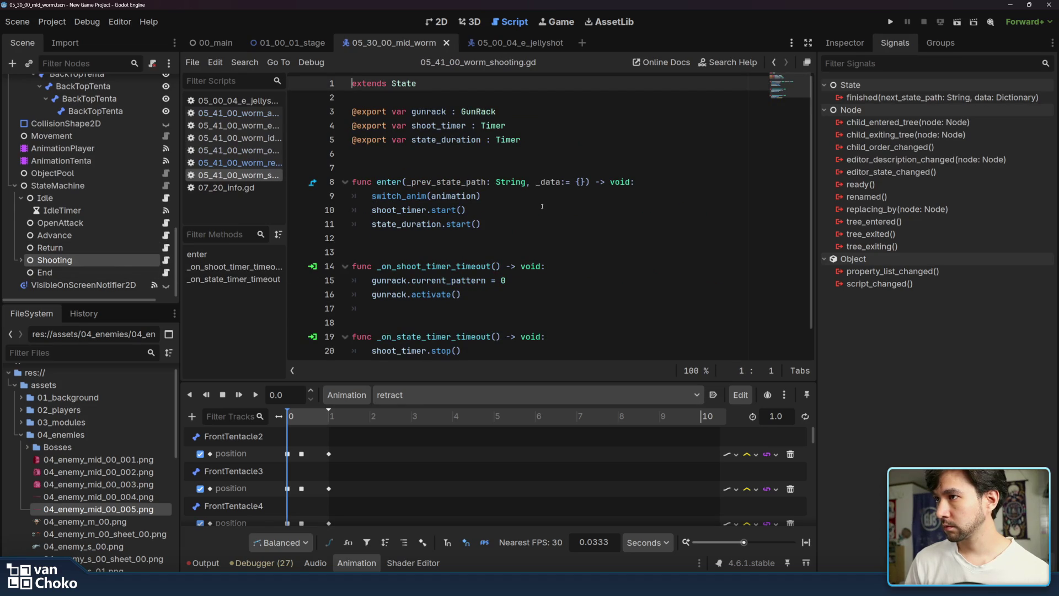
scroll(542, 207, down, 1)
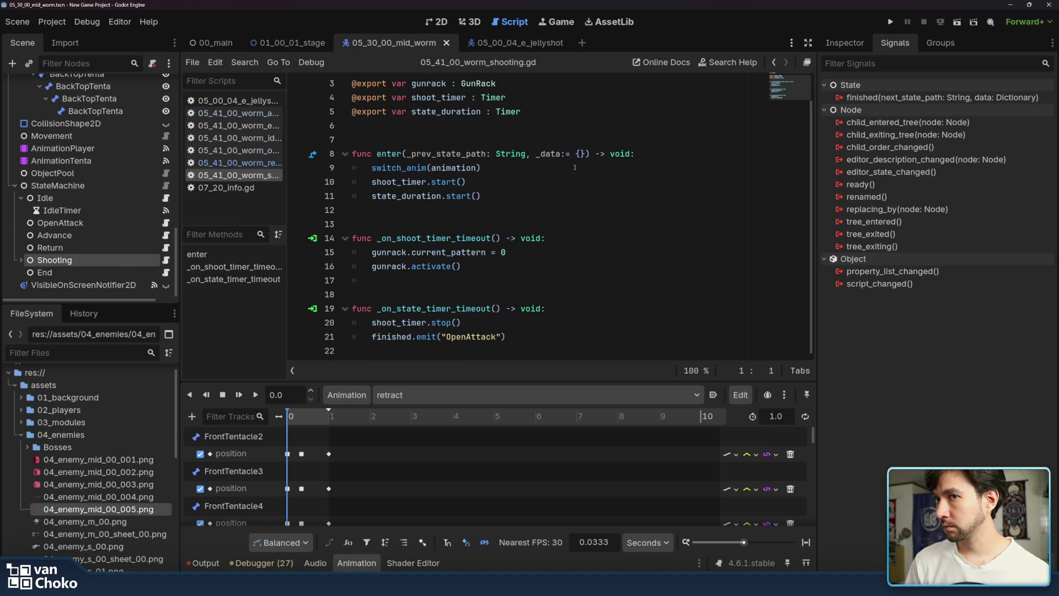
click(844, 43)
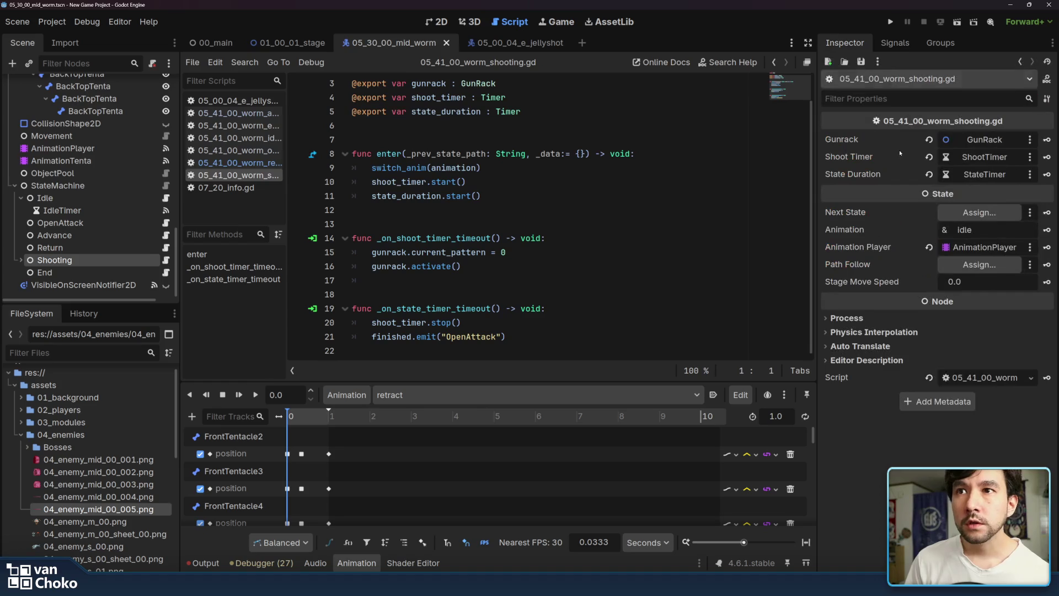
click(604, 197)
click(572, 169)
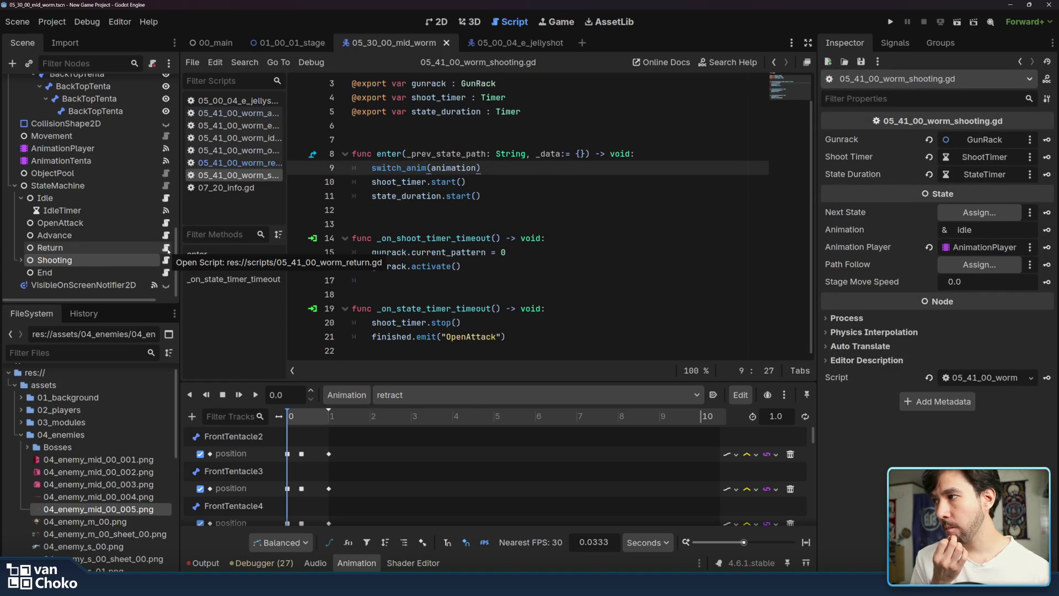
Step: Bring up the Return state's script and properties, with Anim Tenta unassigned
click(166, 247)
click(117, 250)
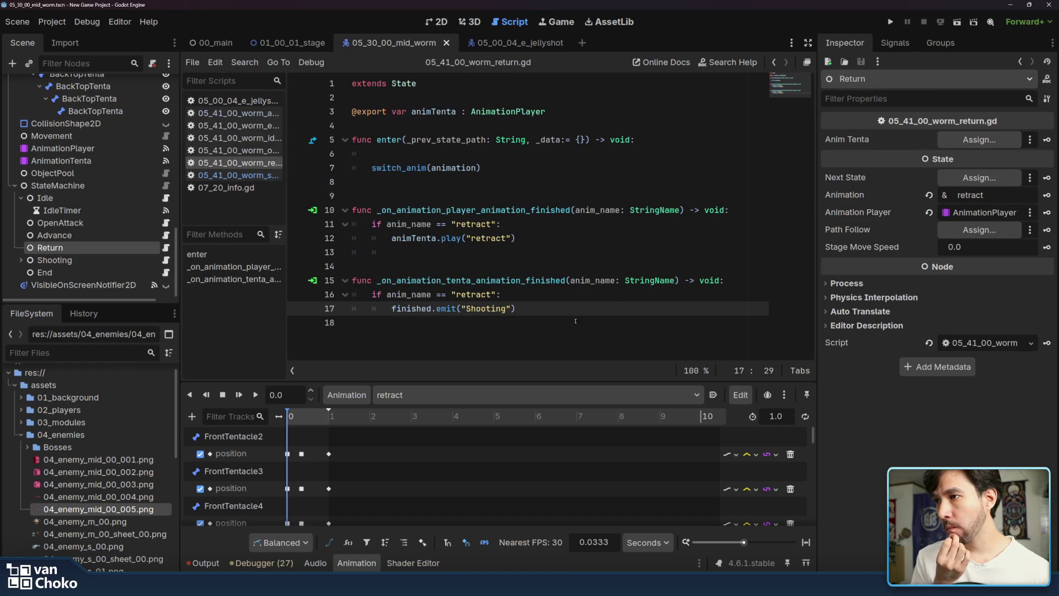
click(541, 295)
Step: Add animTenta.play("idle") in the tenta handler's retract check, save, and open 01_00_01_stage
drag(392, 238, 580, 243)
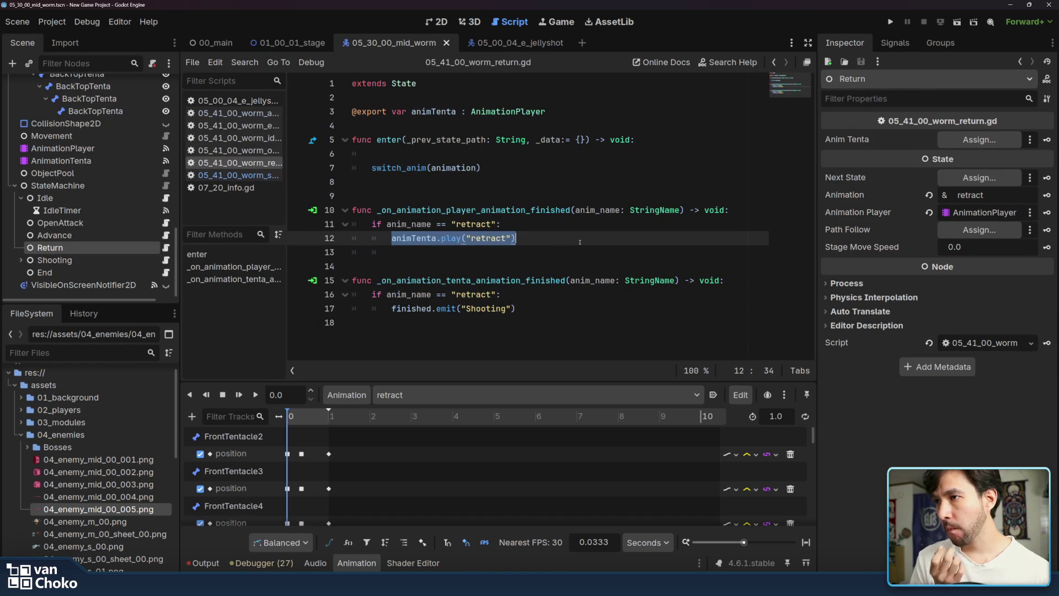
key(ctrl+c)
click(532, 297)
key(Return)
key(ctrl+v)
double_click(472, 308)
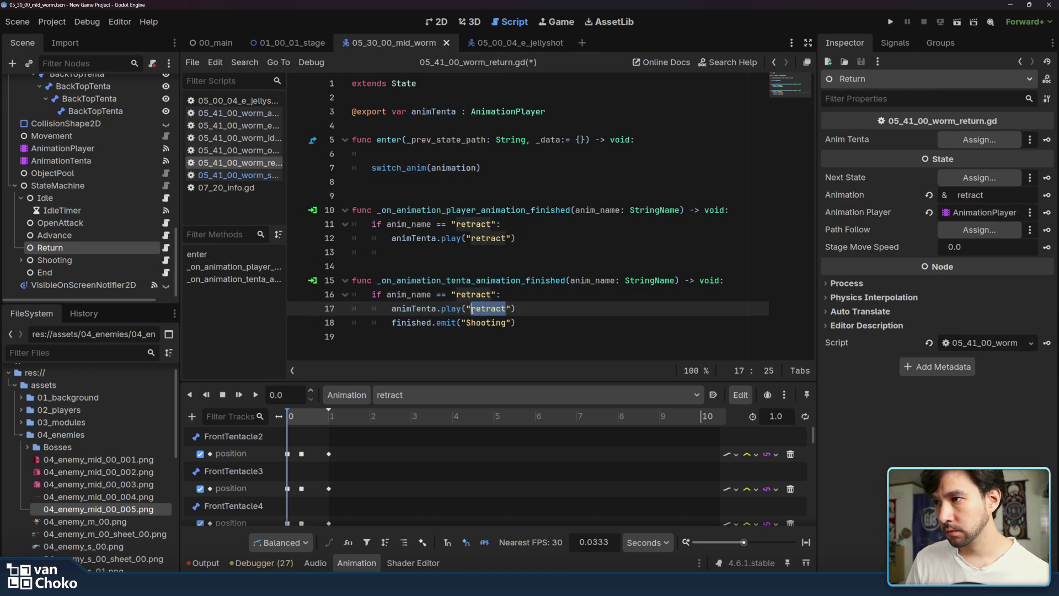
text(idle)
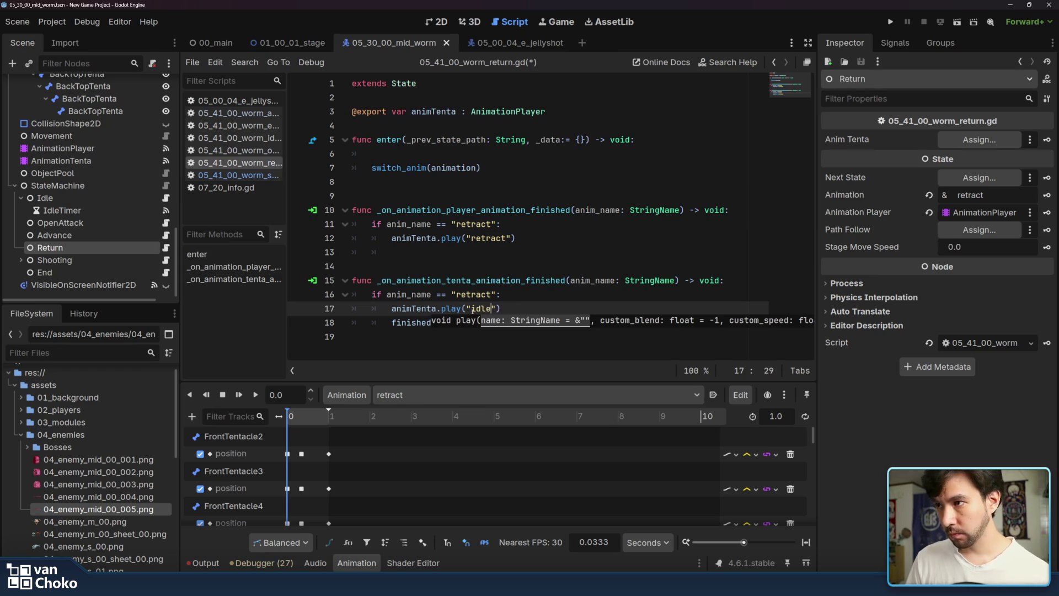
click(568, 280)
key(ctrl+s)
click(635, 224)
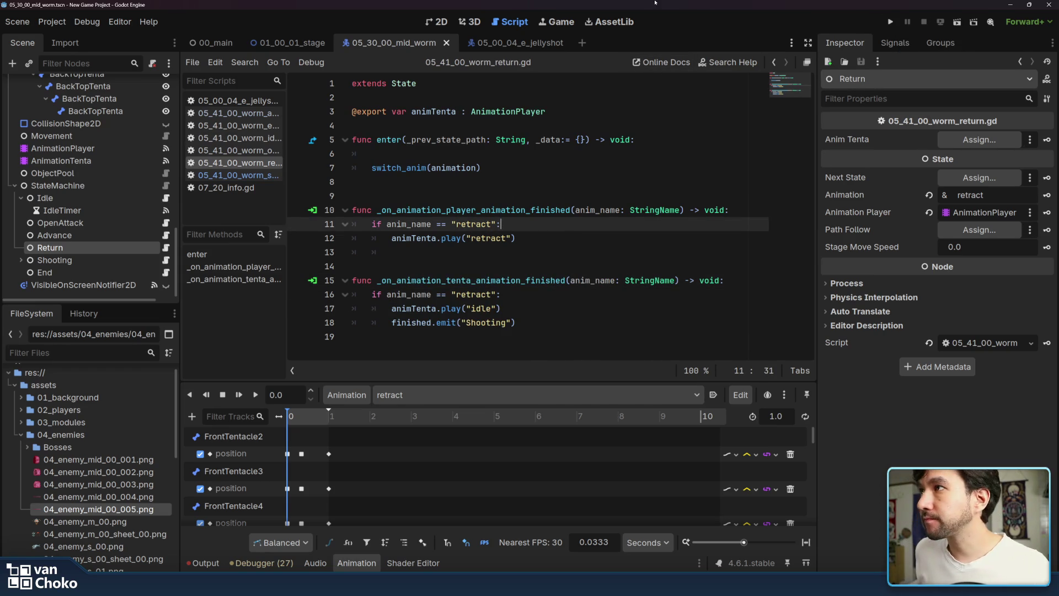
click(285, 42)
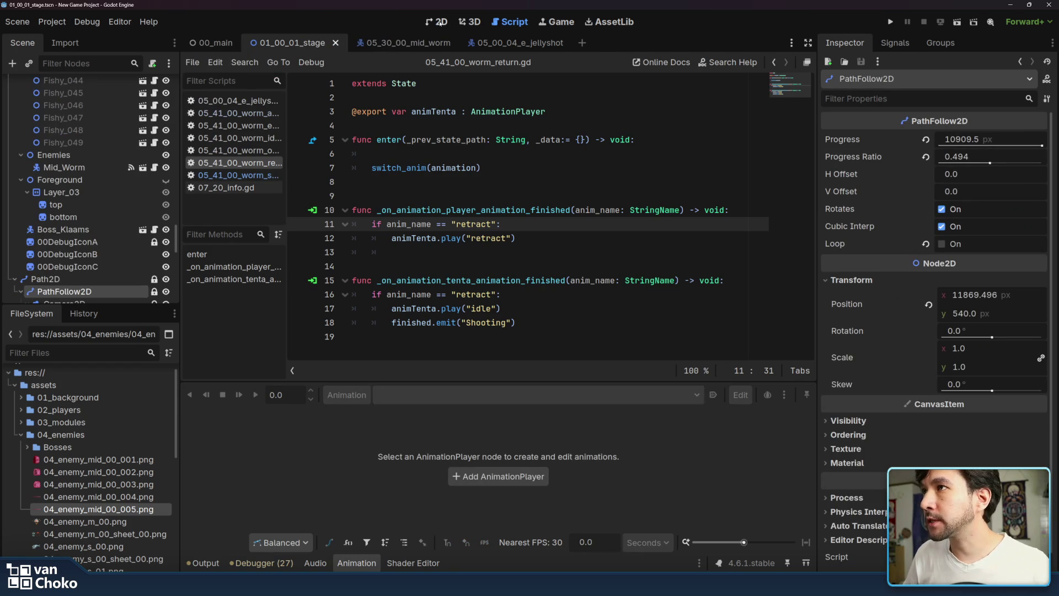
Step: Run the game and fly through Stage 1 until the null 'play' error in worm_return.gd
click(435, 22)
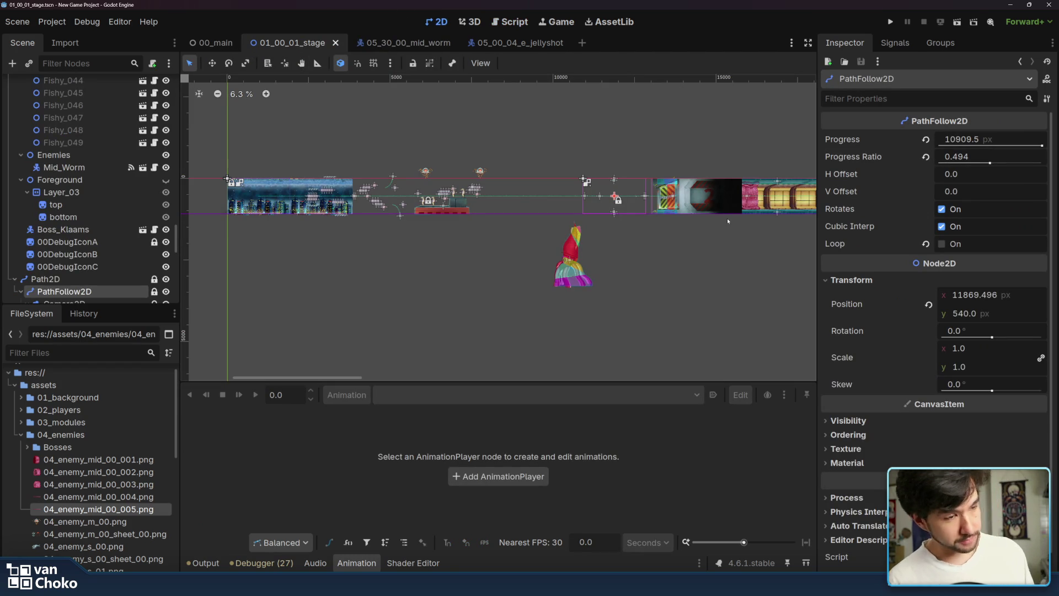
click(890, 22)
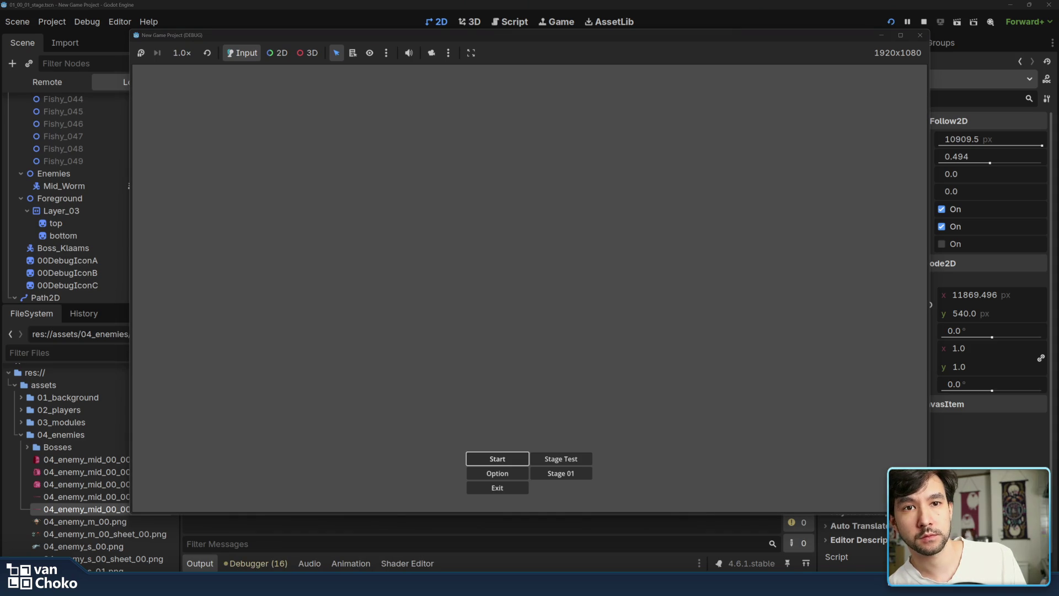
key(Return)
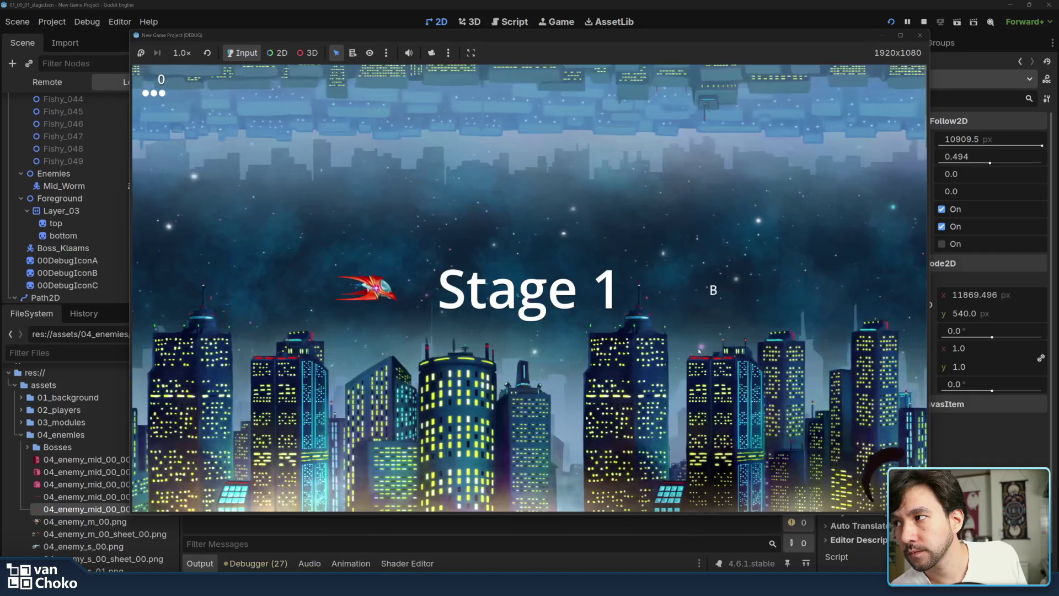
key(Right)
key(Right)
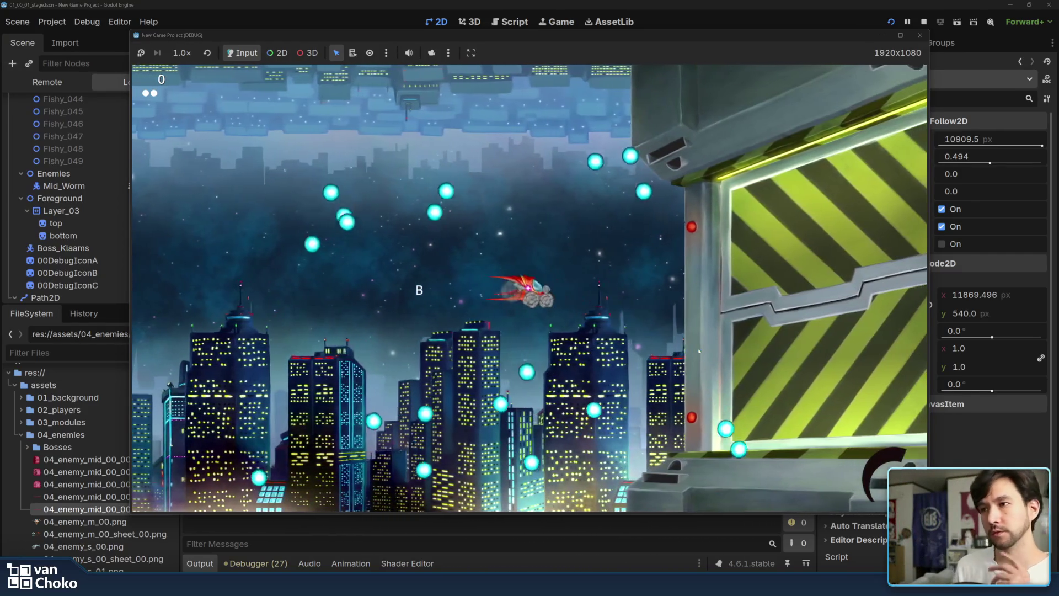
key(Right)
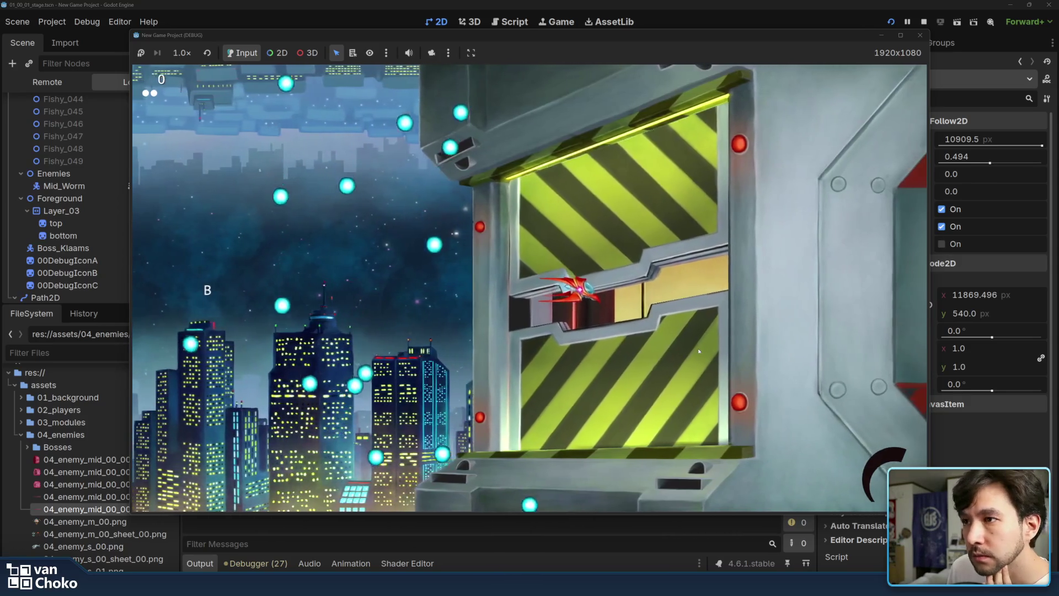
key(Left)
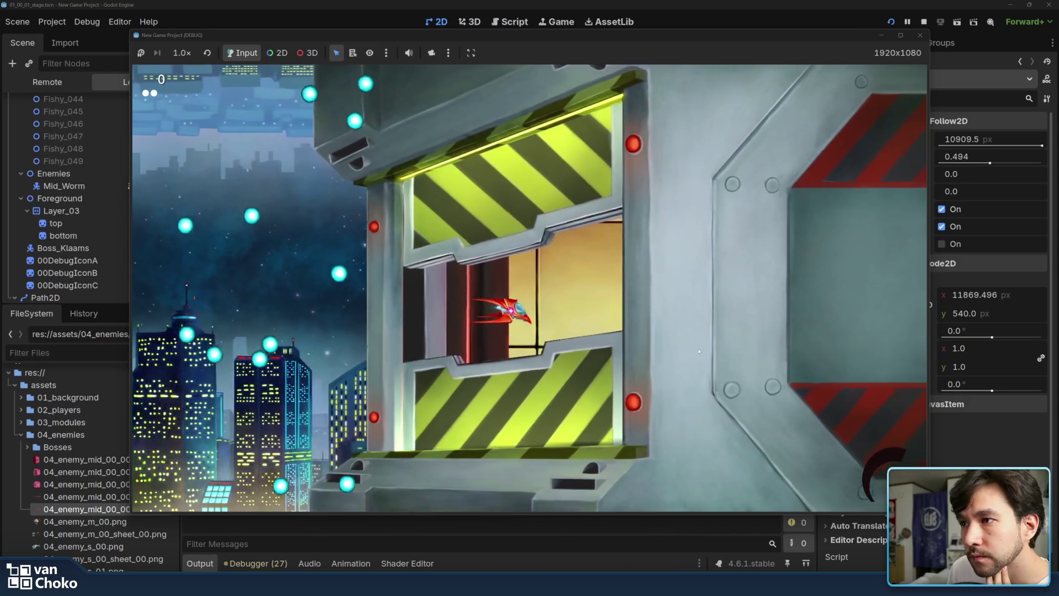
key(Left)
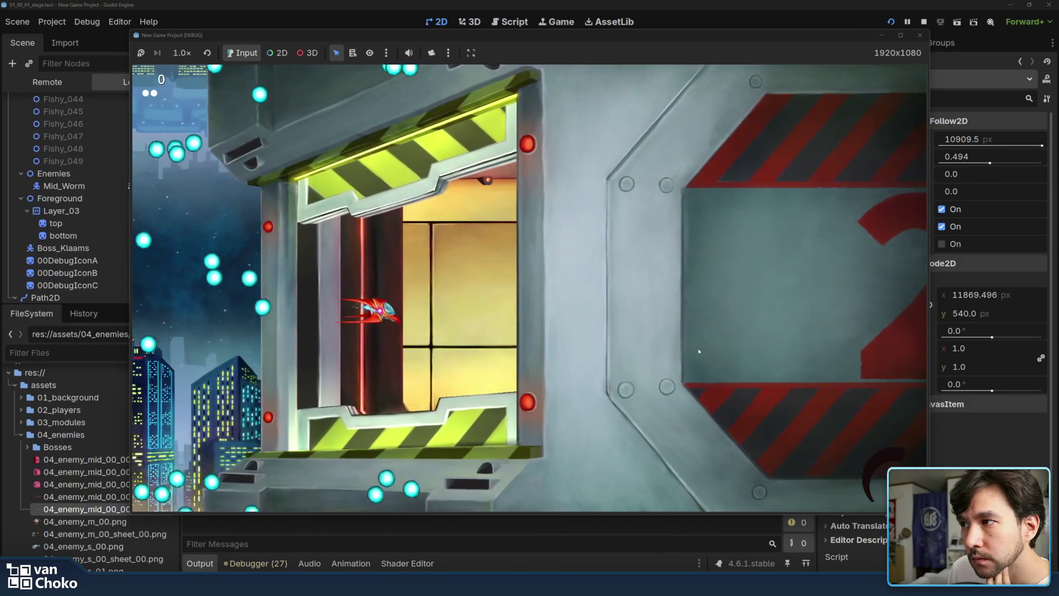
key(Left)
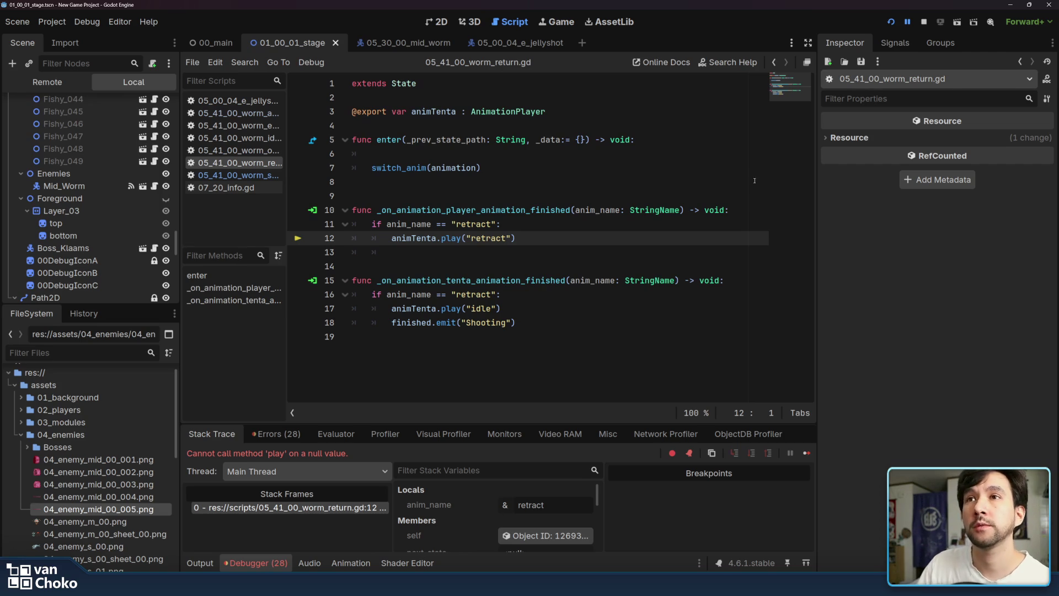
Step: Stop the running game and check the stage's Intro state settings
click(926, 22)
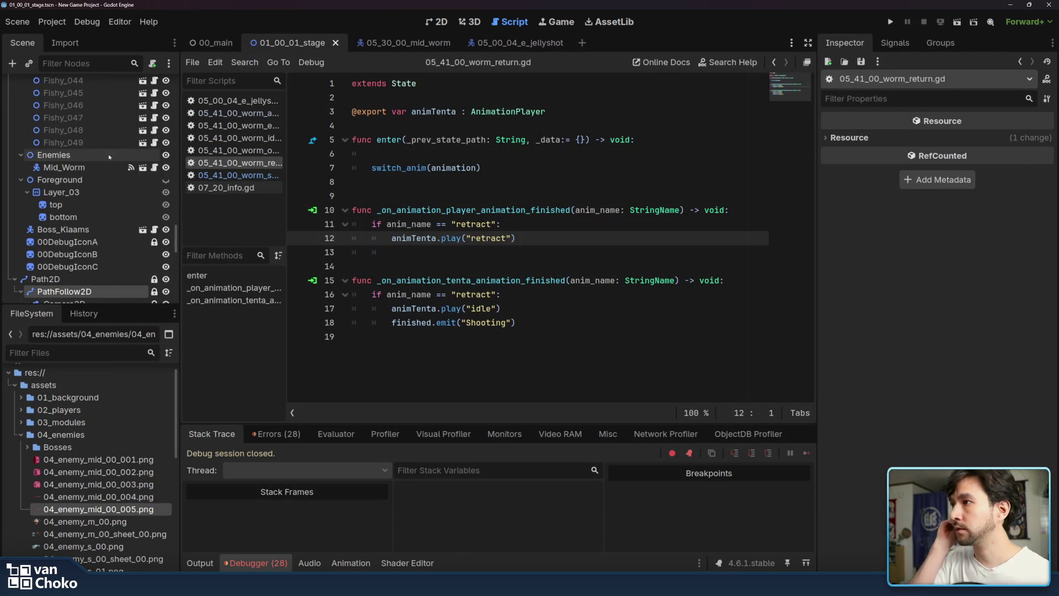
scroll(84, 249, down, 3)
scroll(85, 249, down, 10)
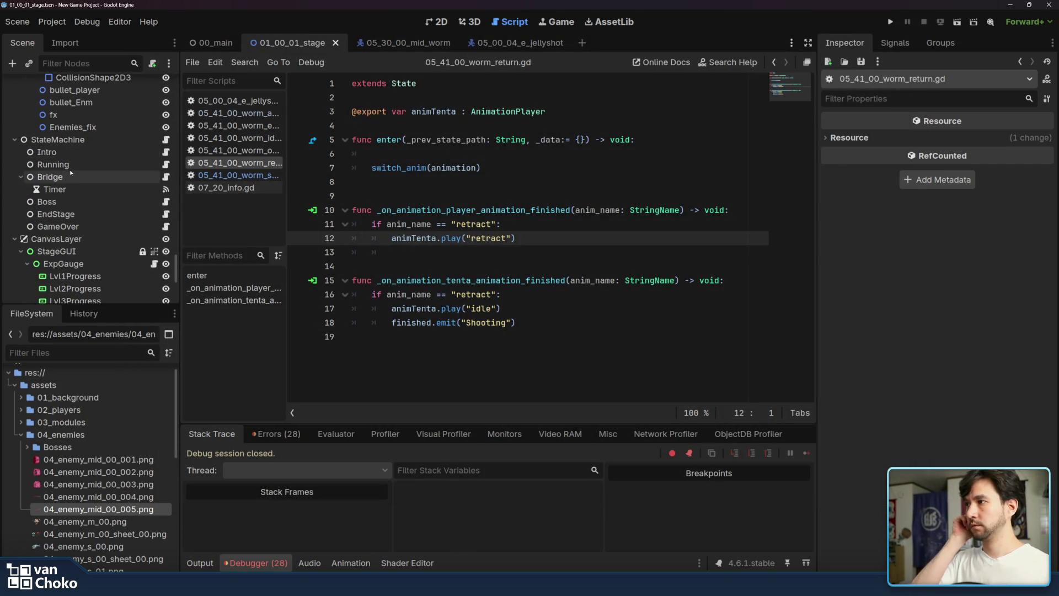
click(70, 151)
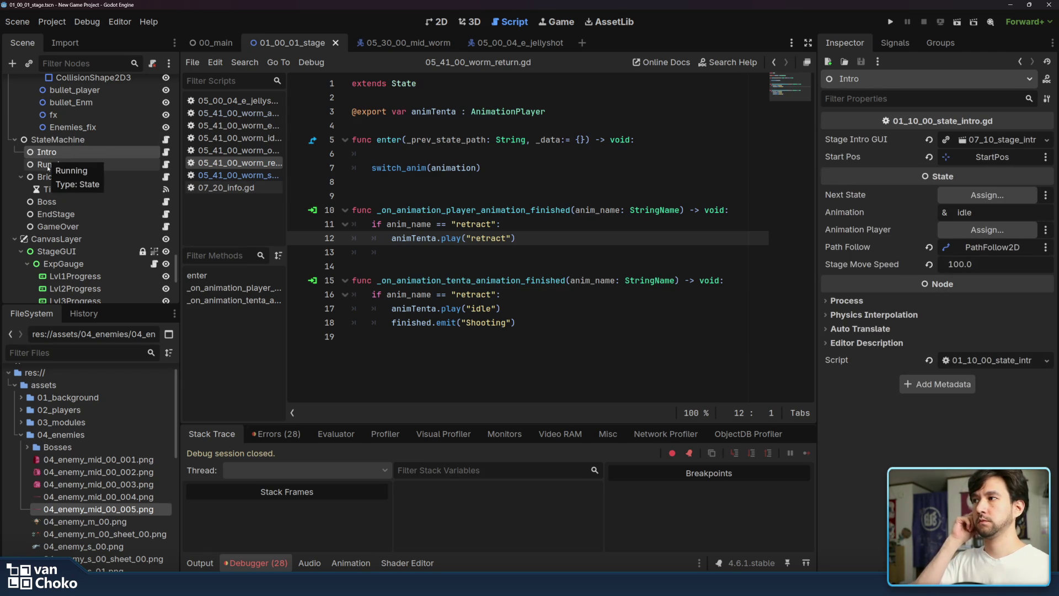
Step: In the 05_30_00_mid_worm scene, review the worm's Idle, OpenAttack and Advance states
click(478, 44)
click(394, 43)
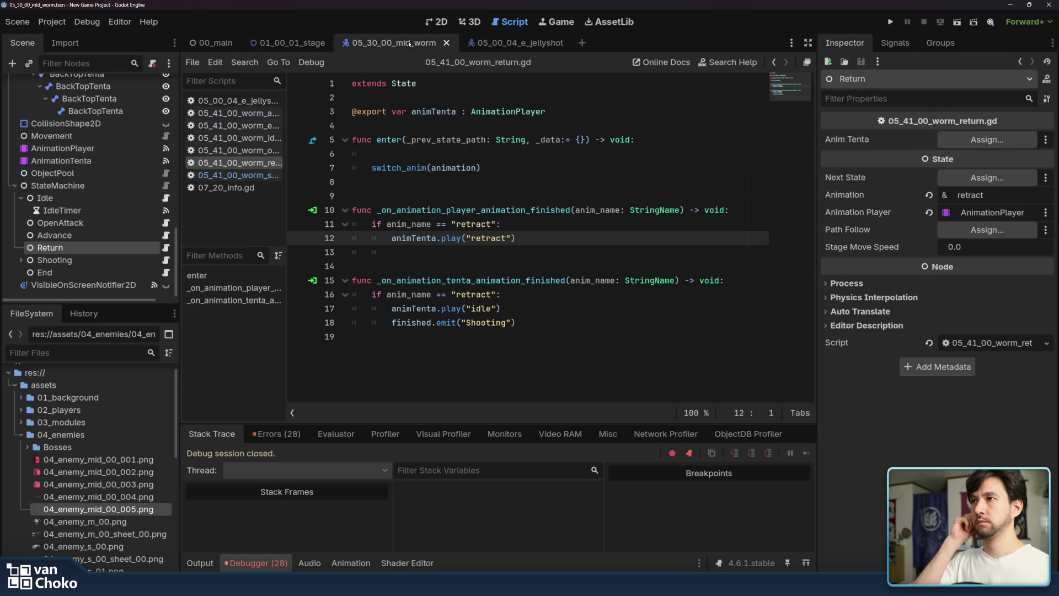
click(60, 198)
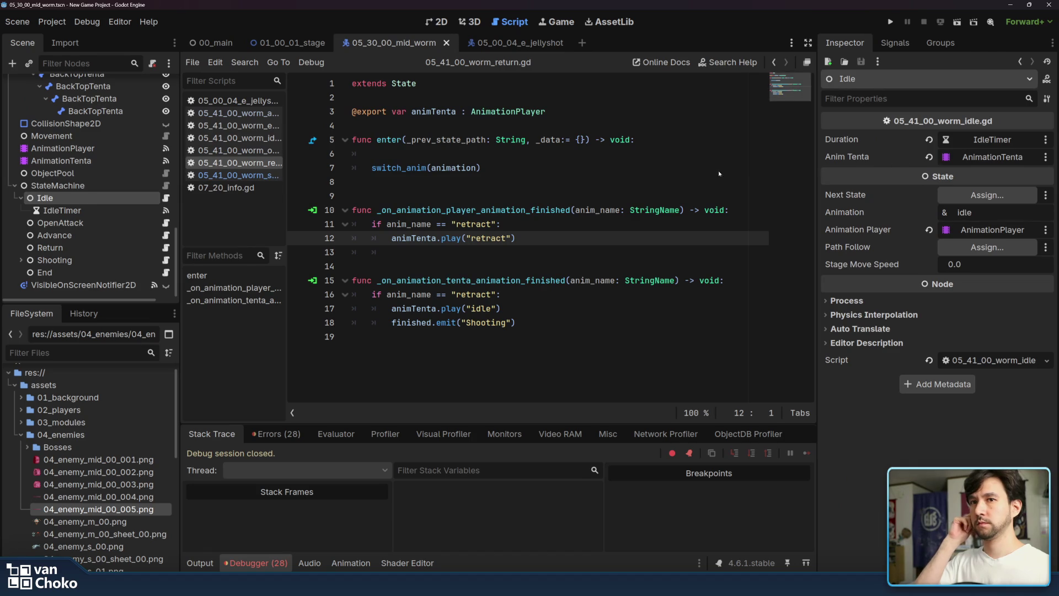
click(108, 226)
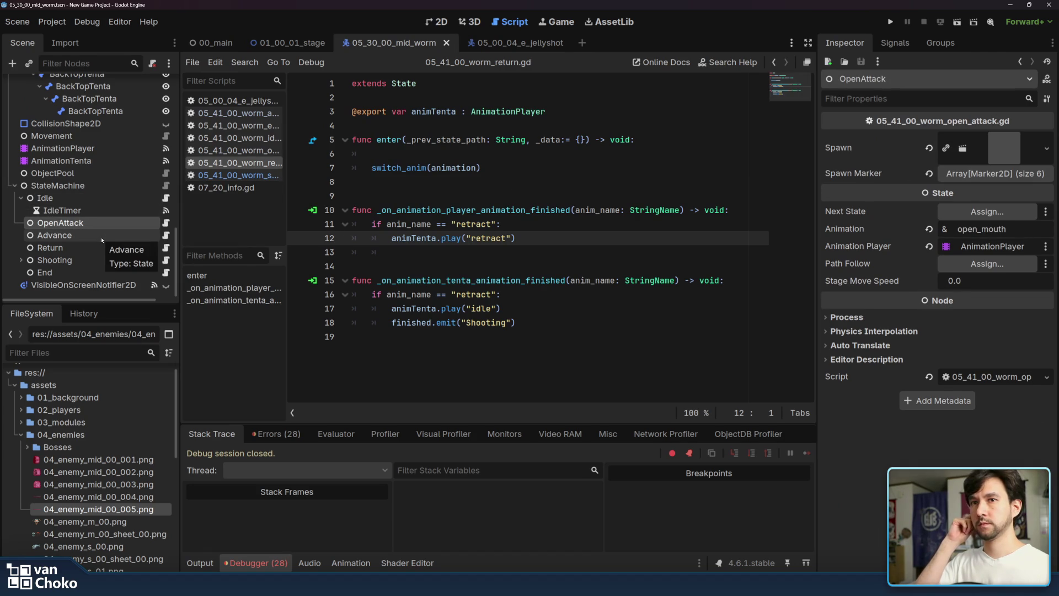
click(102, 239)
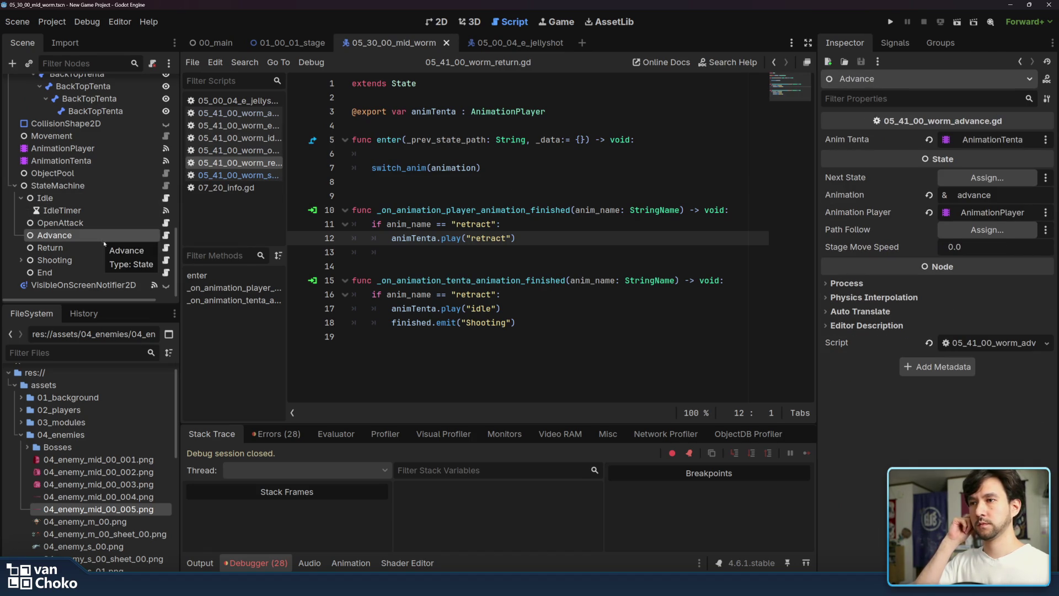
Step: Assign AnimationTenta to the worm Return state's Anim Tenta property
click(102, 249)
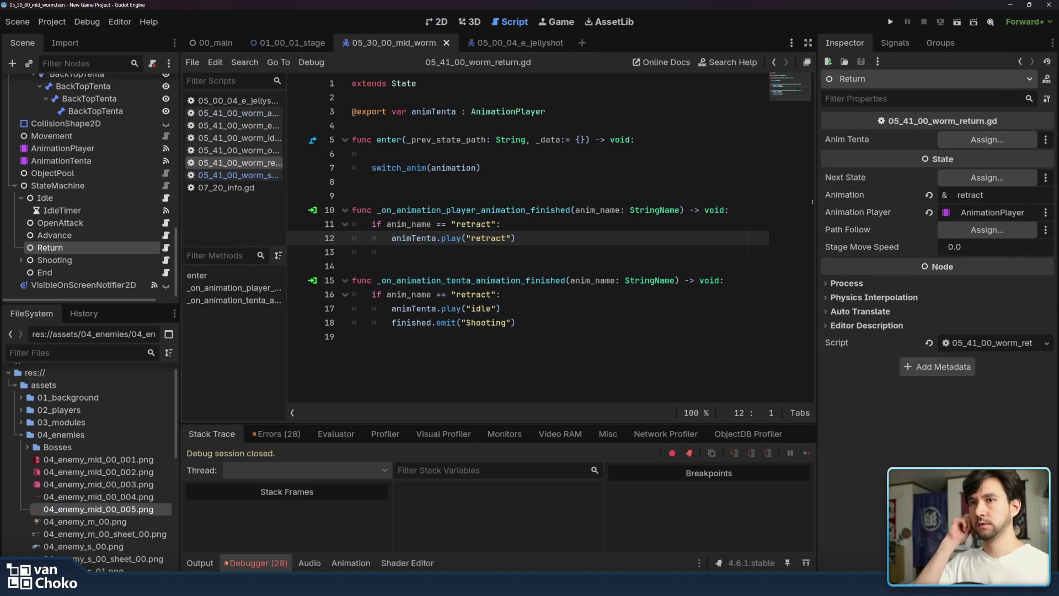
click(988, 139)
click(568, 197)
double_click(568, 197)
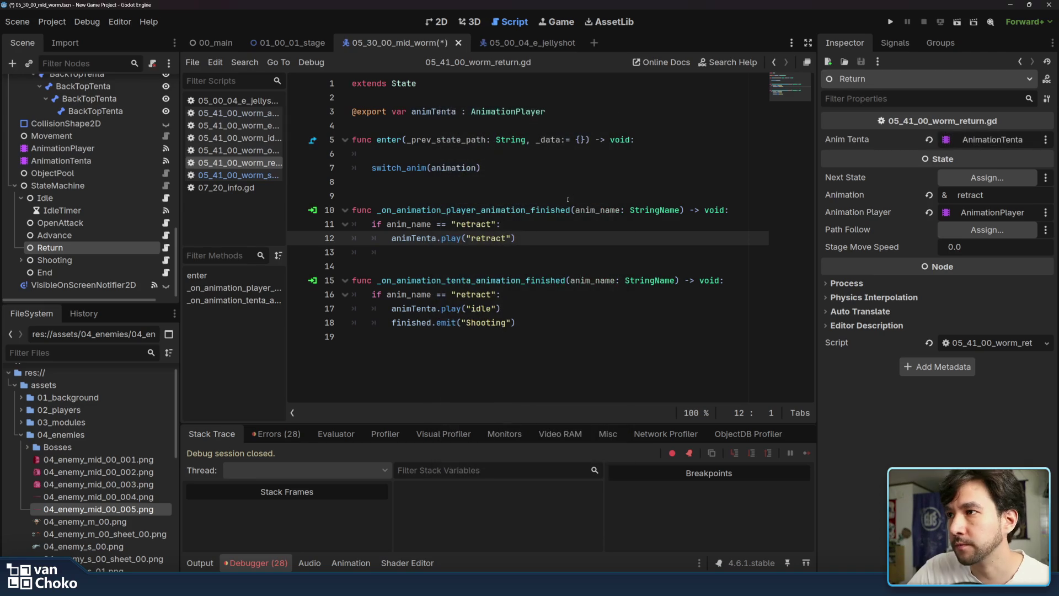
click(724, 187)
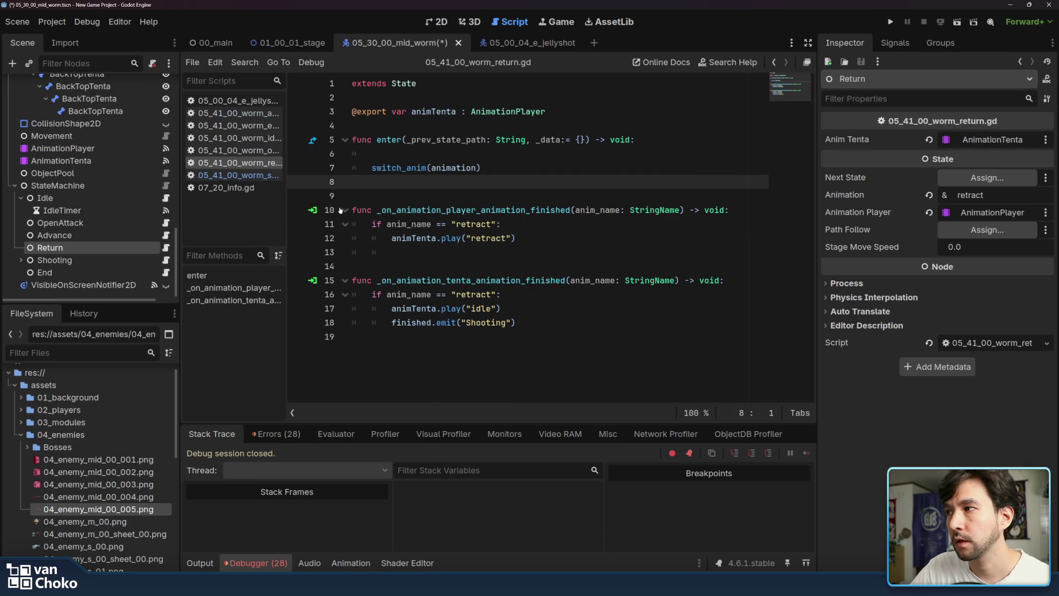
Step: Compare with the Advance and Idle states' Anim Tenta, then save the worm scene
click(77, 259)
click(78, 235)
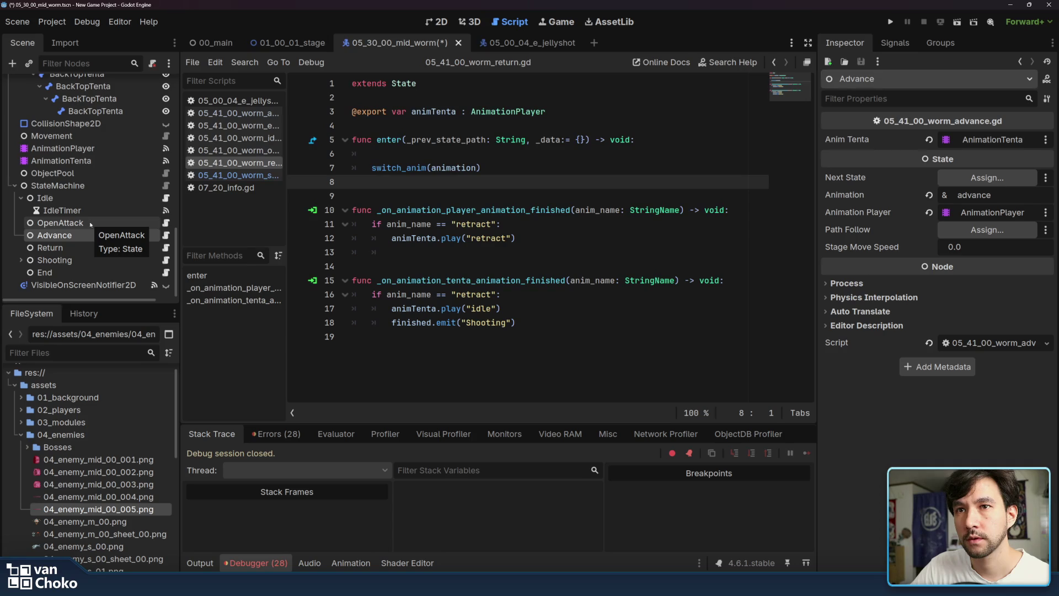
click(91, 223)
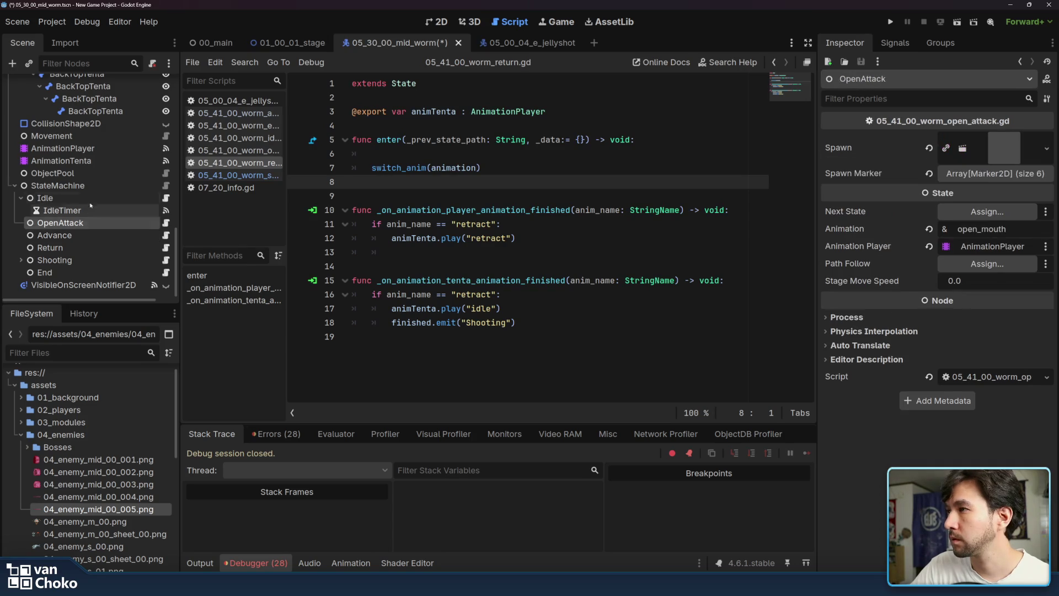
click(91, 200)
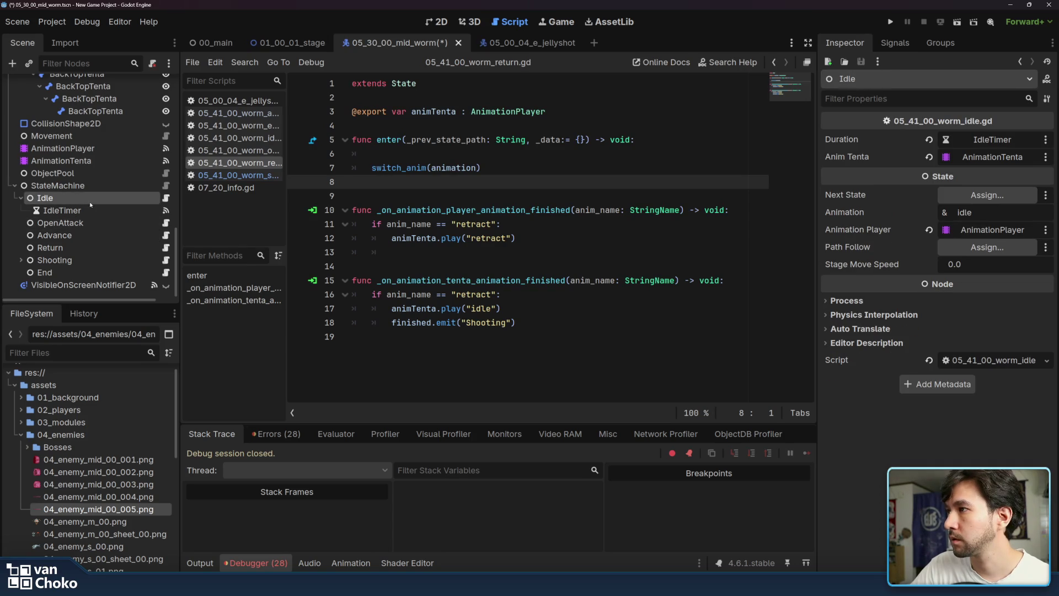
click(671, 196)
key(ctrl+s)
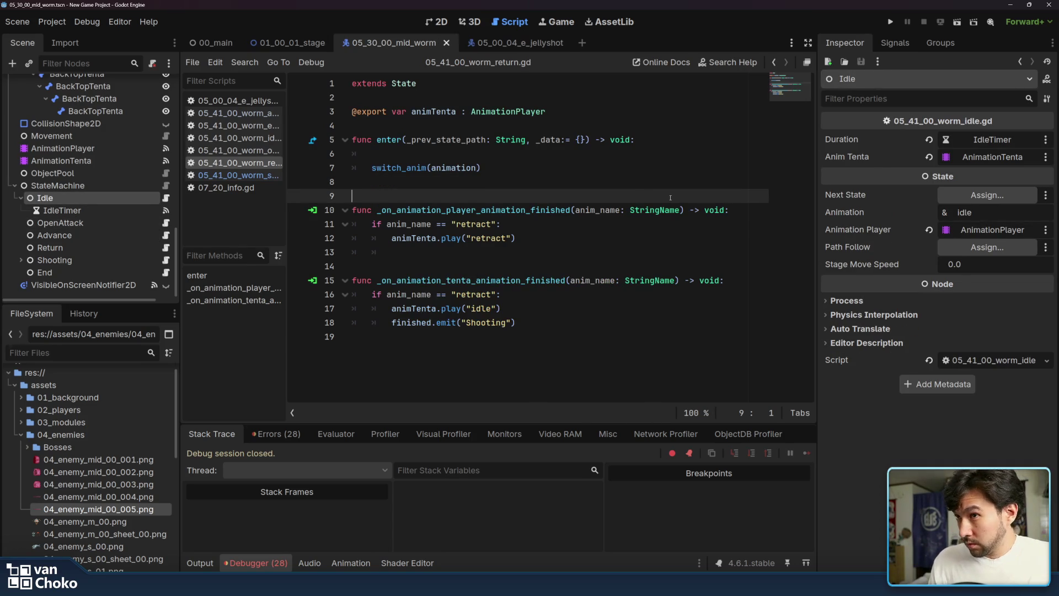
click(891, 22)
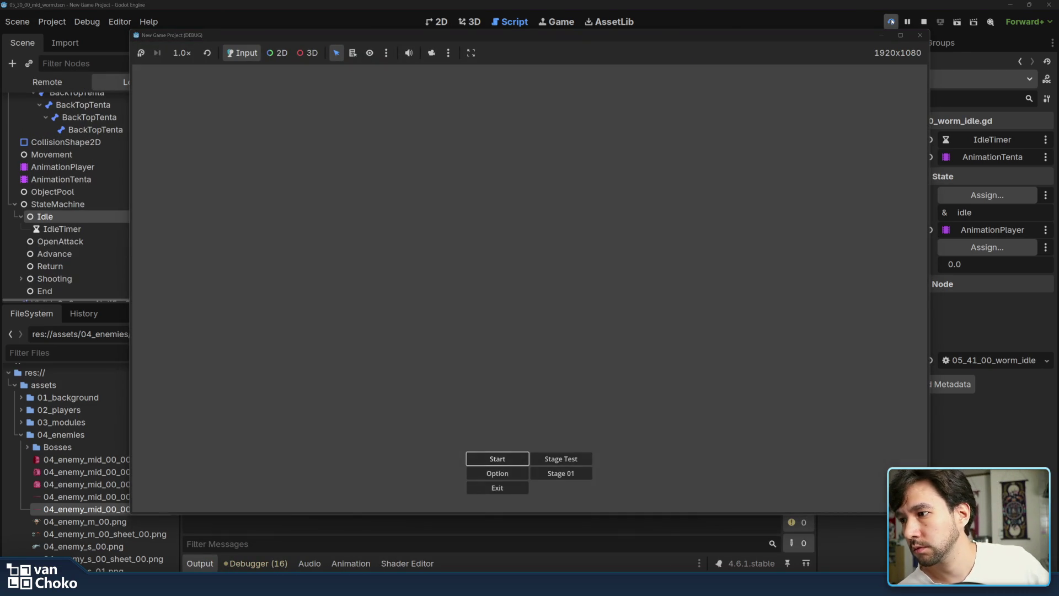
key(Return)
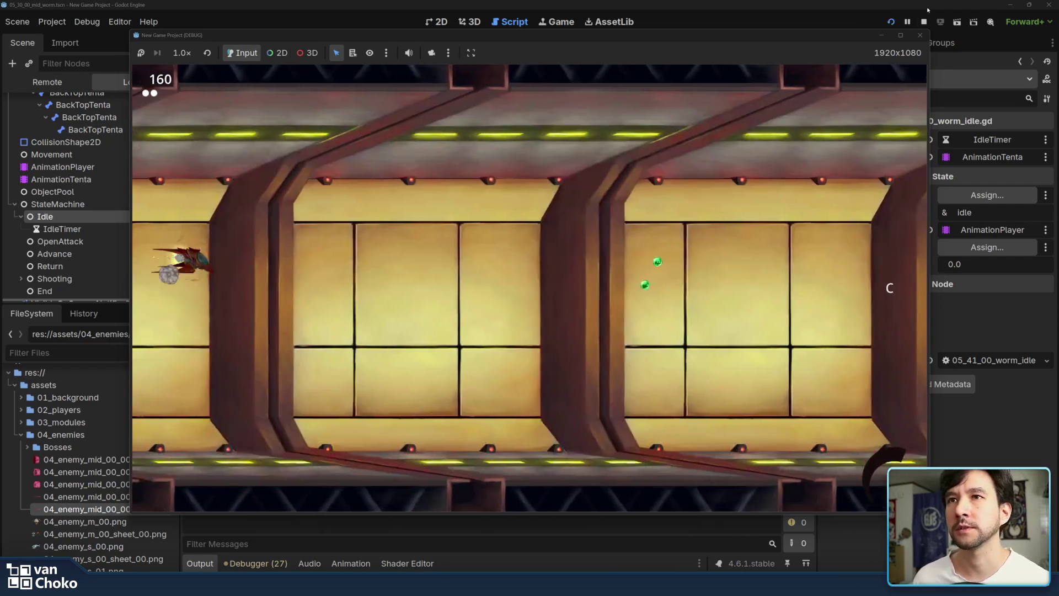
click(924, 22)
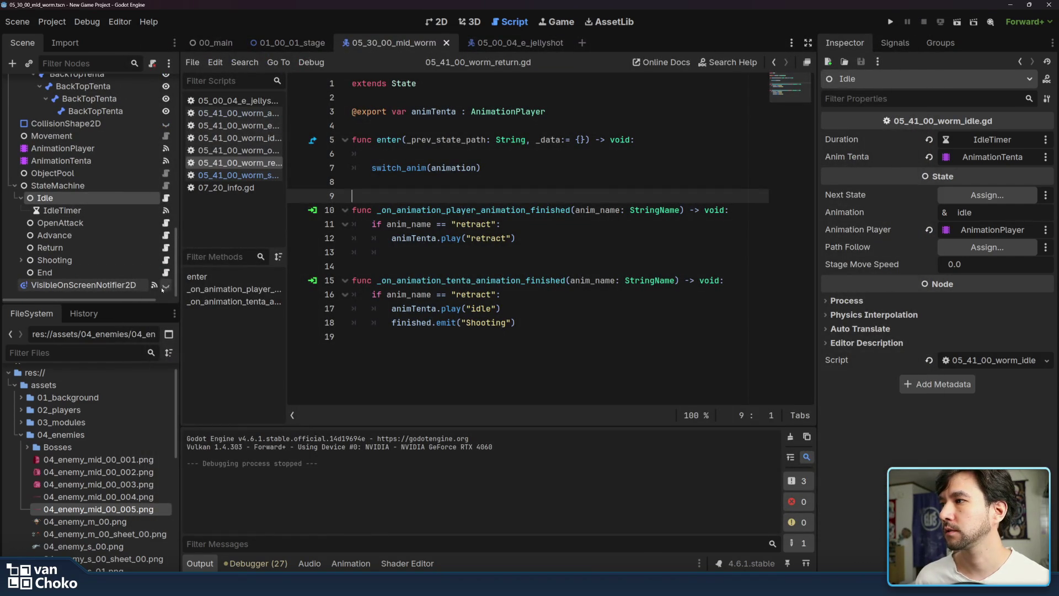
Step: Unhide VisibleOnScreenNotifier2D and CollisionShape2D, then relaunch the project
click(166, 285)
click(166, 123)
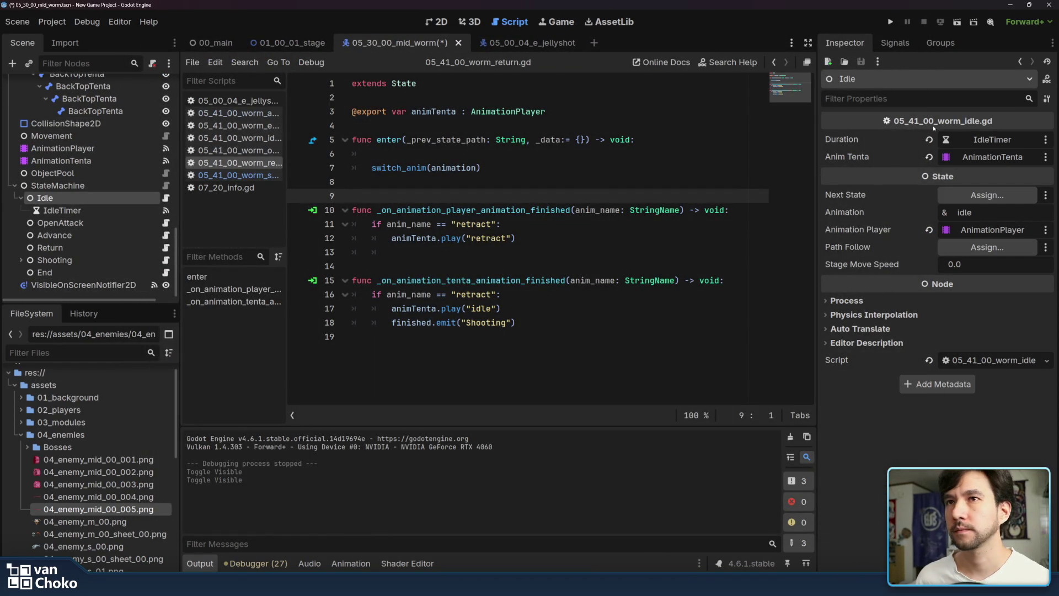
click(888, 23)
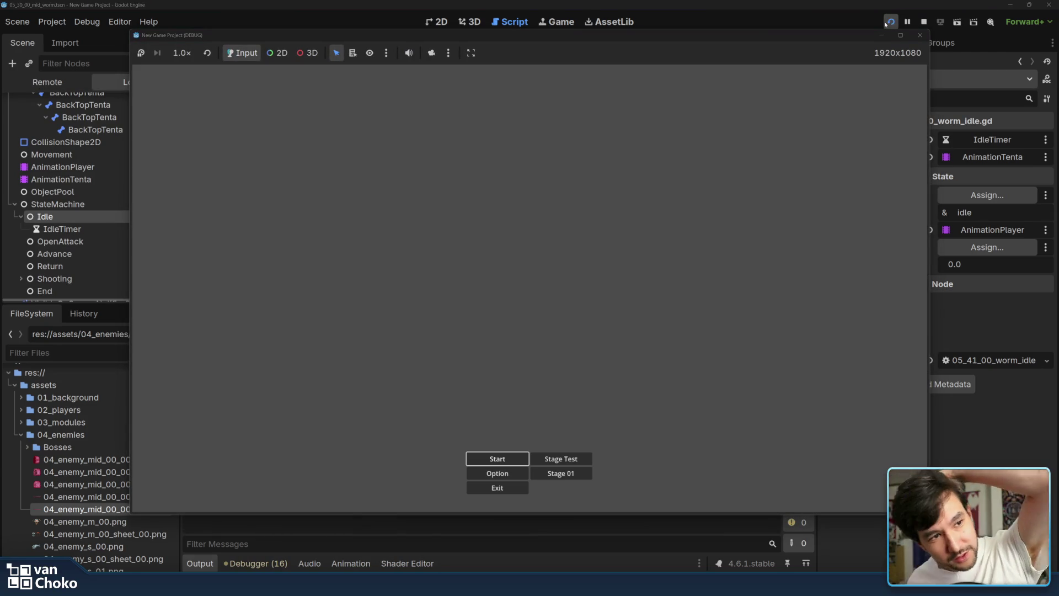
Step: Start the game from the title menu and steer up-left while fighting the worm boss
key(Return)
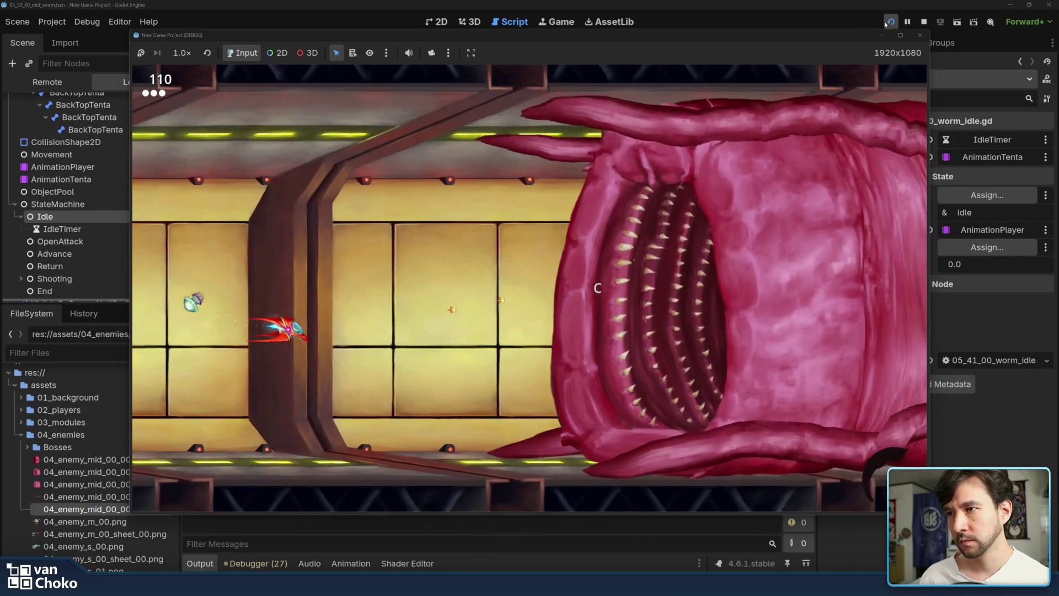
key(Up)
key(Left)
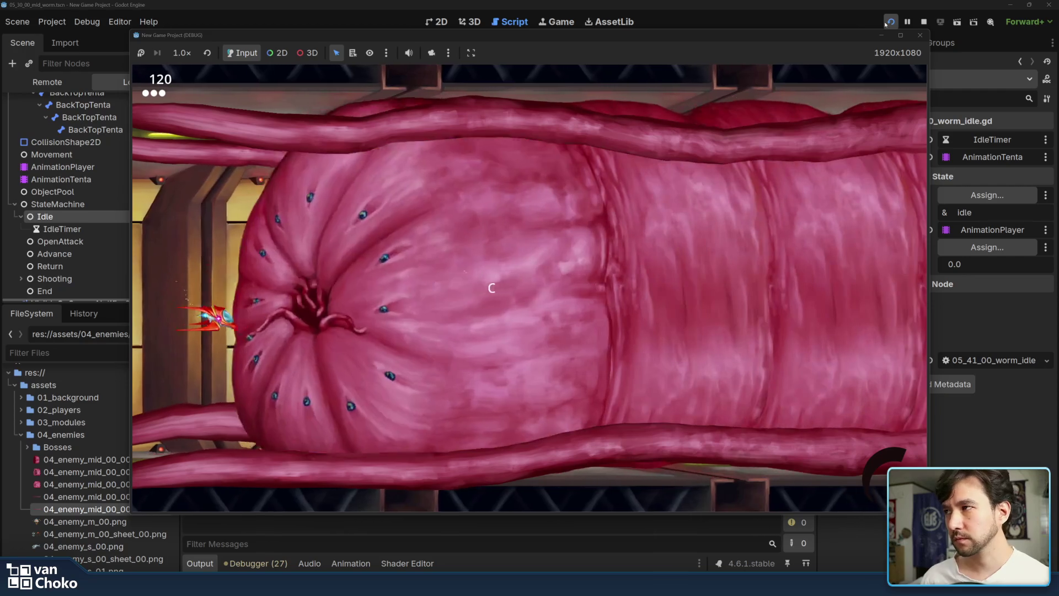
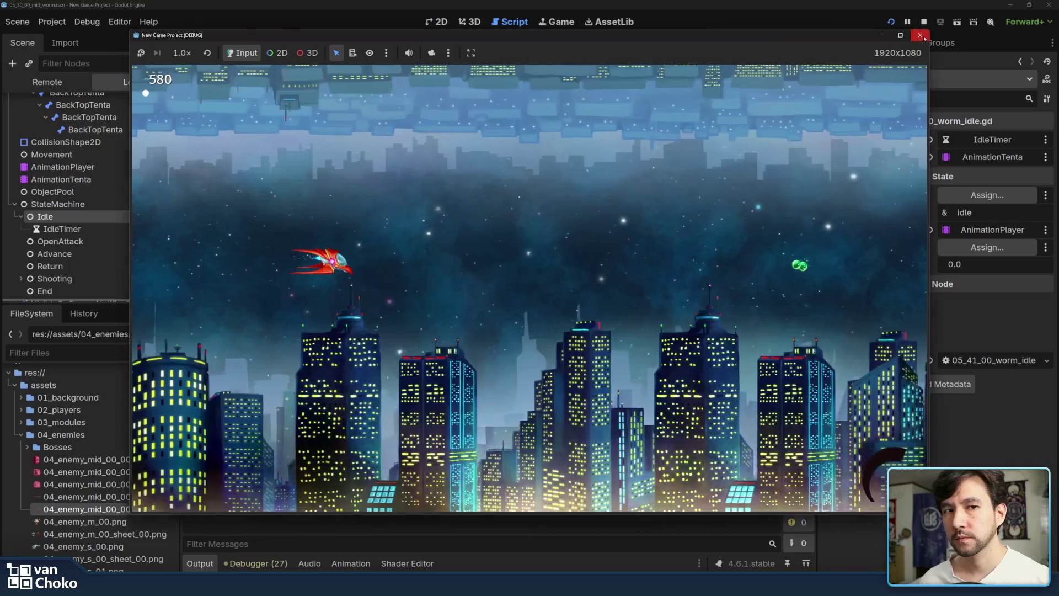
Step: Stop the playtest, select the End state node and open its 05_41_00_worm_end.gd script
click(921, 36)
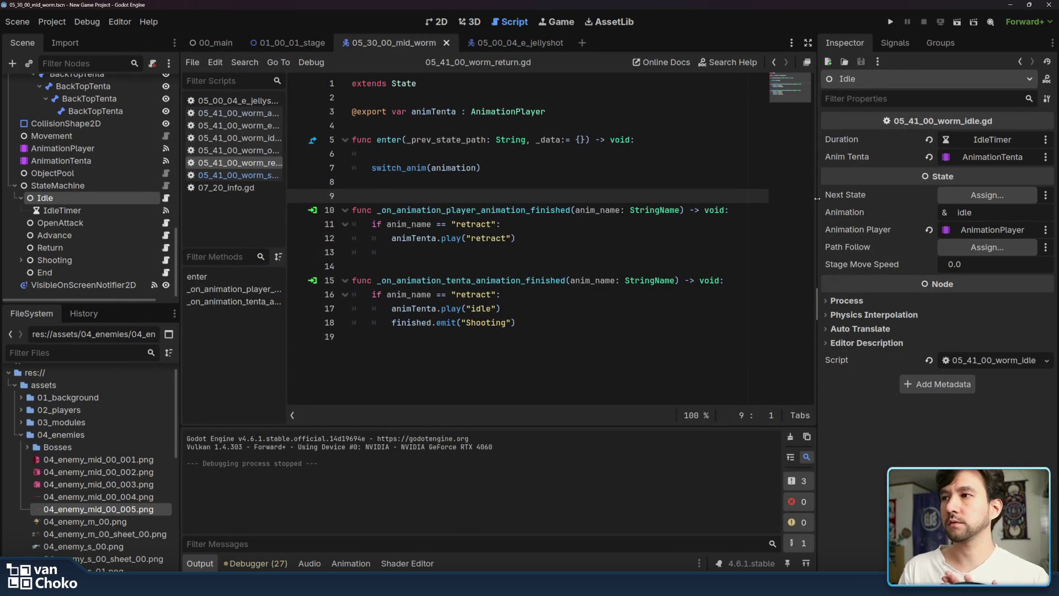
click(625, 214)
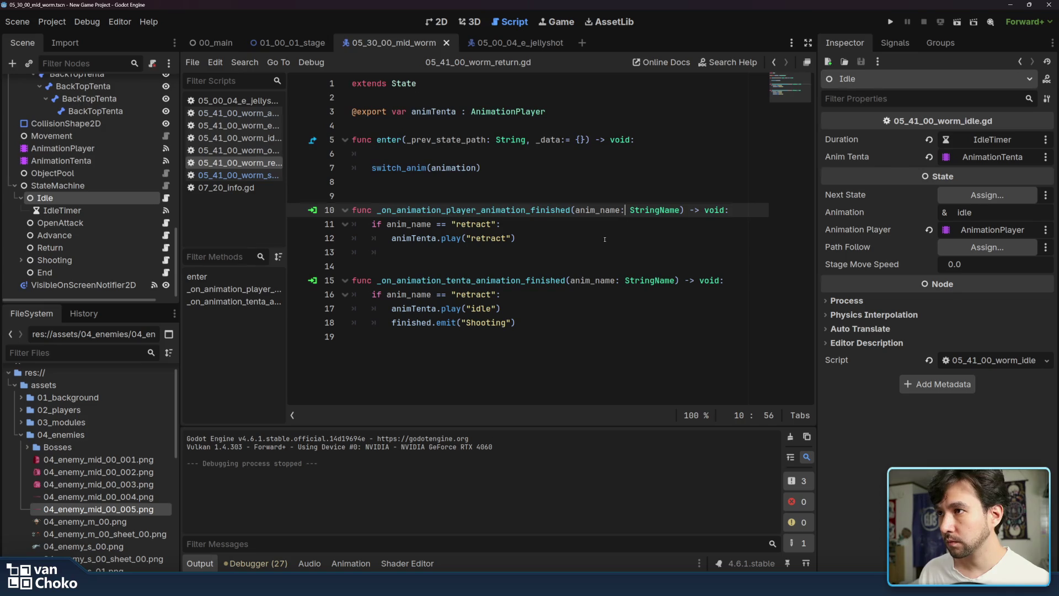
click(552, 238)
click(43, 273)
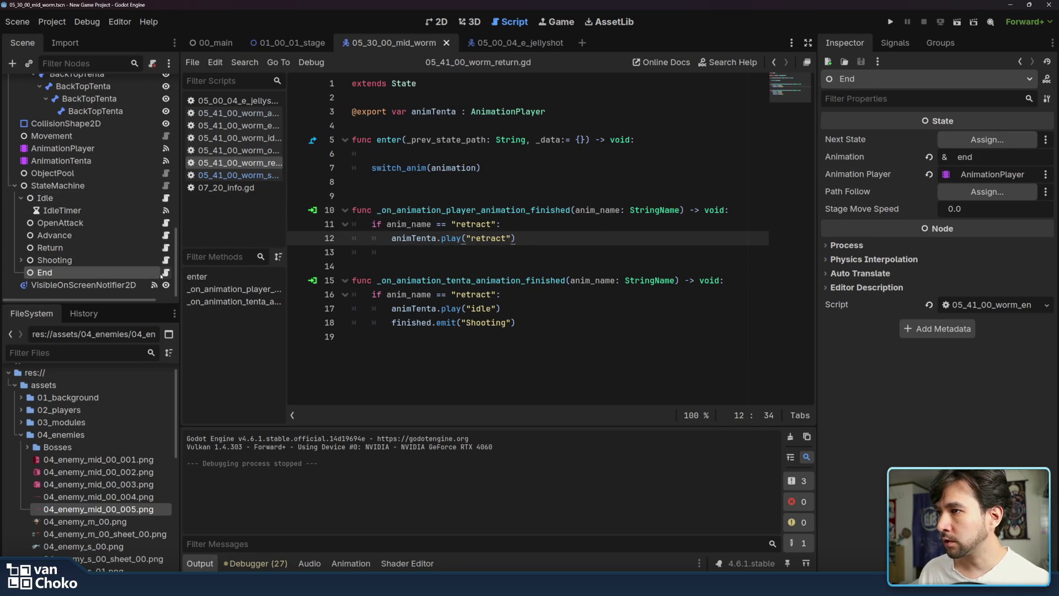
click(166, 273)
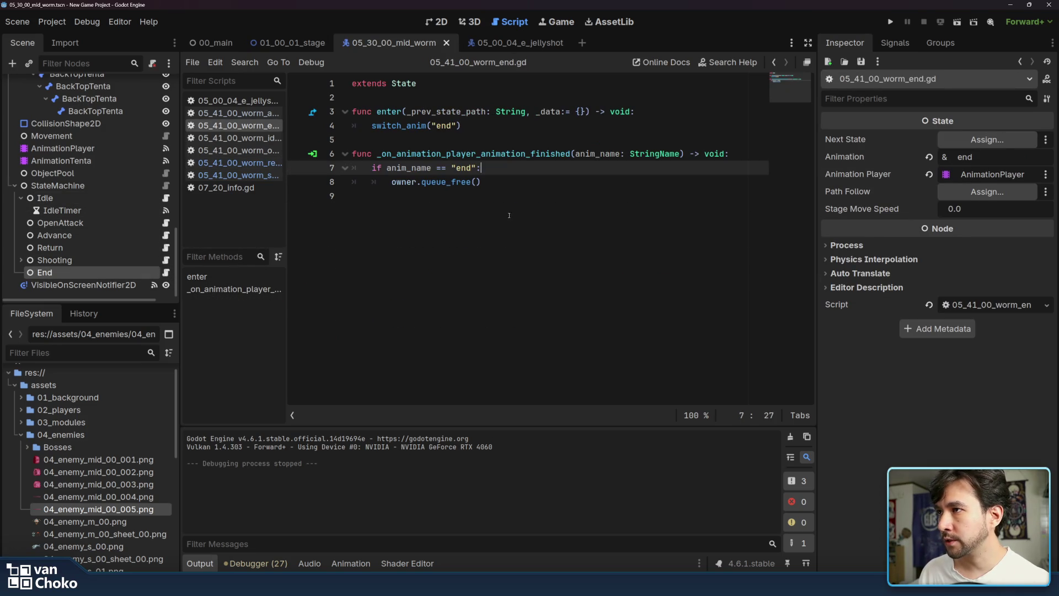
click(485, 126)
click(456, 84)
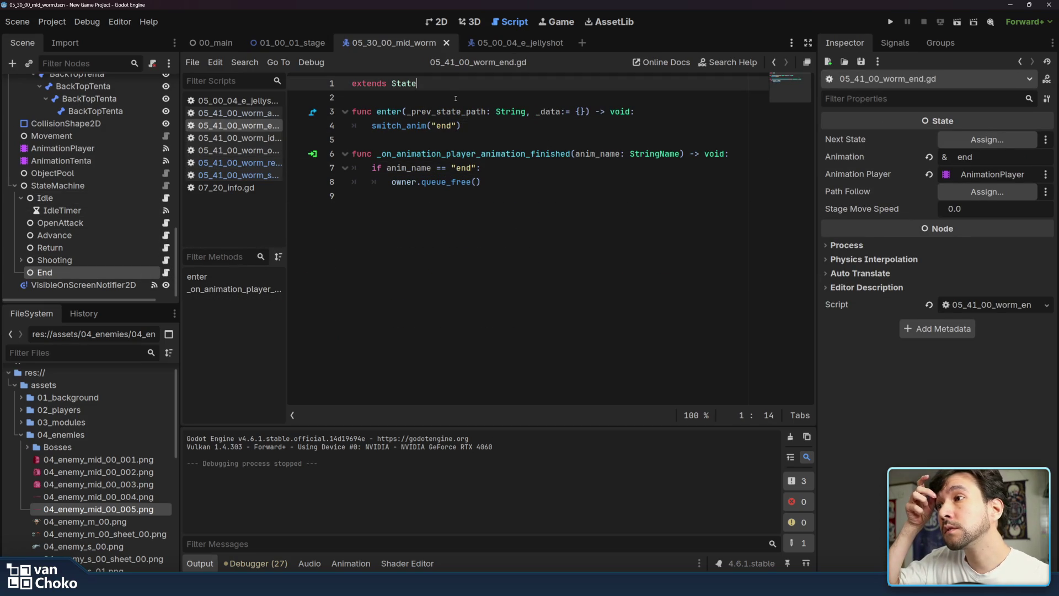
key(Return)
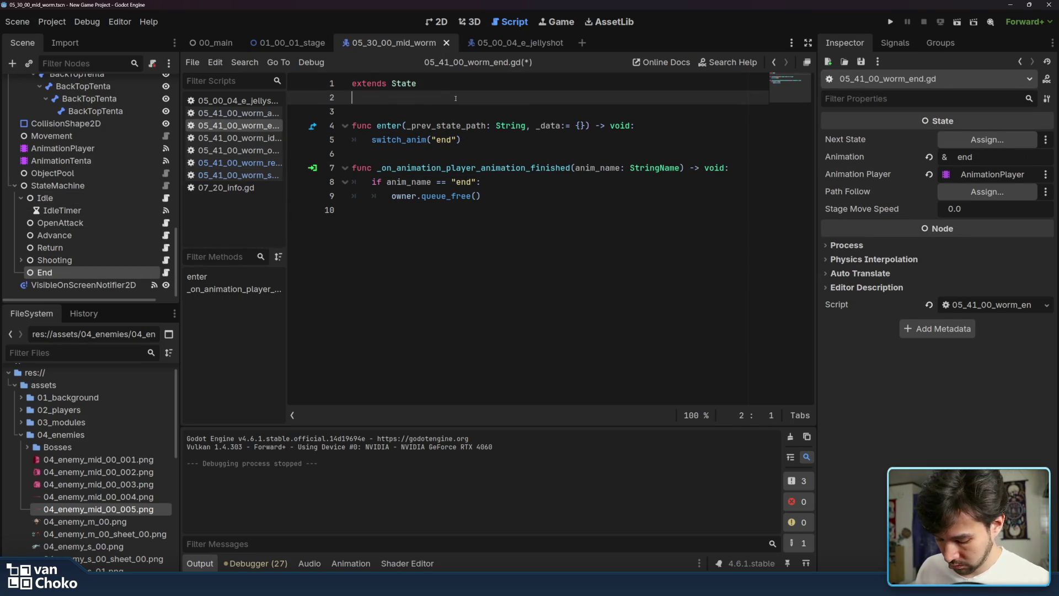
text(@export )
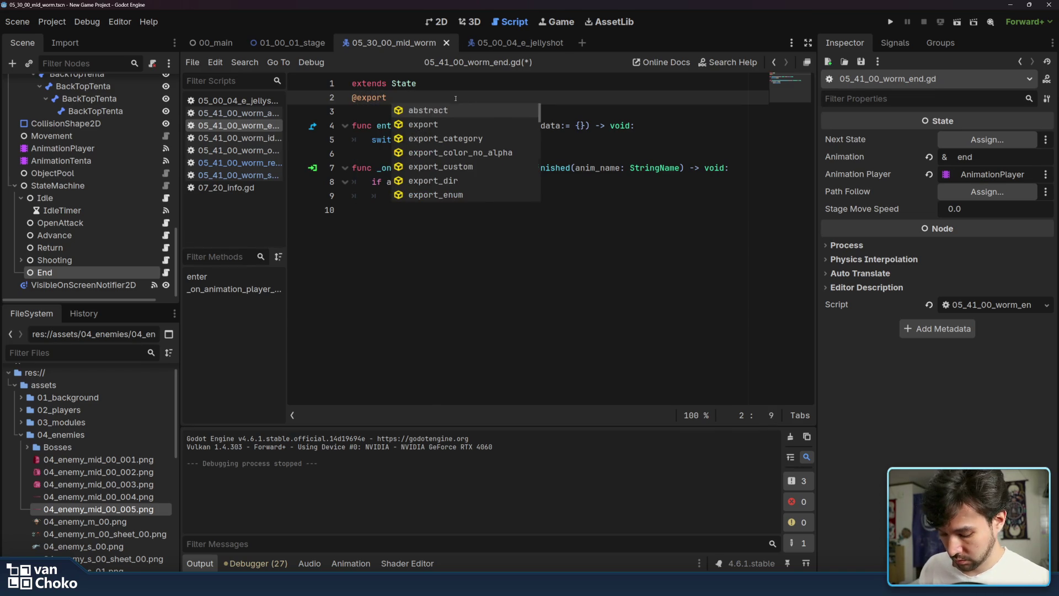
text(var anim)
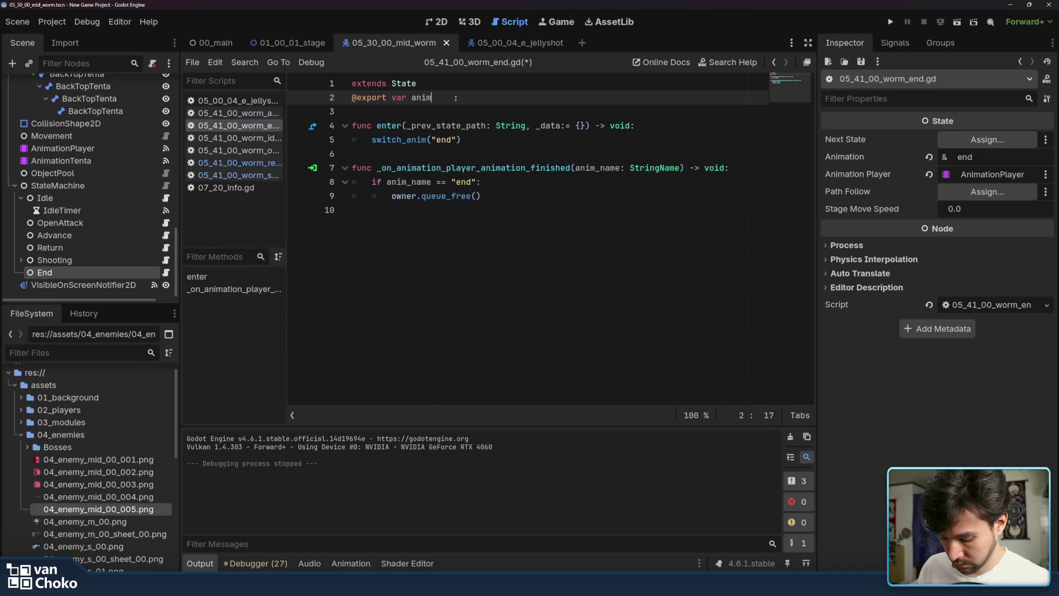
text(T)
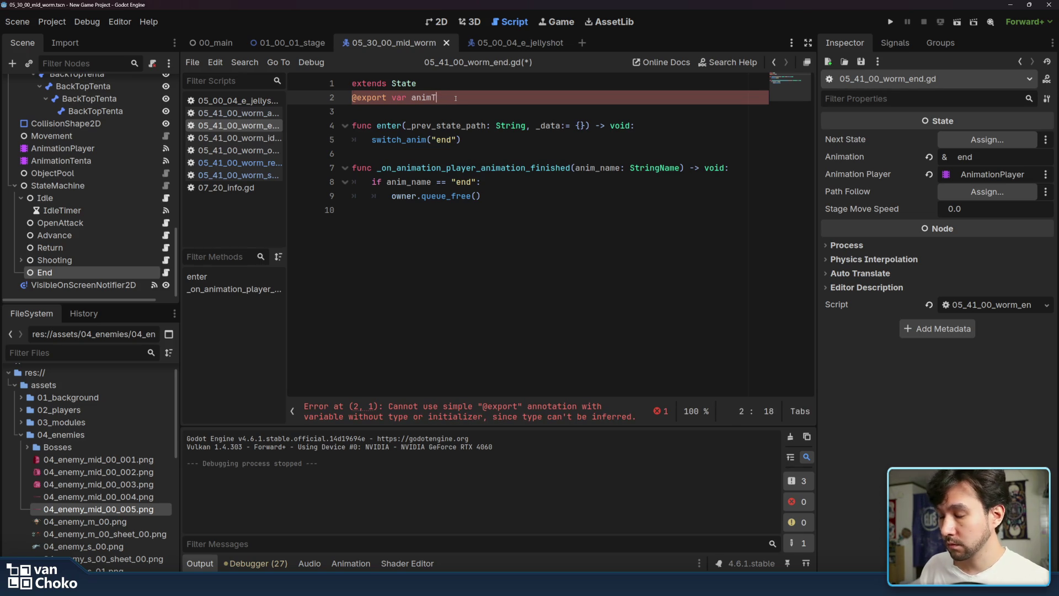
text(enta : )
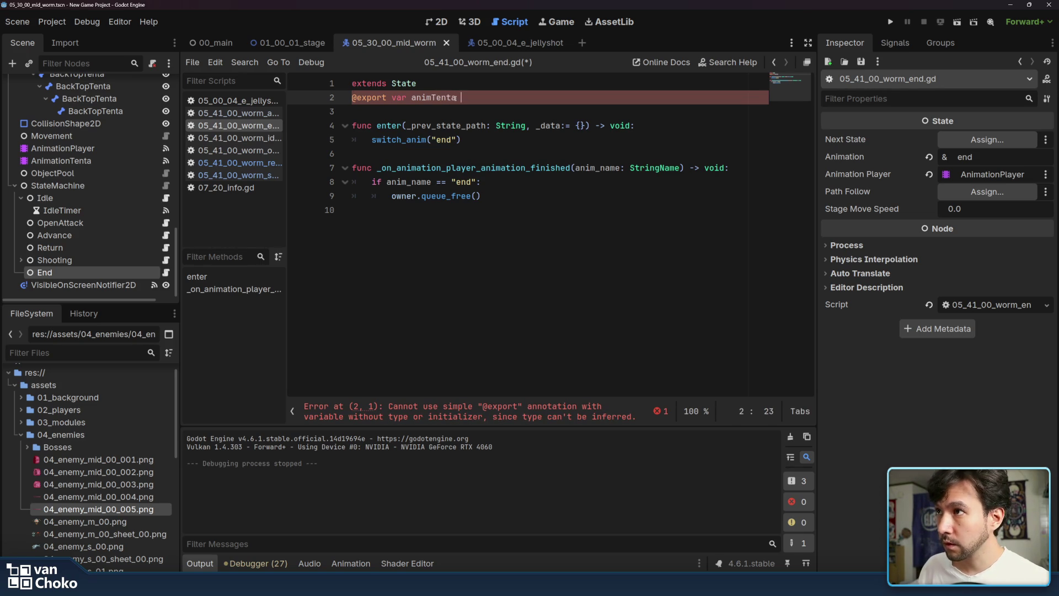
text(Animation)
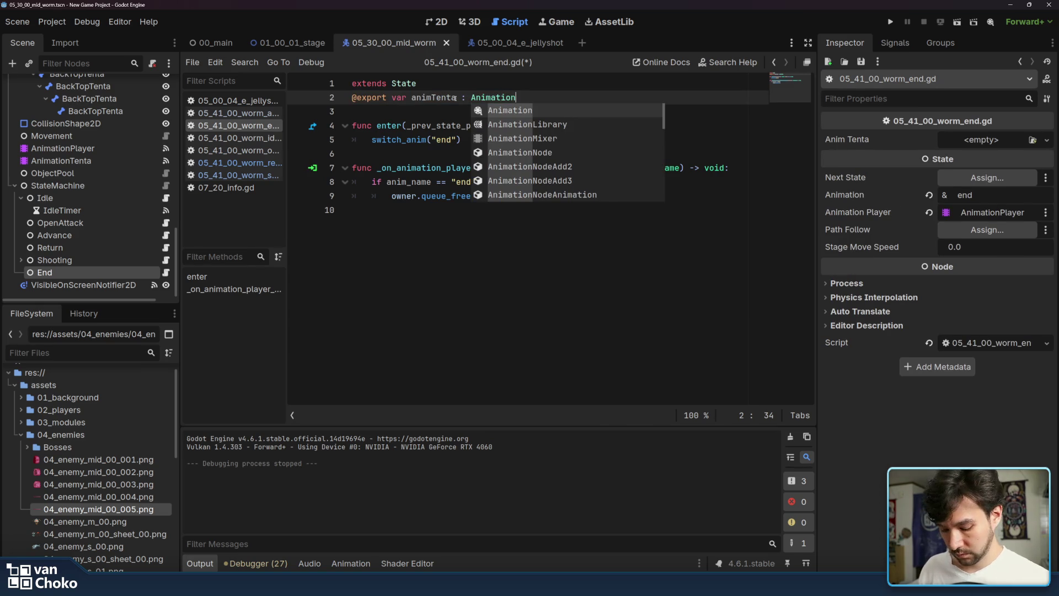
text(P)
key(Return)
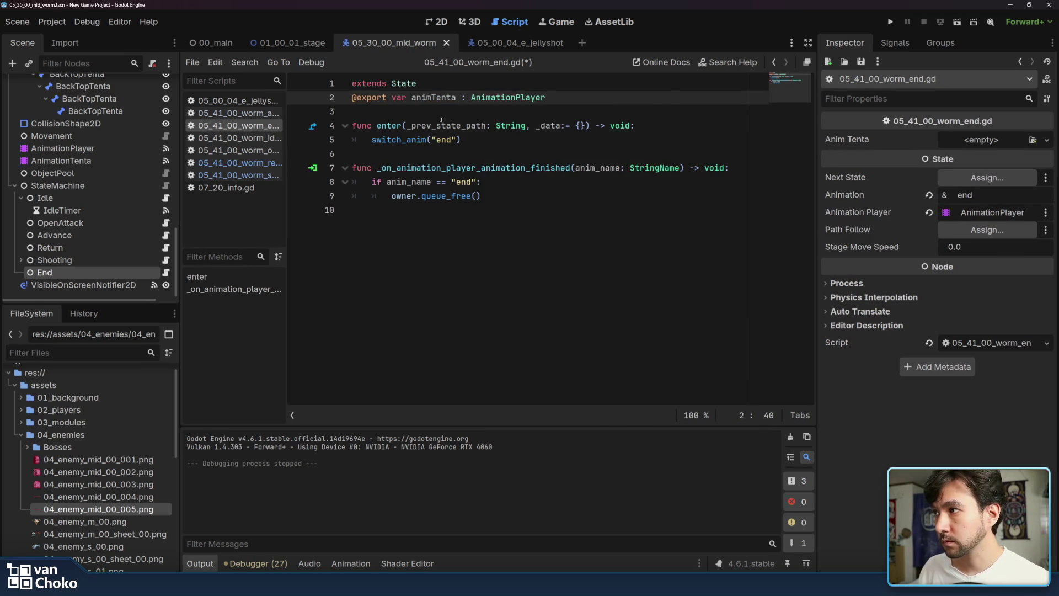
Step: Assign the AnimationTenta node to the Anim Tenta property in the Inspector
click(962, 141)
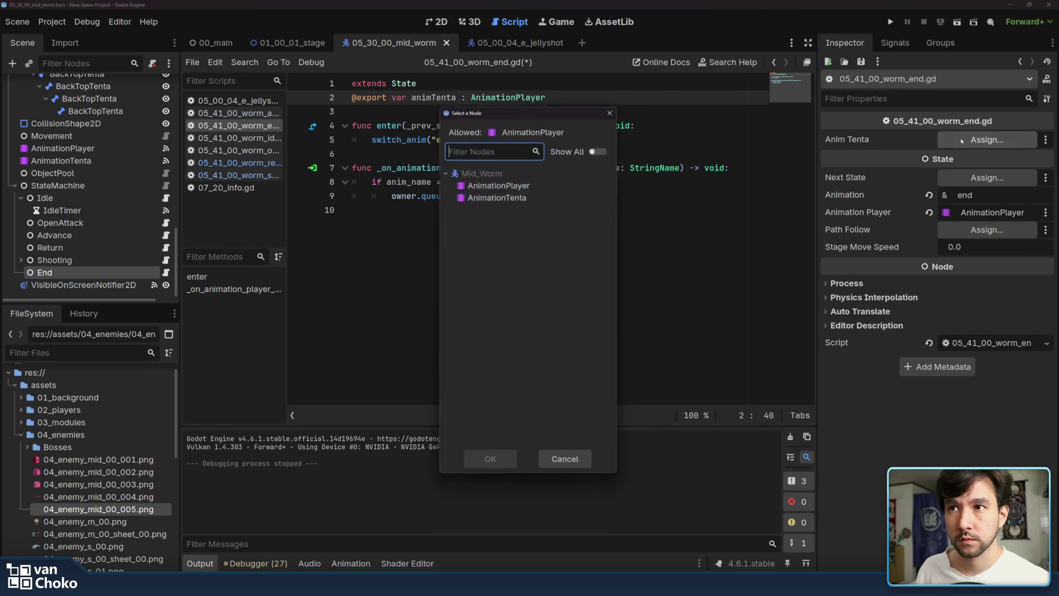
double_click(496, 198)
click(497, 150)
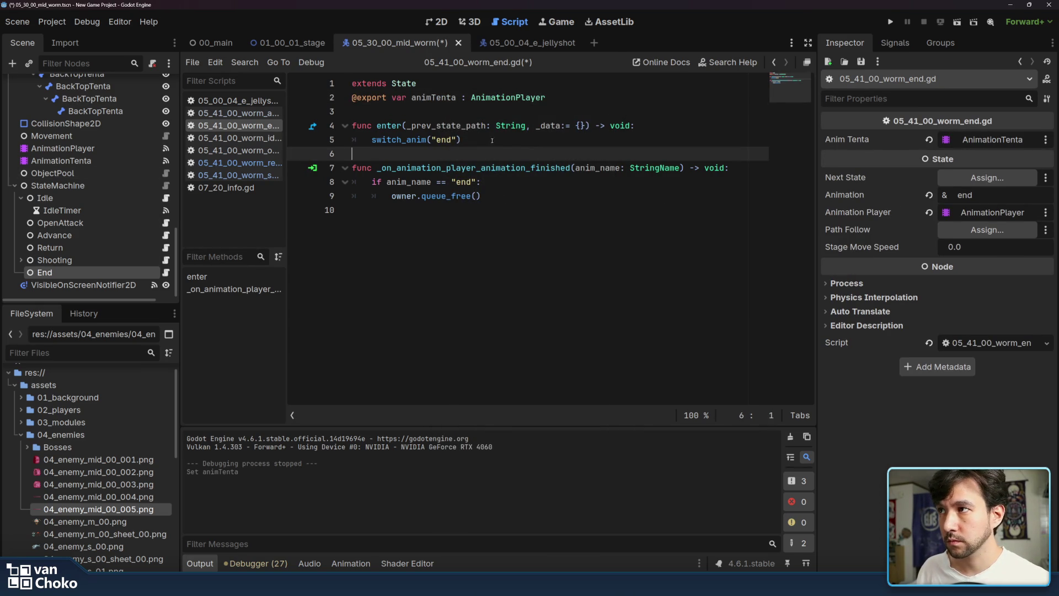
click(657, 125)
Step: Insert 'animTenta.play("retract")' as the first line of enter(), before switch_anim("end")
key(Return)
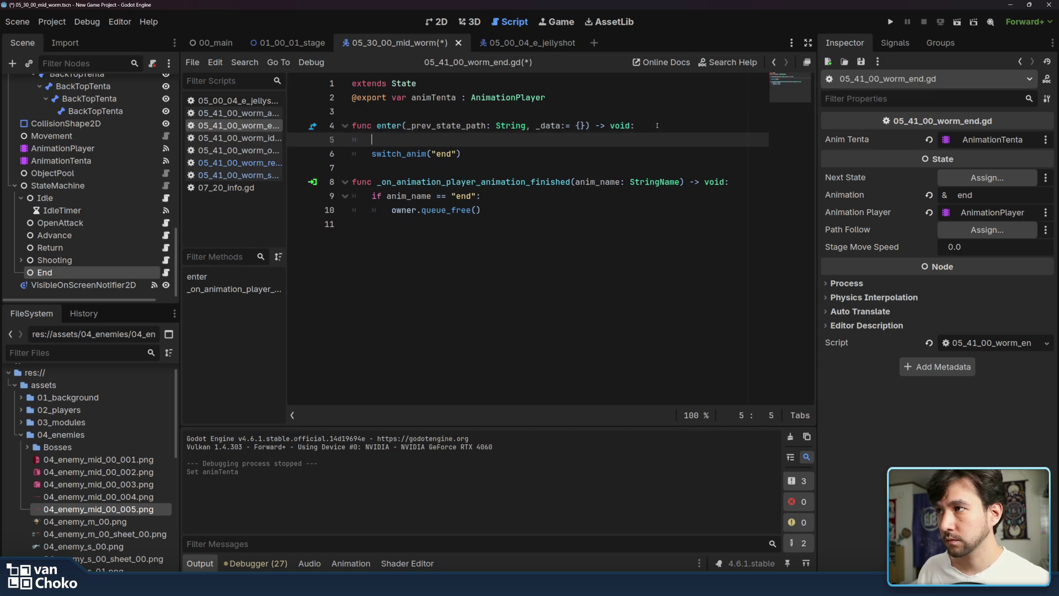
text(P)
key(ctrl+space)
key(Escape)
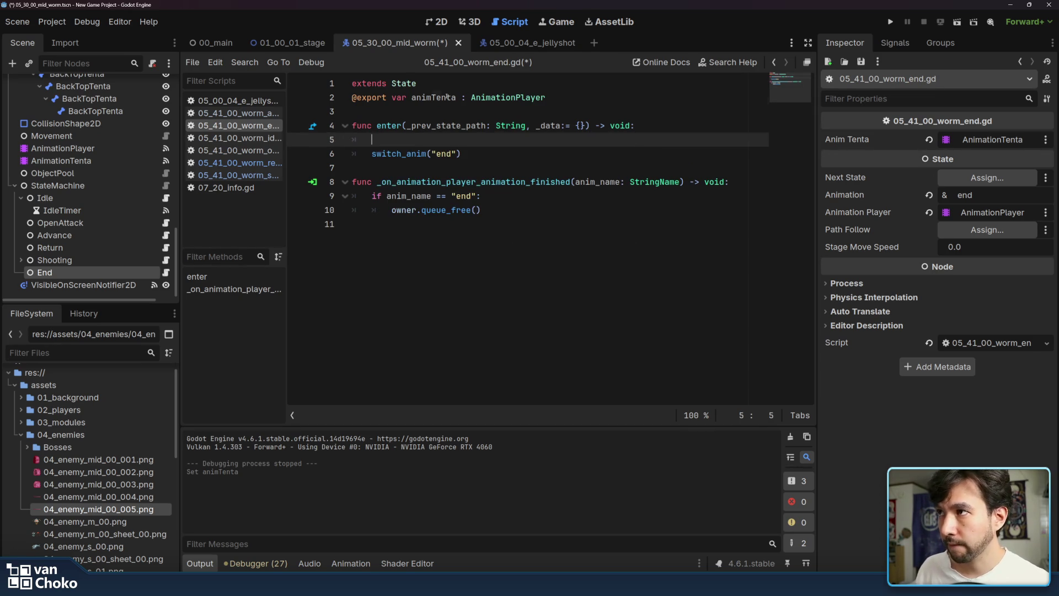
double_click(448, 97)
key(ctrl+c)
click(423, 139)
key(ctrl+v)
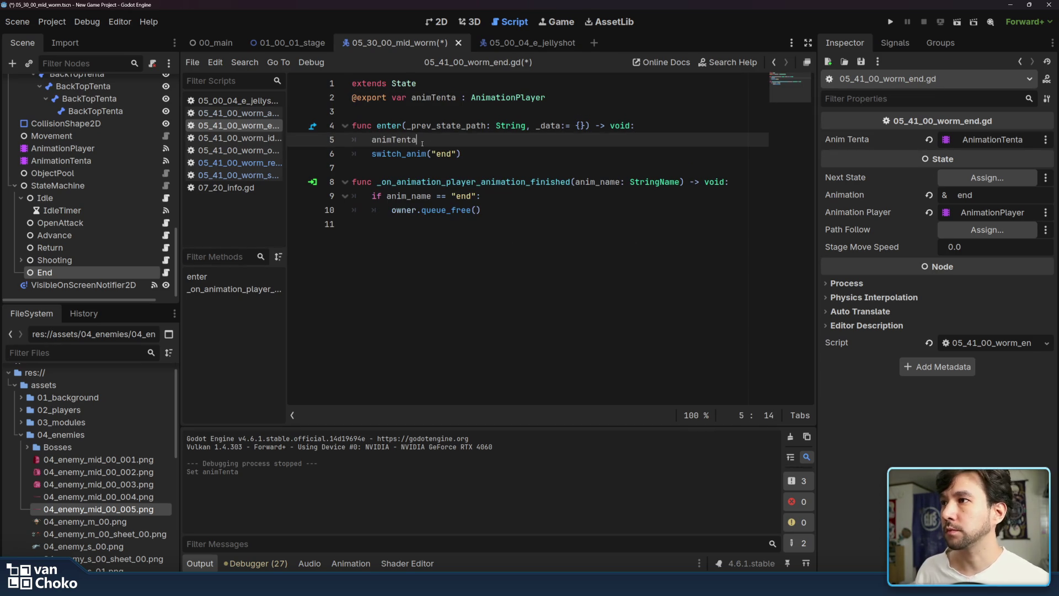
text(.play()
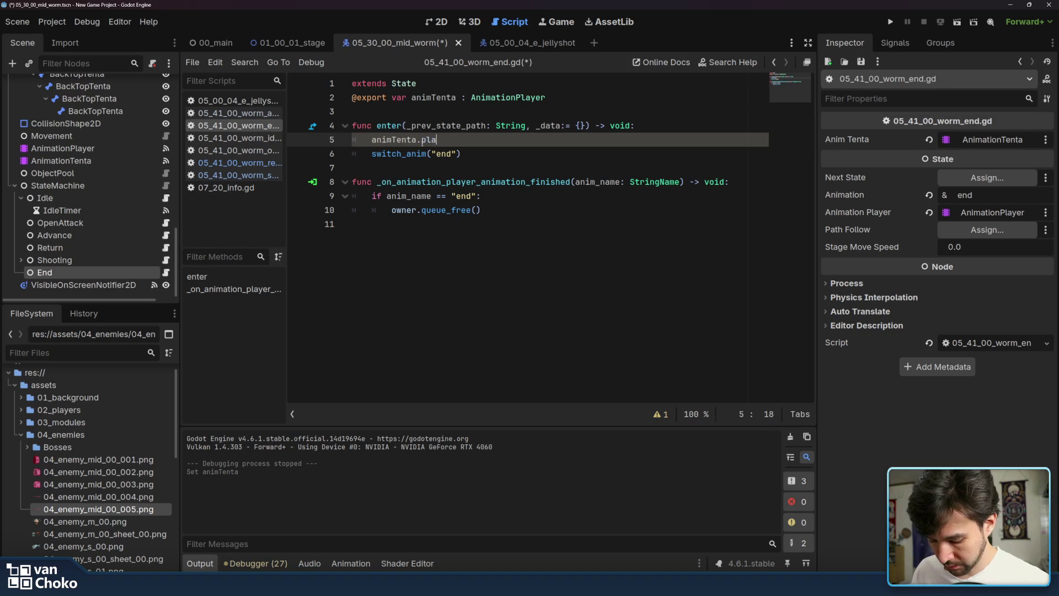
key(Escape)
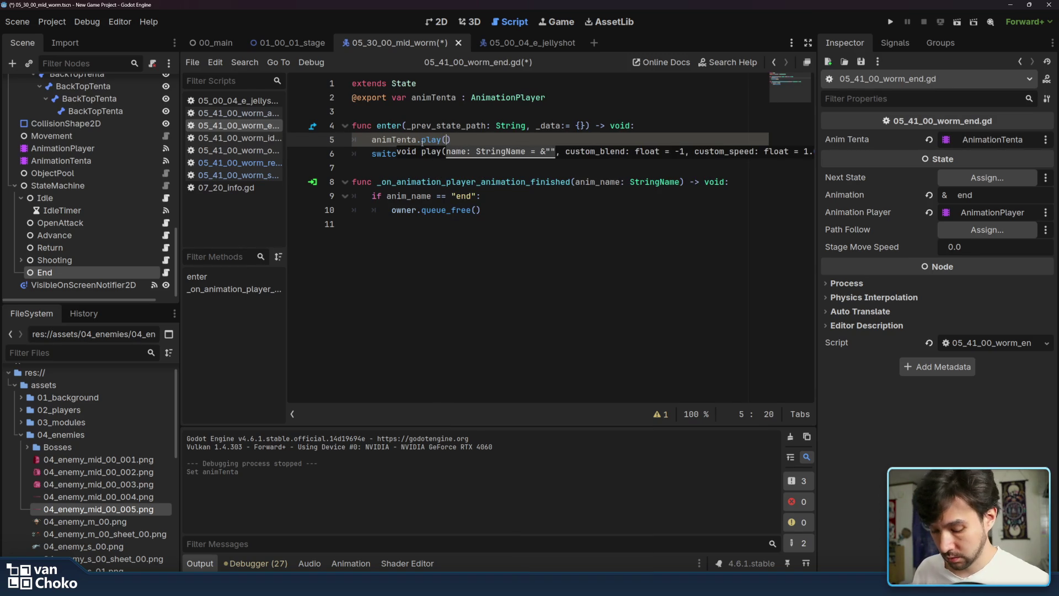
text("ret)
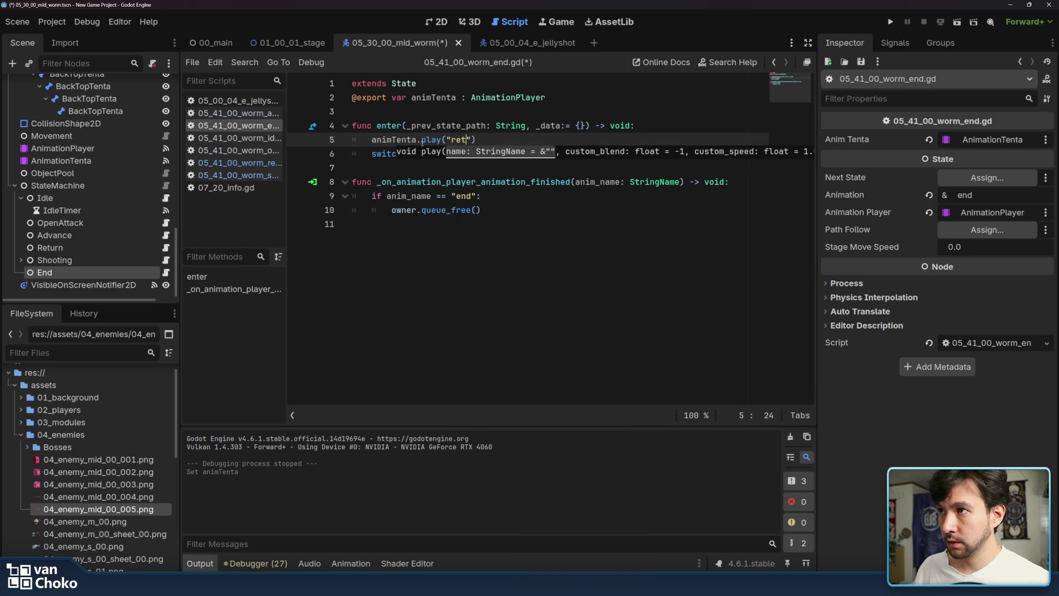
text(race)
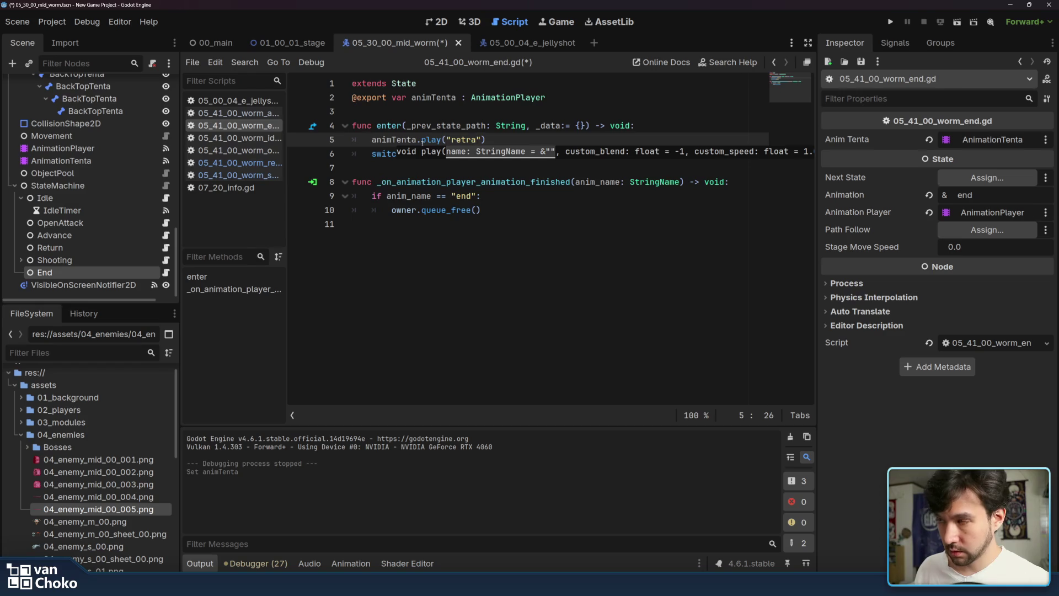
key(BackSpace)
text(t)
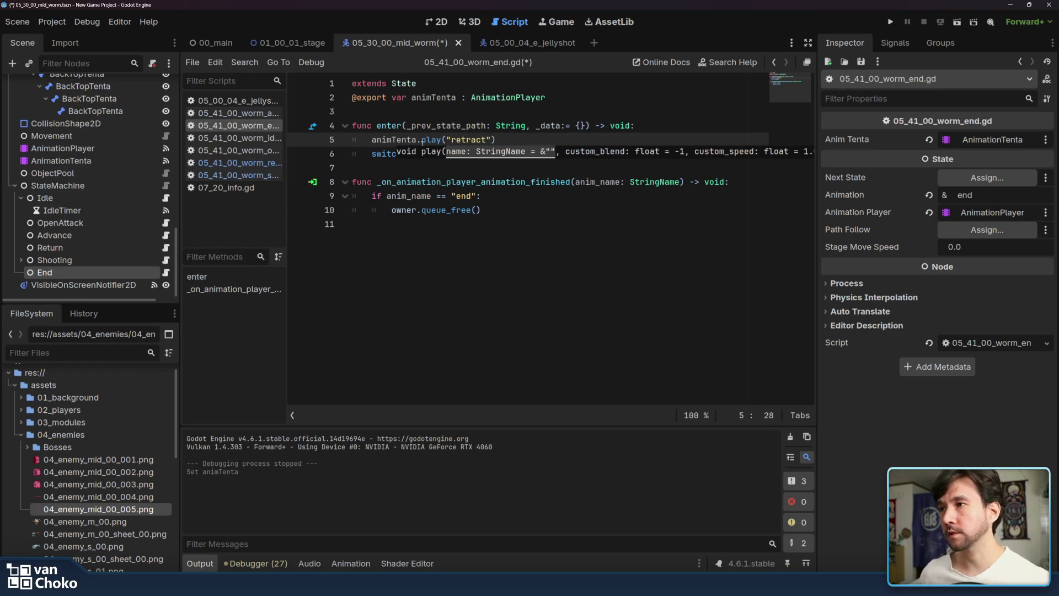
drag(496, 139, 421, 139)
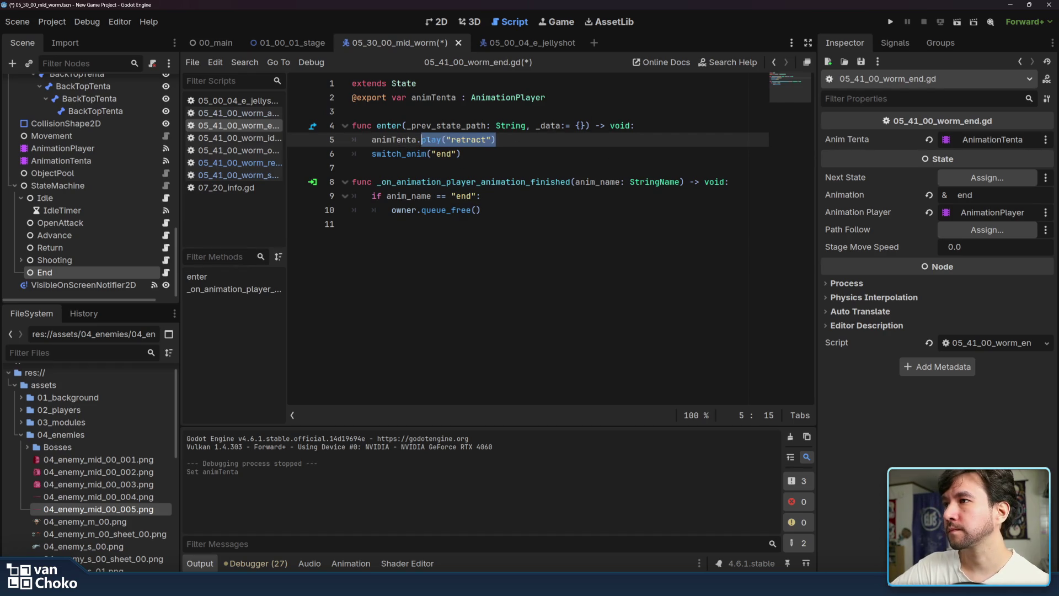
Step: Rewrite line 5 to reference animTenta.current_animation from the autocomplete list
mouse_move(424, 140)
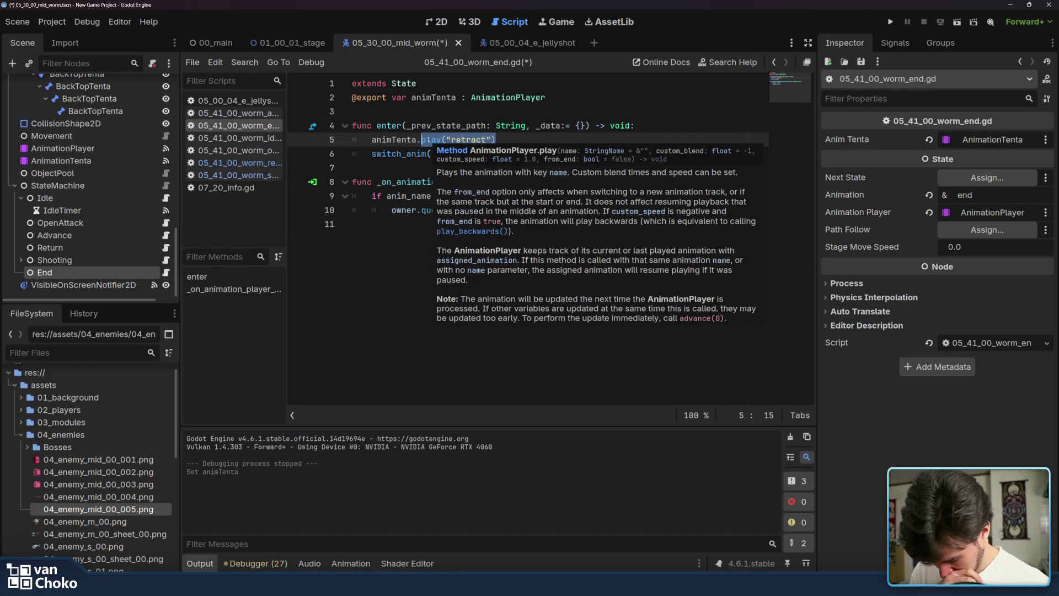
text(animTenta.anim)
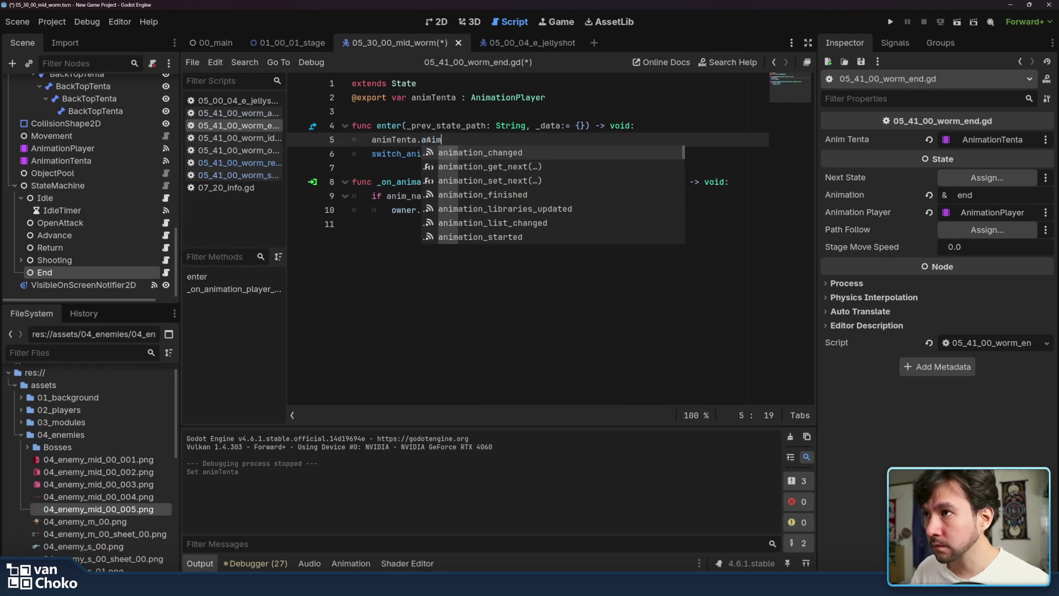
scroll(538, 181, down, 15)
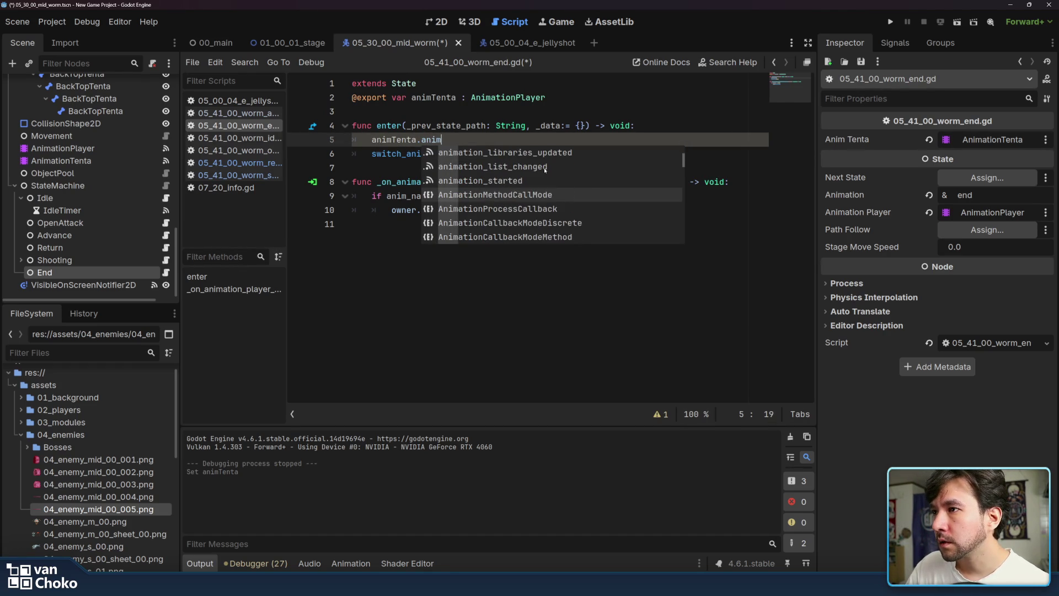
scroll(538, 181, down, 5)
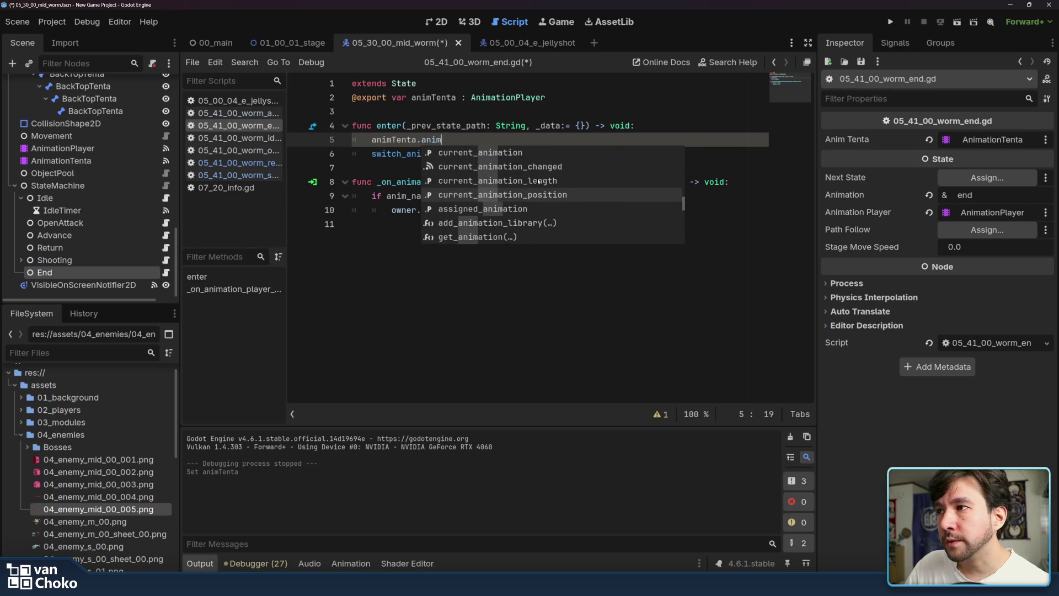
scroll(538, 182, down, 5)
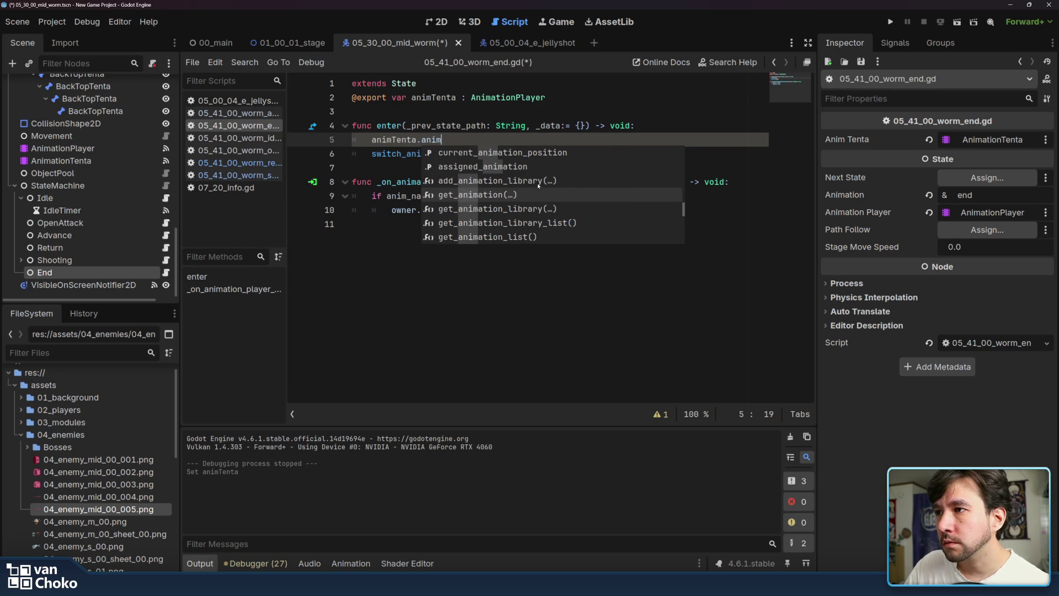
scroll(539, 195, down, 8)
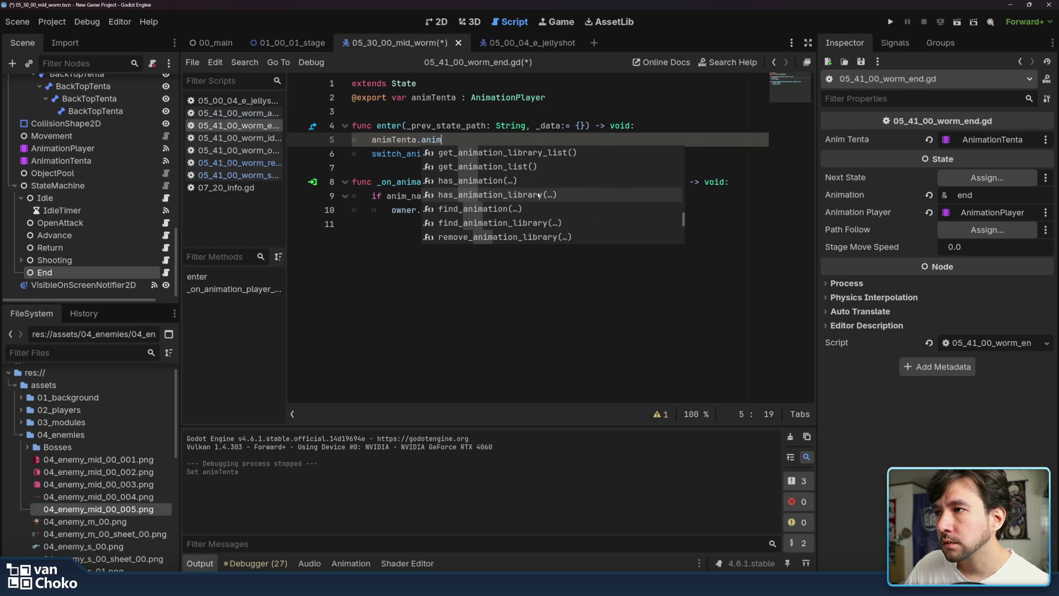
scroll(539, 196, down, 3)
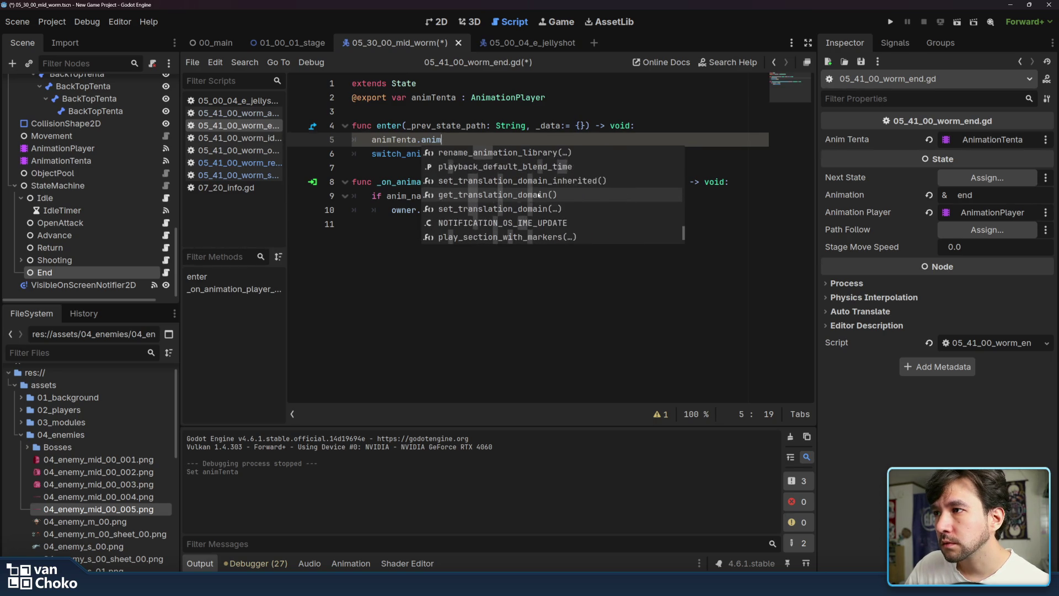
scroll(538, 195, up, 15)
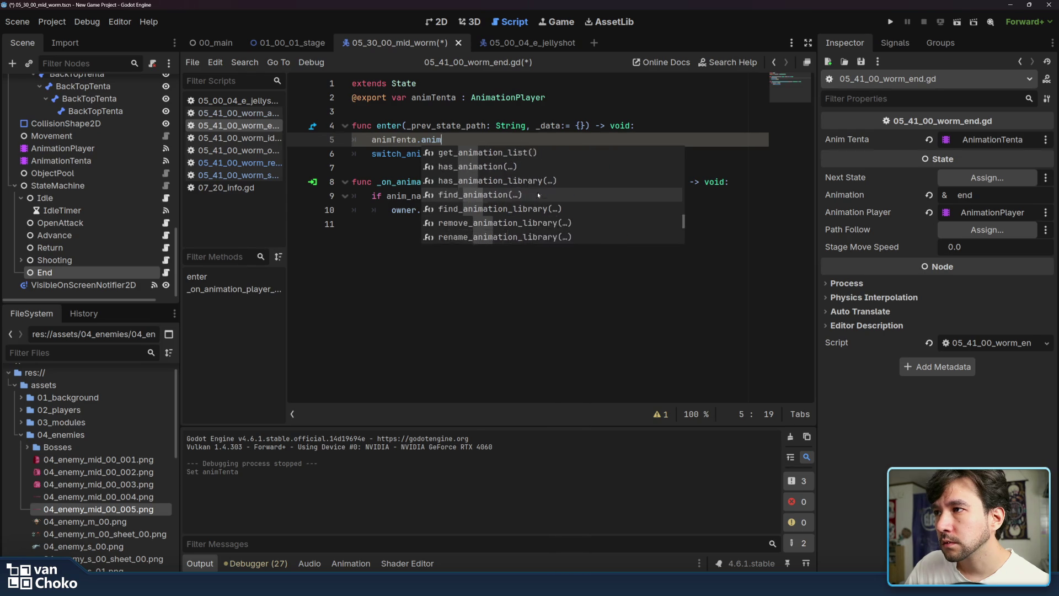
scroll(537, 192, up, 2)
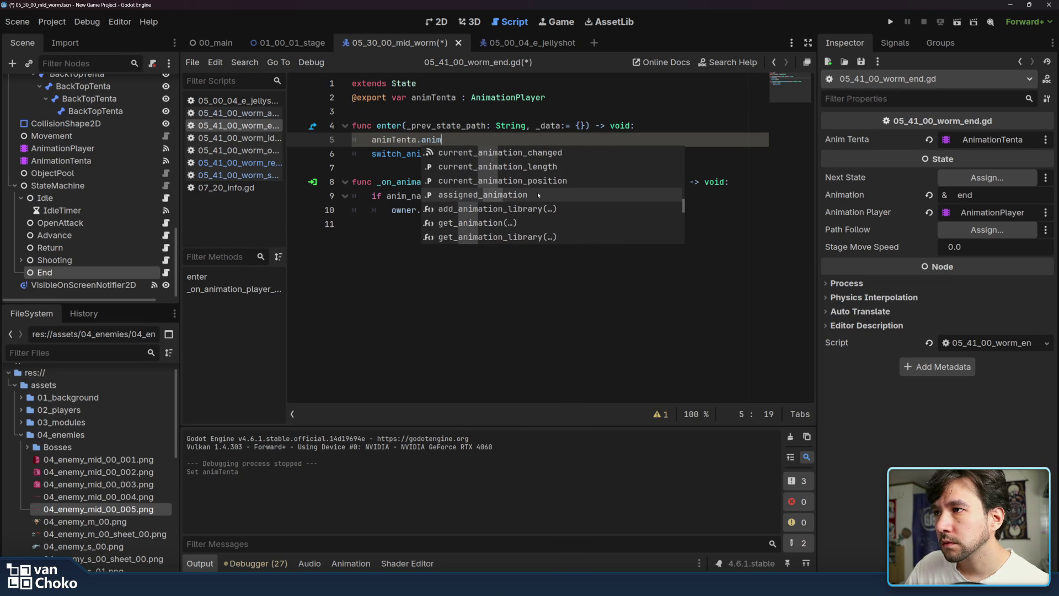
scroll(537, 192, up, 3)
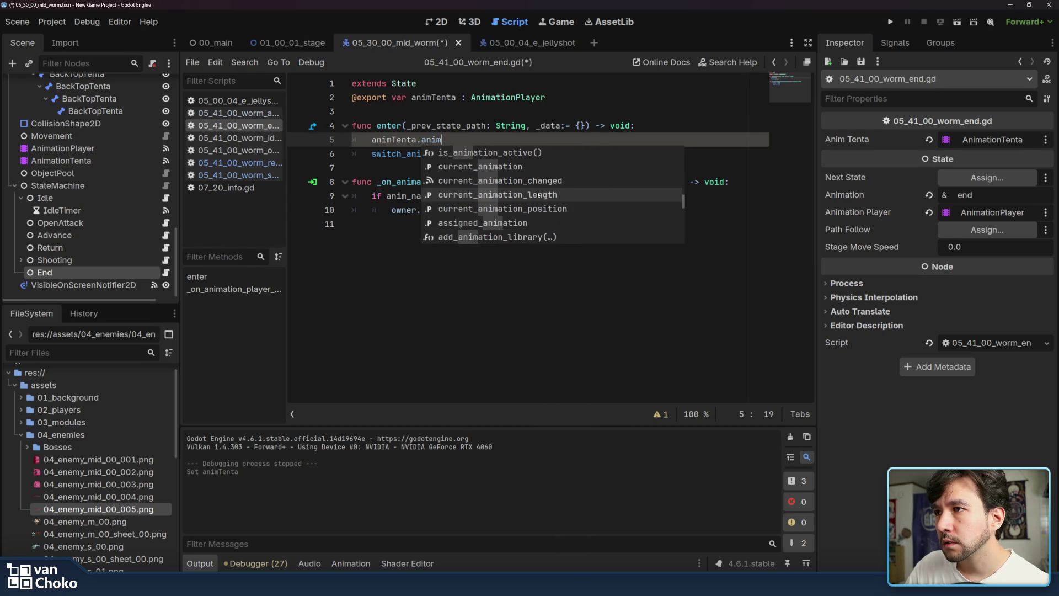
scroll(537, 192, up, 1)
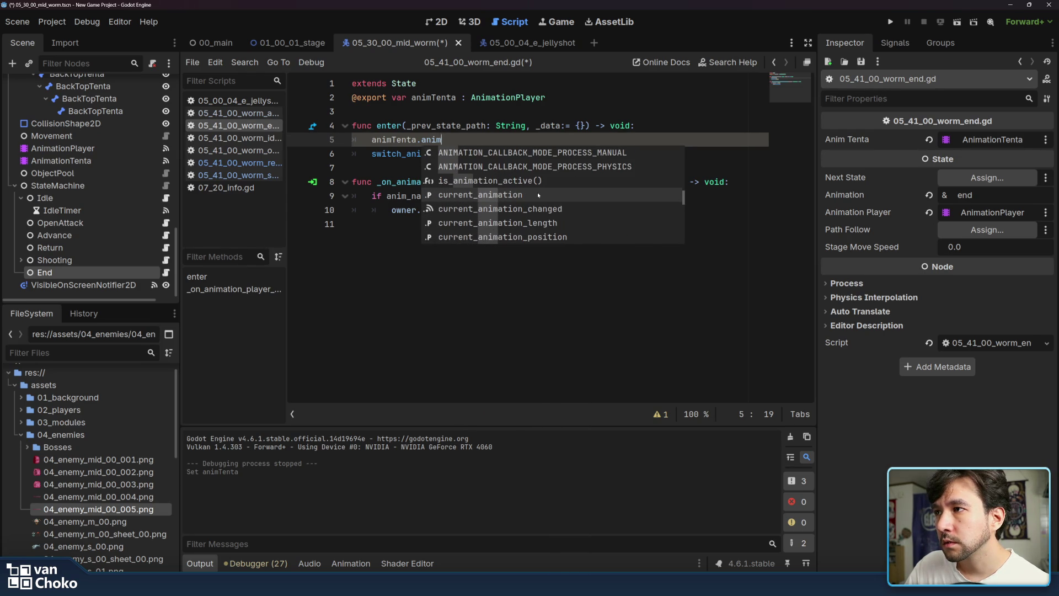
click(537, 192)
Step: Turn line 5 into an if condition comparing animTenta.current_animation with "idle"
mouse_move(478, 140)
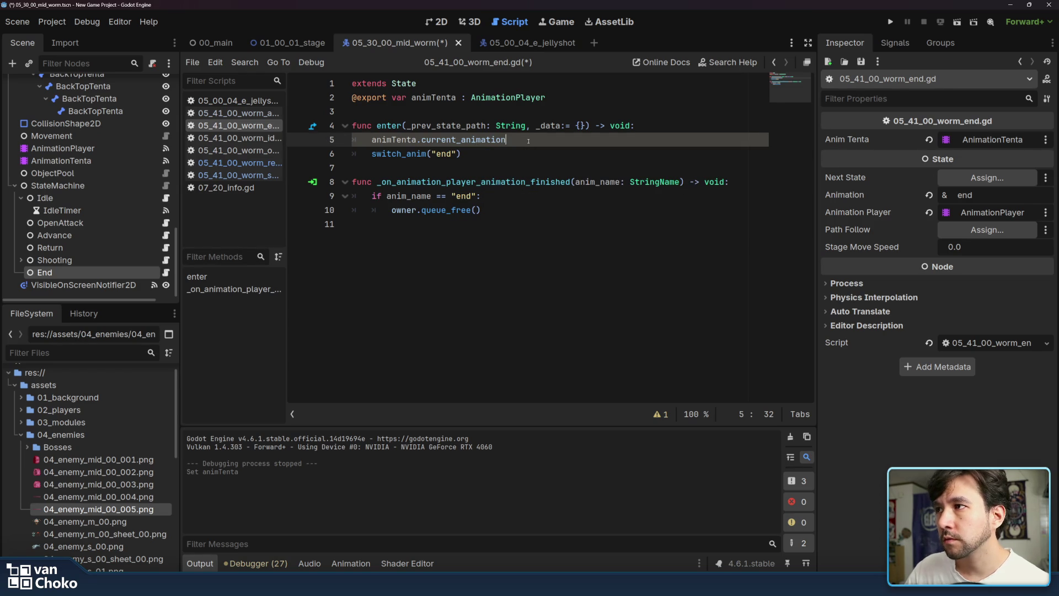
click(375, 140)
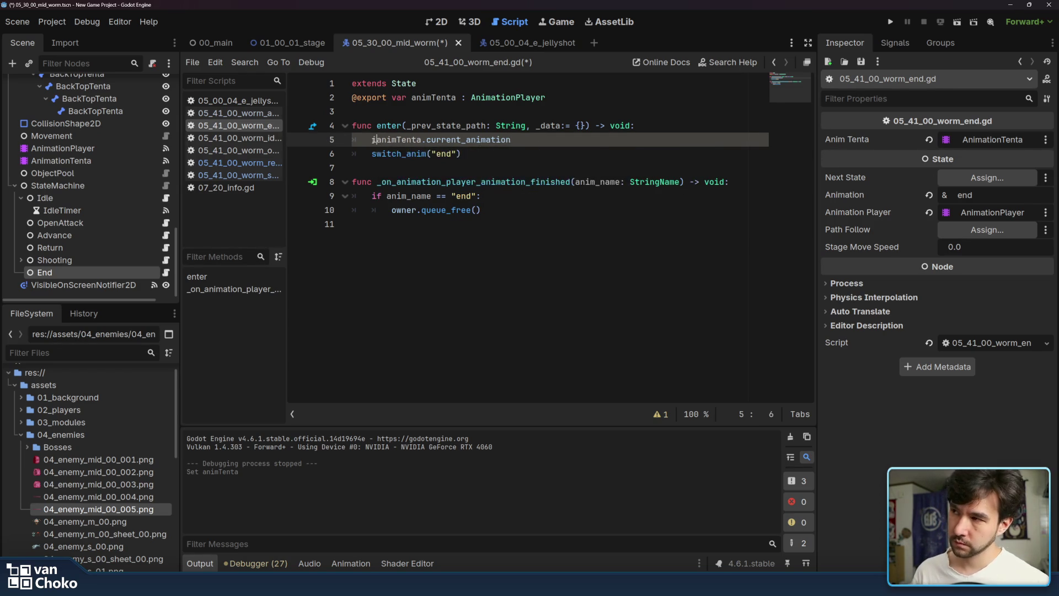
text(f)
key(Tab)
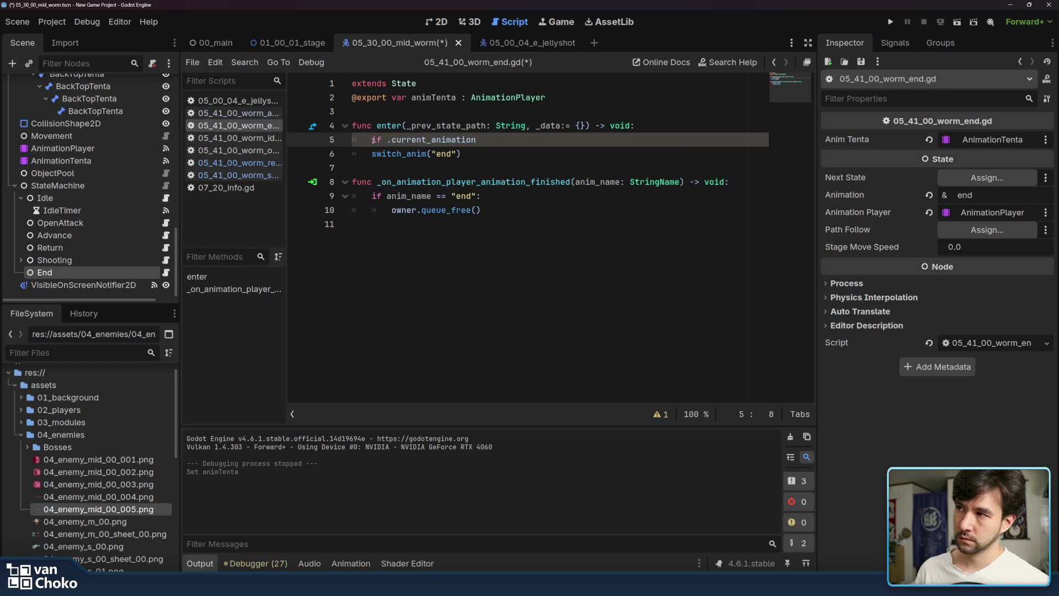
key(ctrl+z)
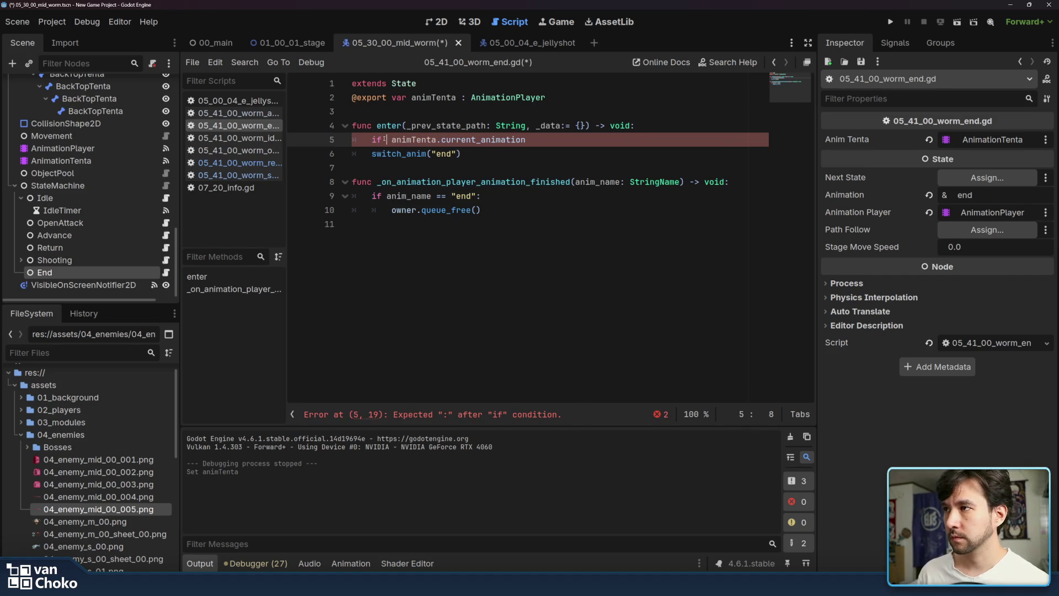
text(!)
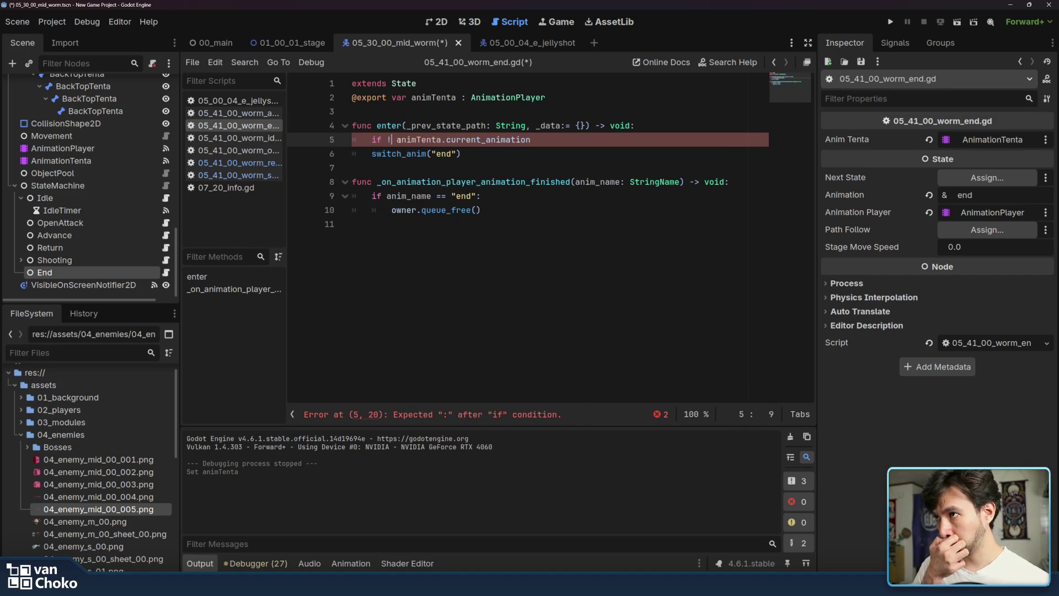
click(587, 137)
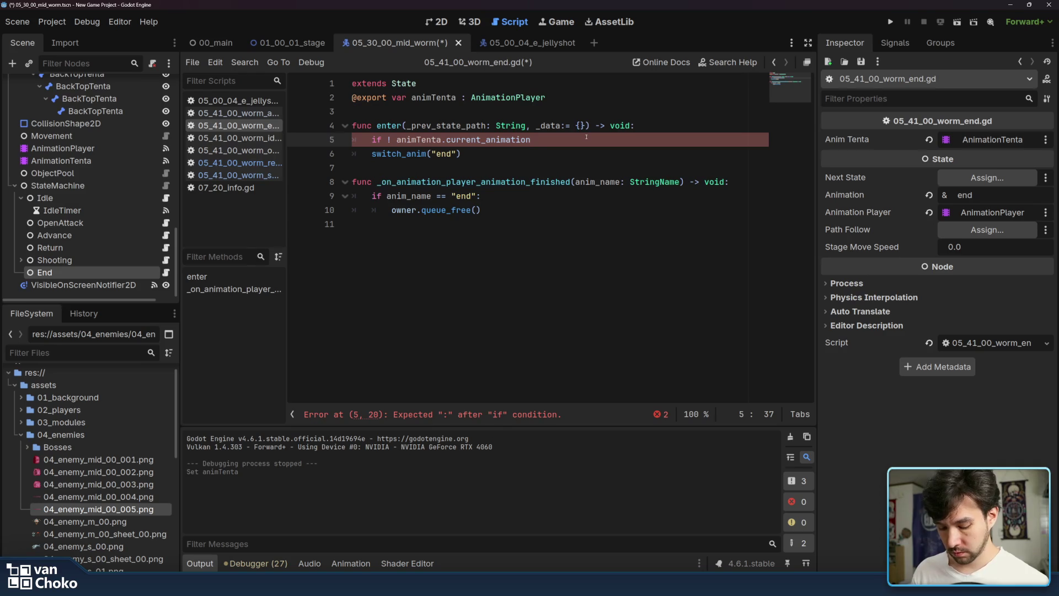
text(== )
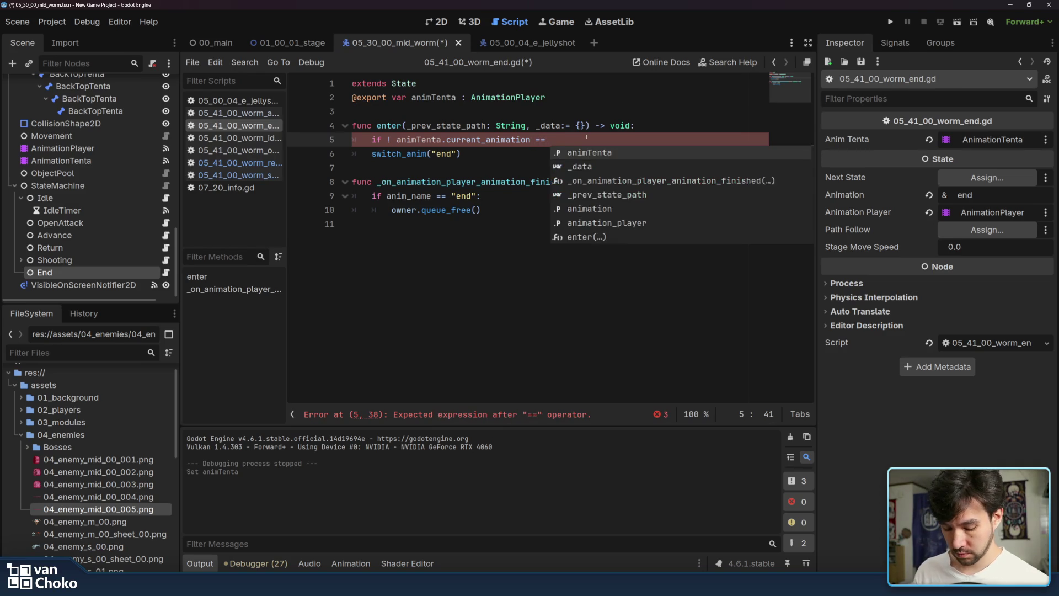
text(")
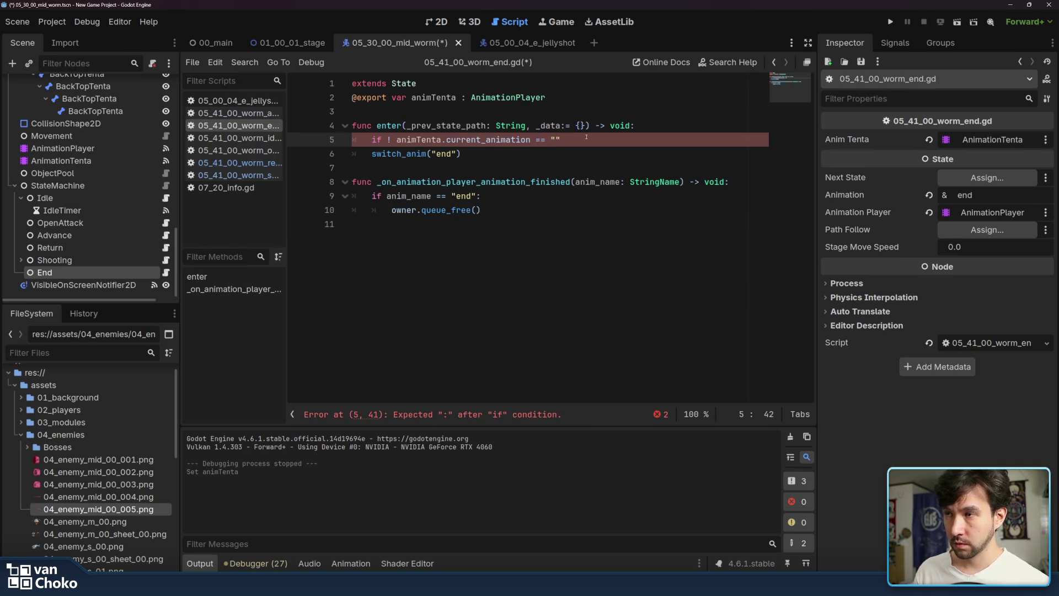
text(idle")
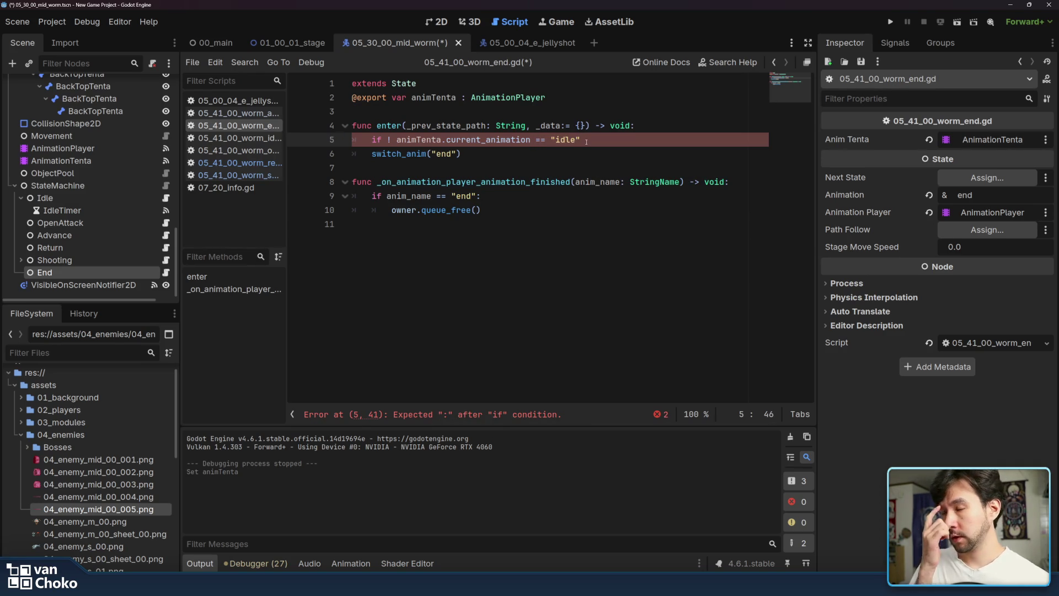
text(:)
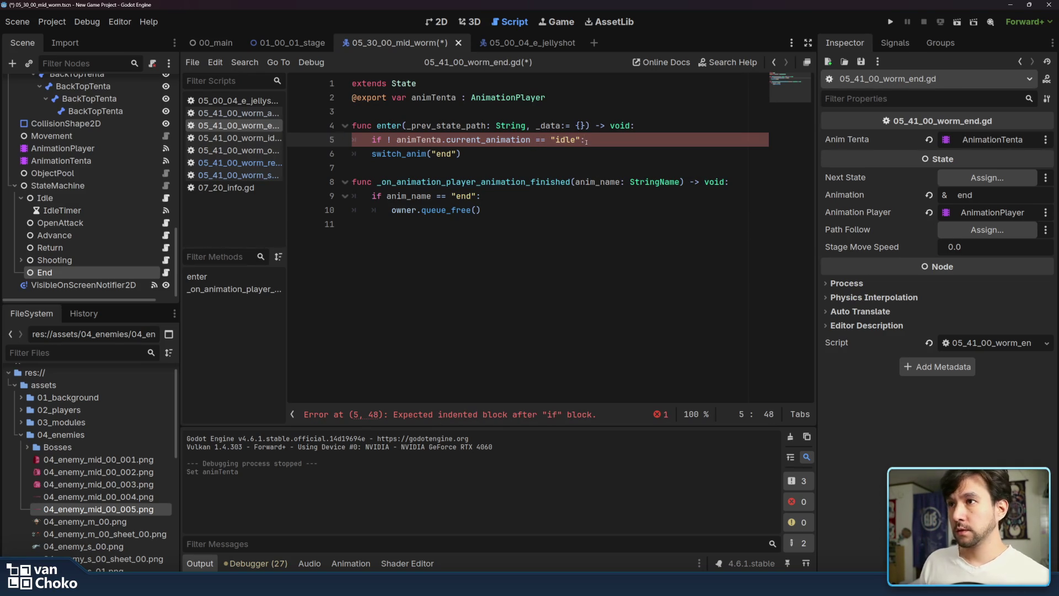
click(389, 140)
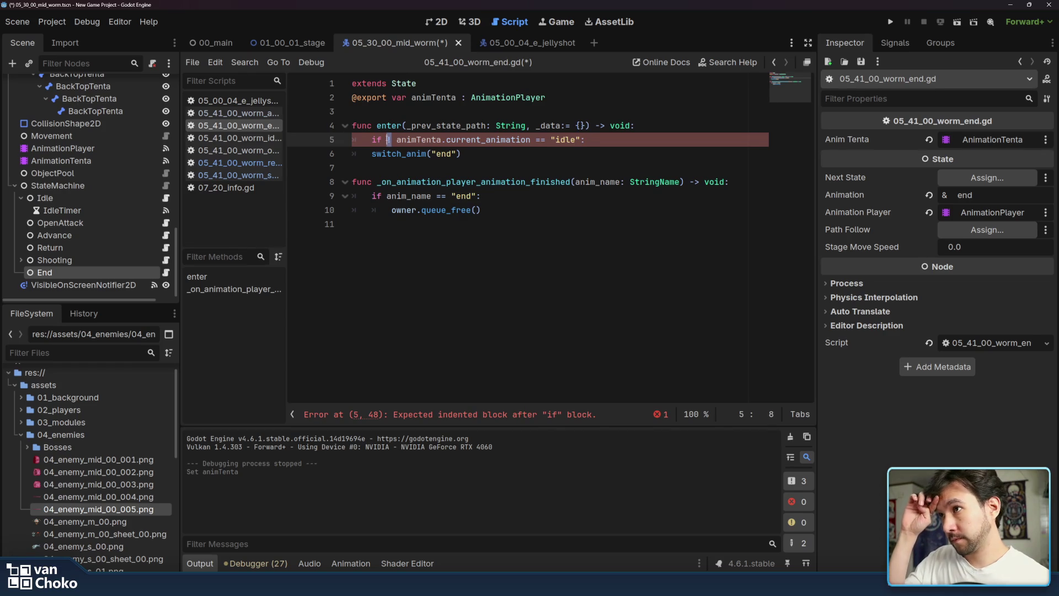
text(not)
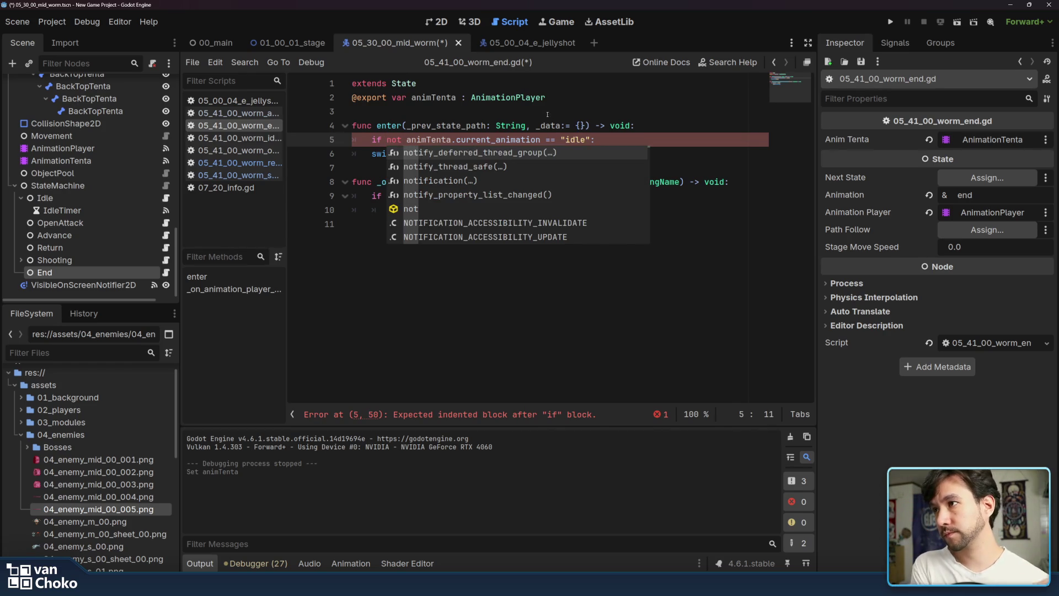
click(536, 126)
click(665, 140)
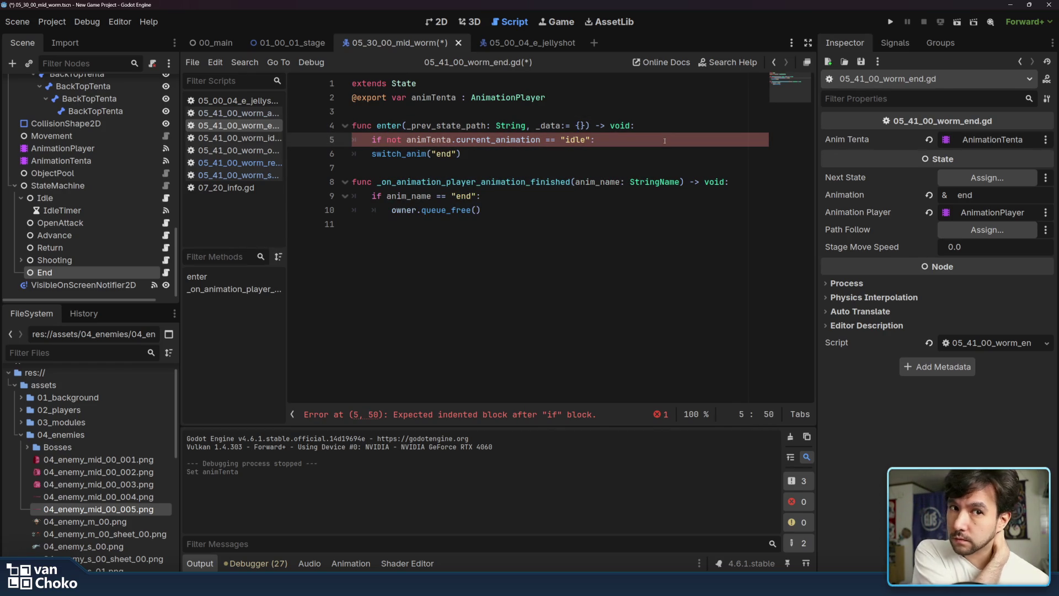
Step: Add an indented 'animTenta.play("retract")' line under the condition
key(Return)
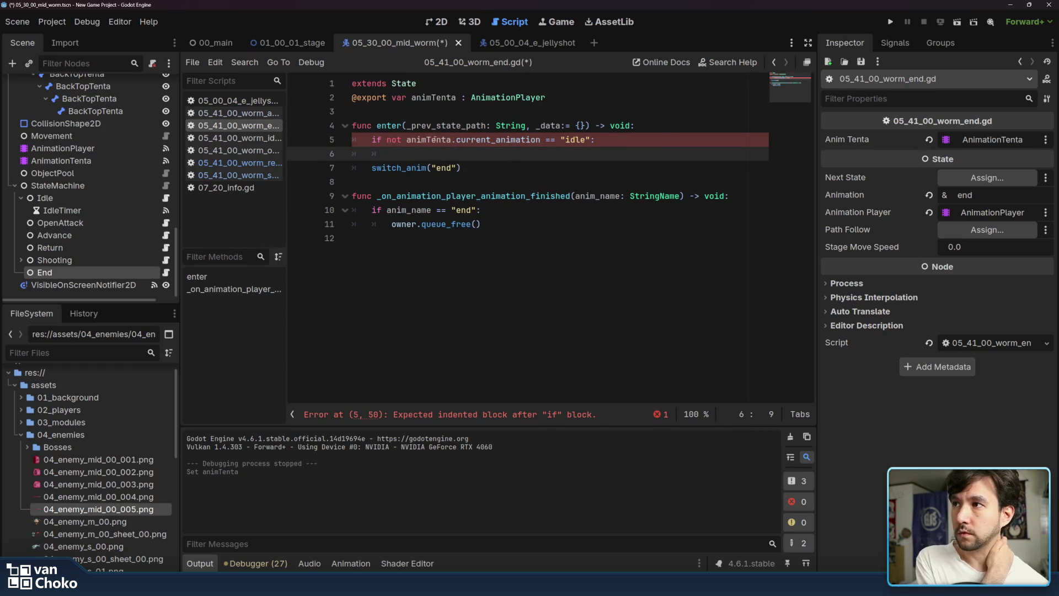
double_click(439, 140)
key(ctrl+c)
click(440, 154)
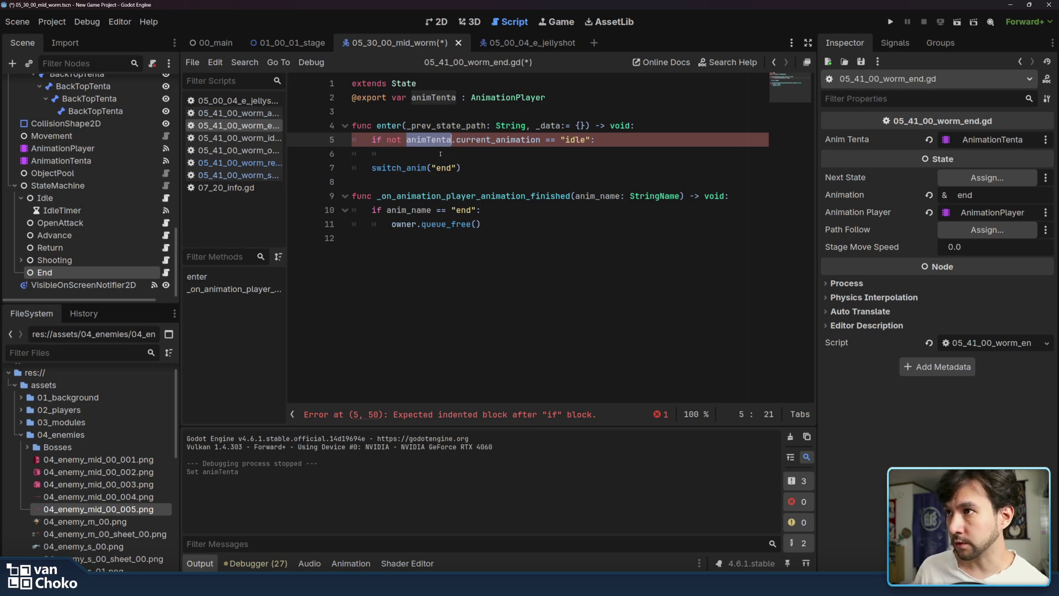
key(ctrl+v)
text(.retrac)
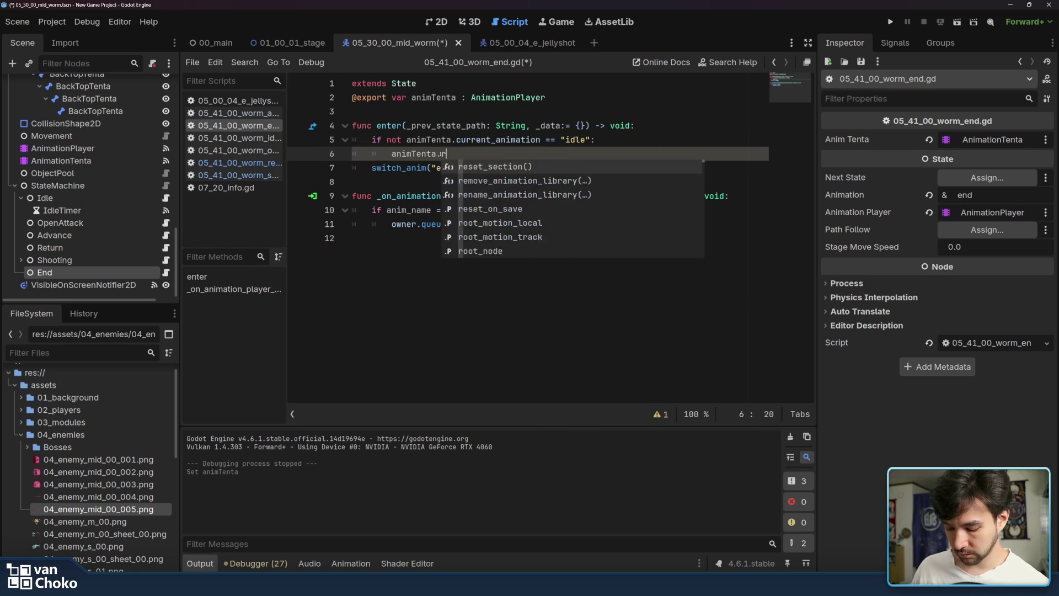
key(BackSpace)
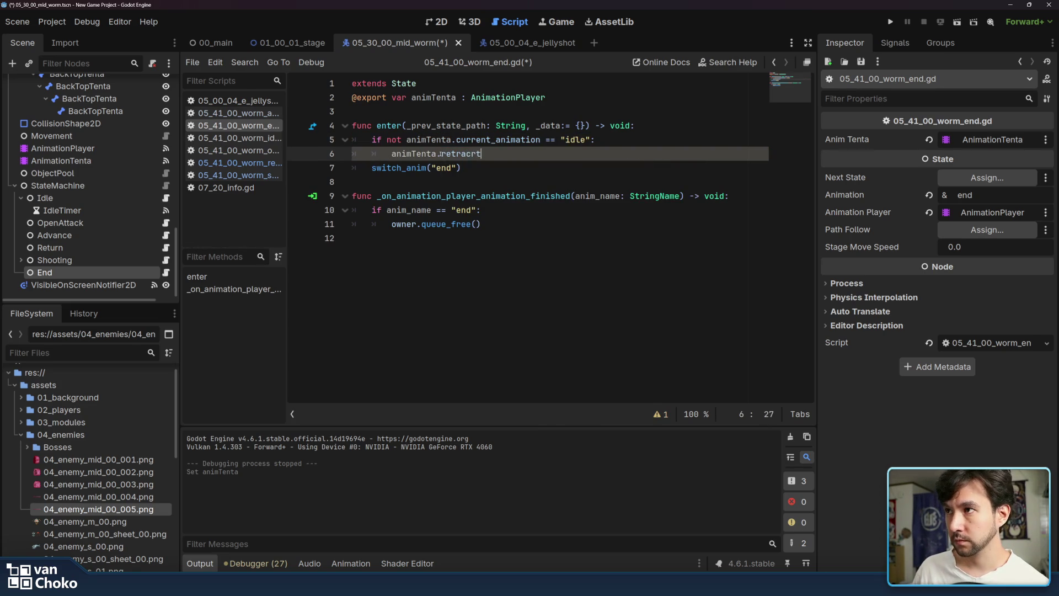
text(ct)
key(BackSpace)
key(BackSpace)
key(BackSpace)
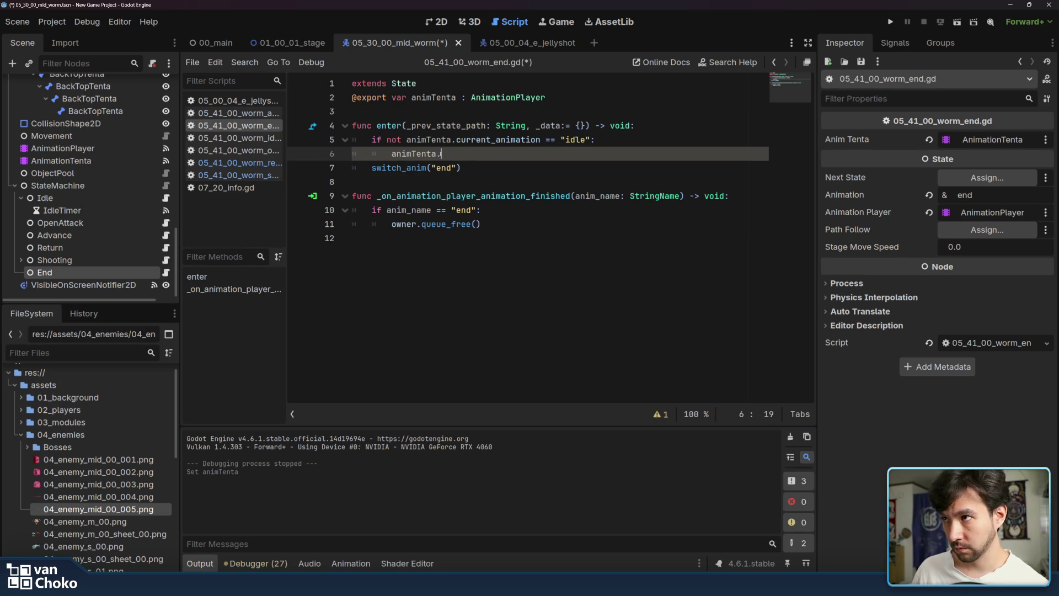
text(play(re)
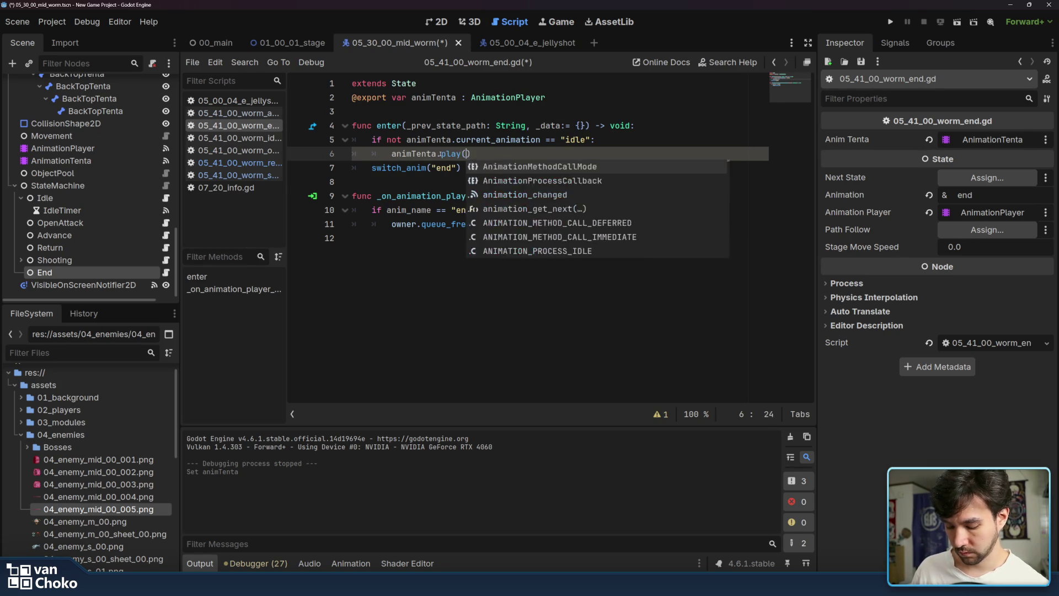
key(BackSpace)
key(BackSpace)
text(")
key(Escape)
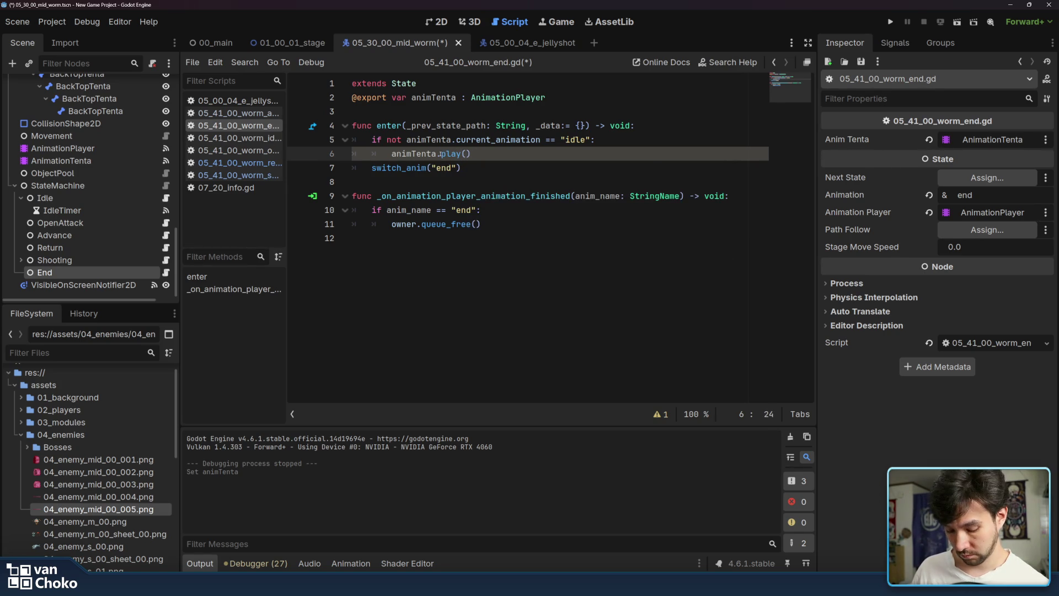
text(retract)
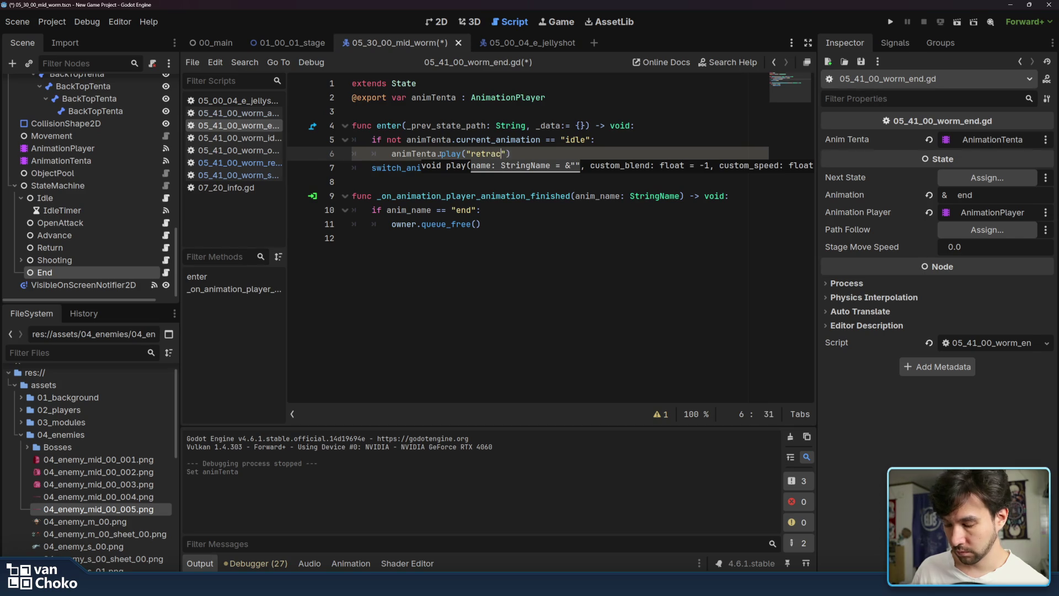
click(440, 155)
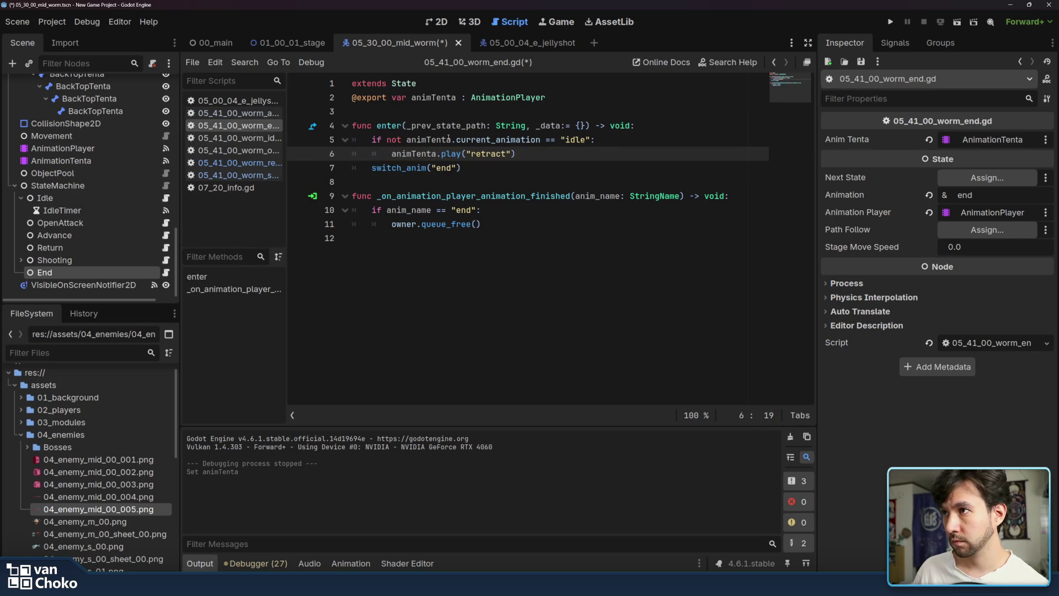
Step: Remove 'not' and compare against "advance" instead of "idle", then save the script
drag(409, 140, 387, 139)
key(BackSpace)
double_click(557, 140)
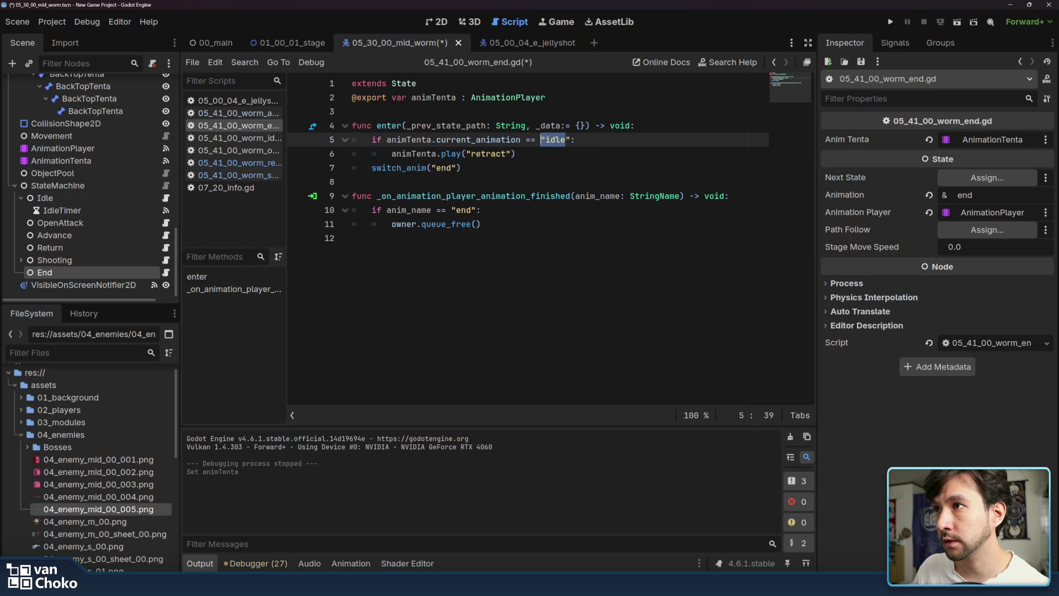
text(advance)
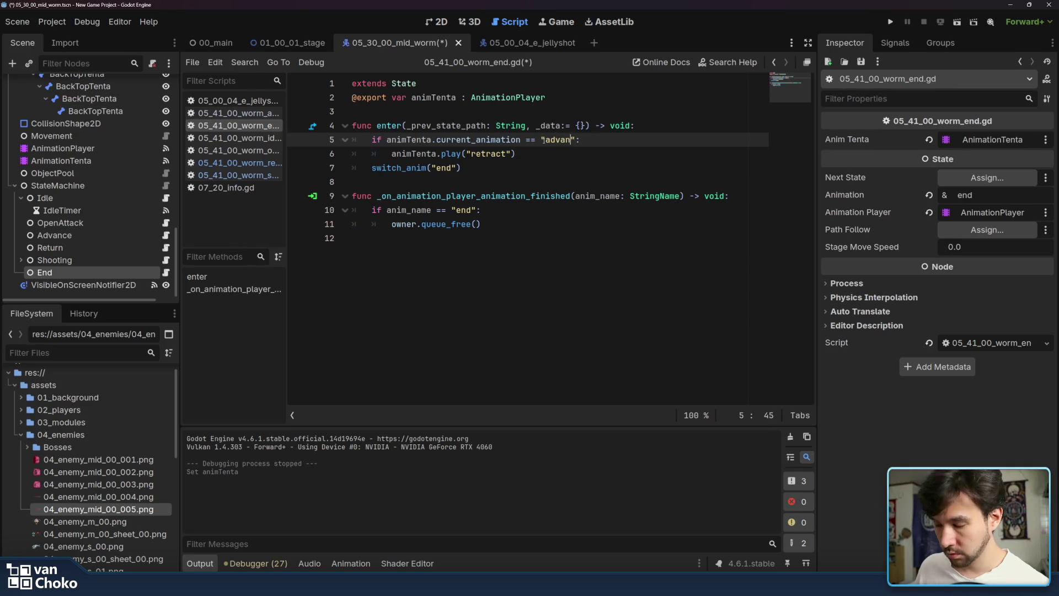
click(573, 158)
key(ctrl+s)
click(562, 173)
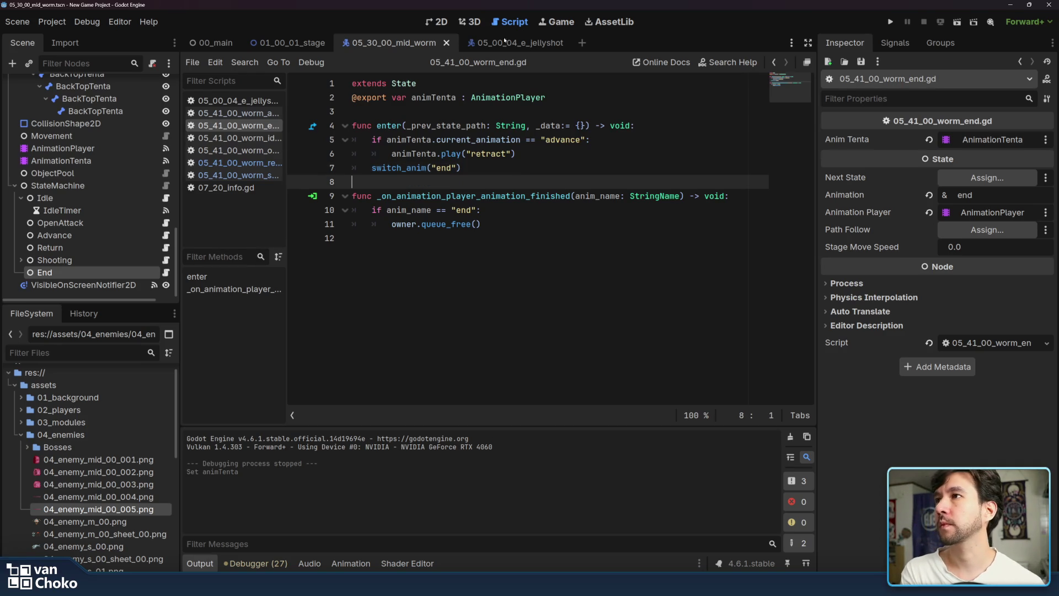
click(440, 21)
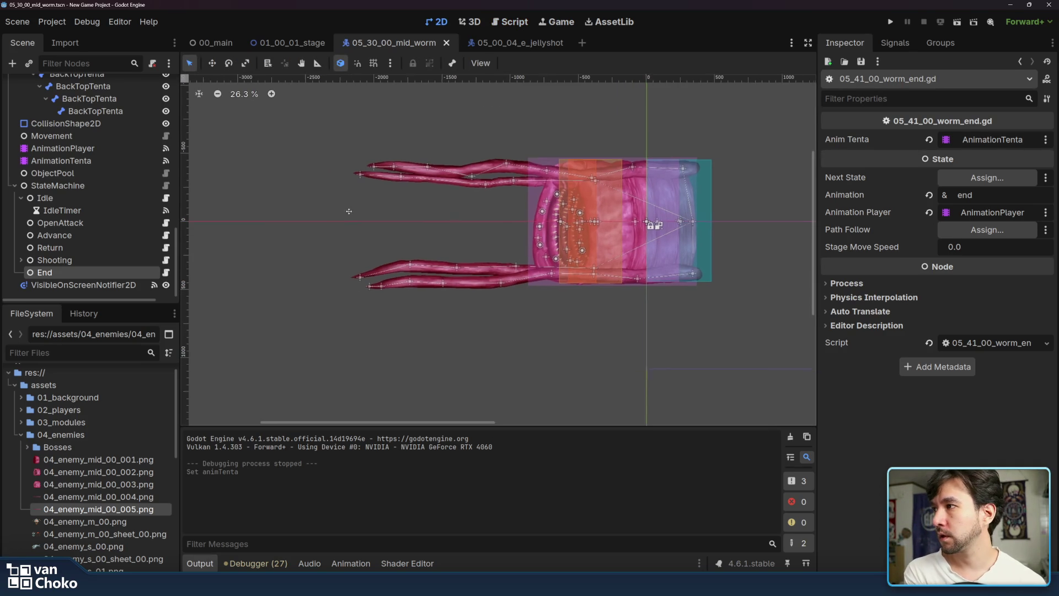
Step: Inspect the Shooting and Idle state nodes' script properties
click(25, 261)
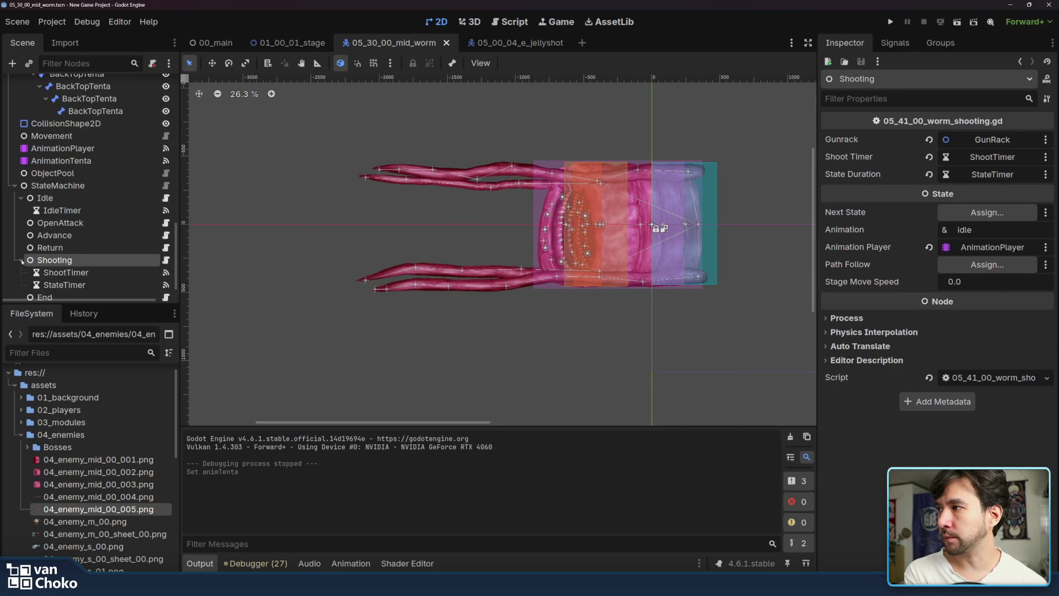
click(55, 199)
click(15, 185)
scroll(326, 210, up, 5)
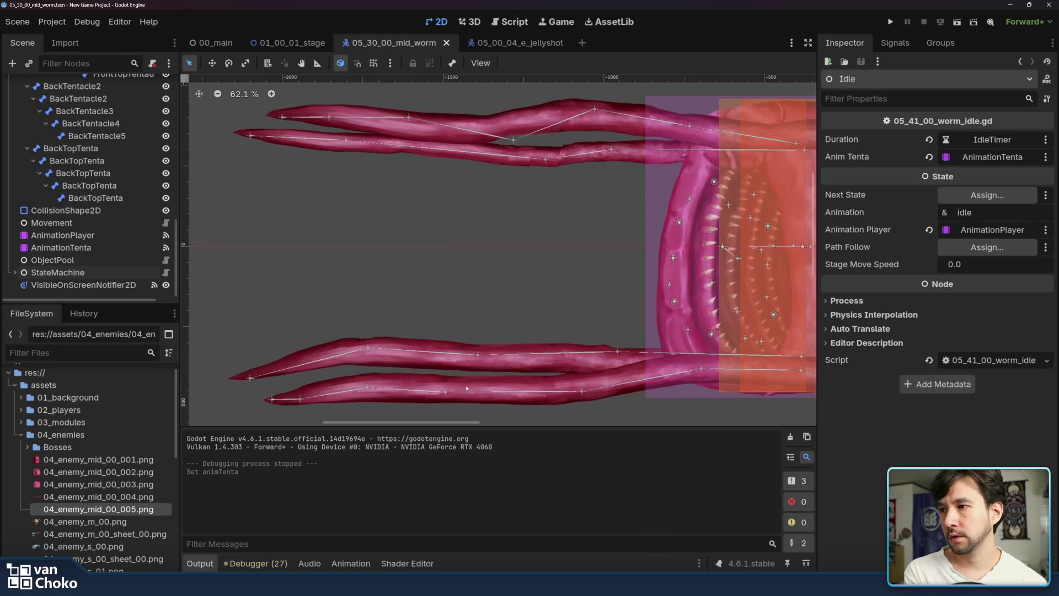
click(469, 309)
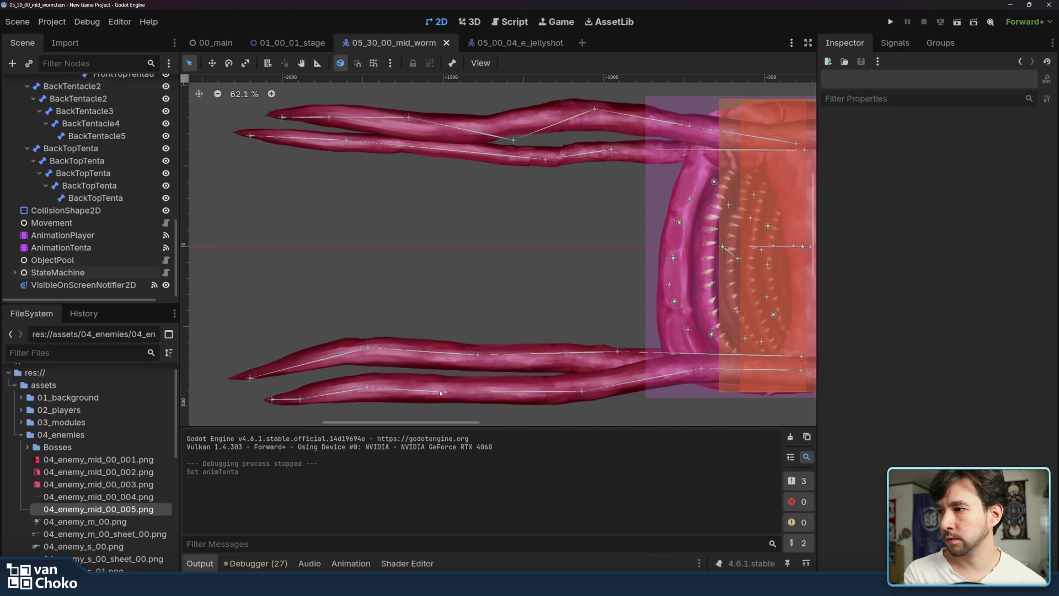
Step: Collapse the FrontTopTenta and BackTentacle2 branches and check ObjectPool's Scene to Spawn
click(444, 391)
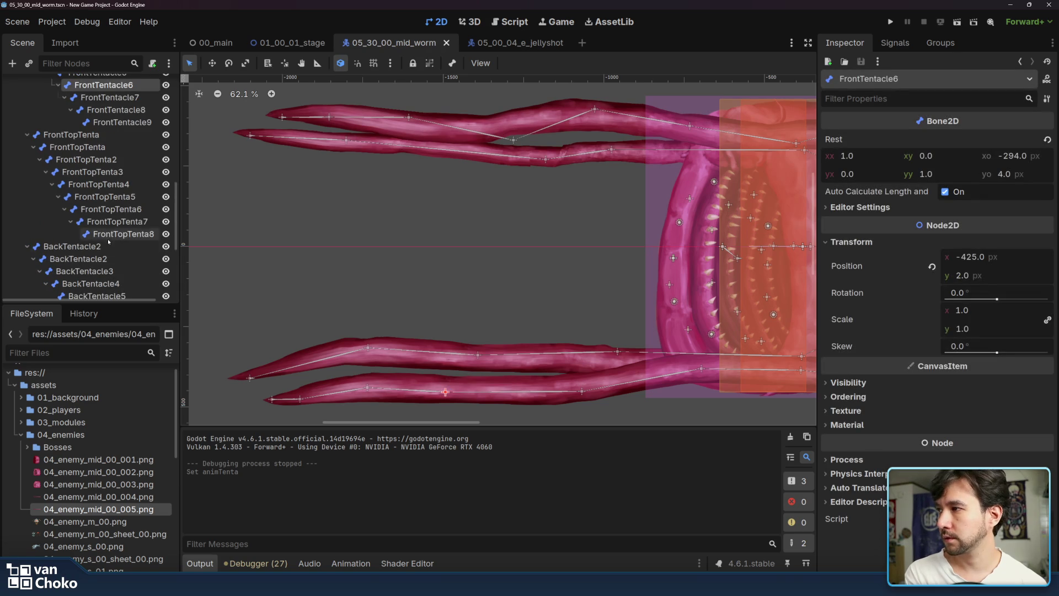
click(25, 134)
click(26, 161)
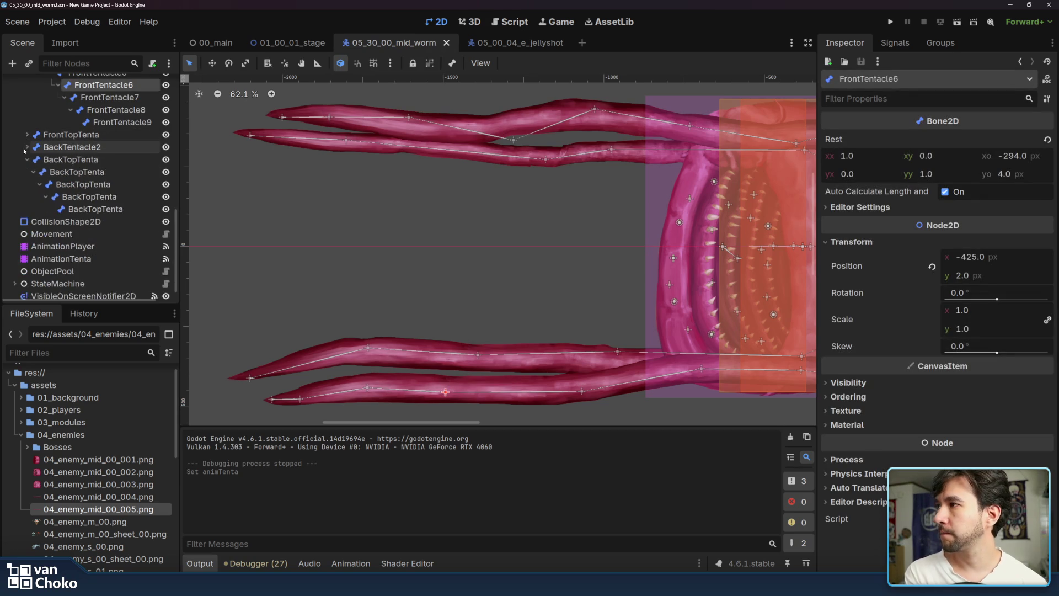
click(52, 260)
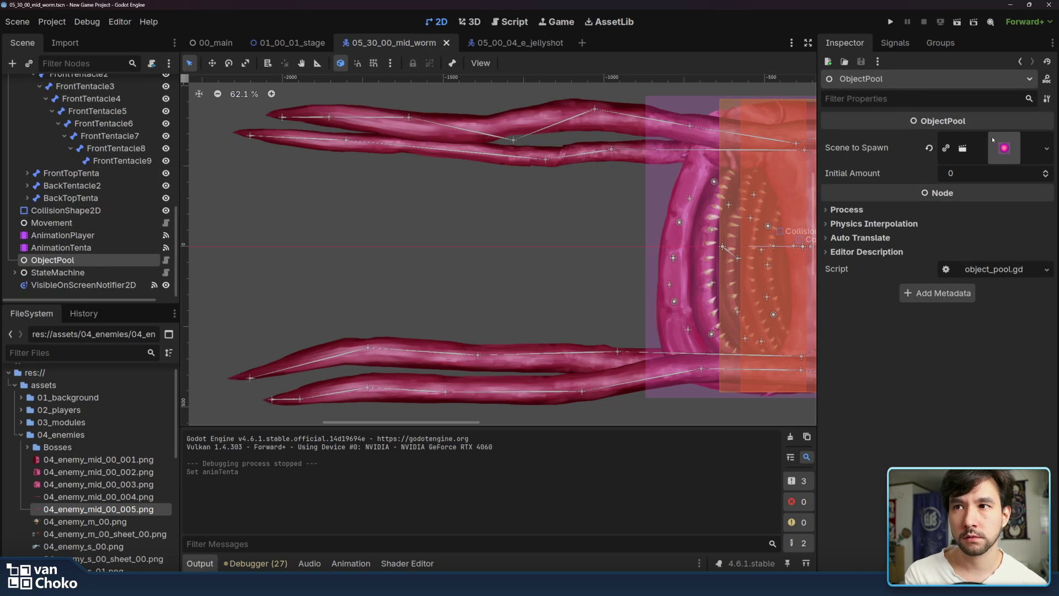
mouse_move(993, 140)
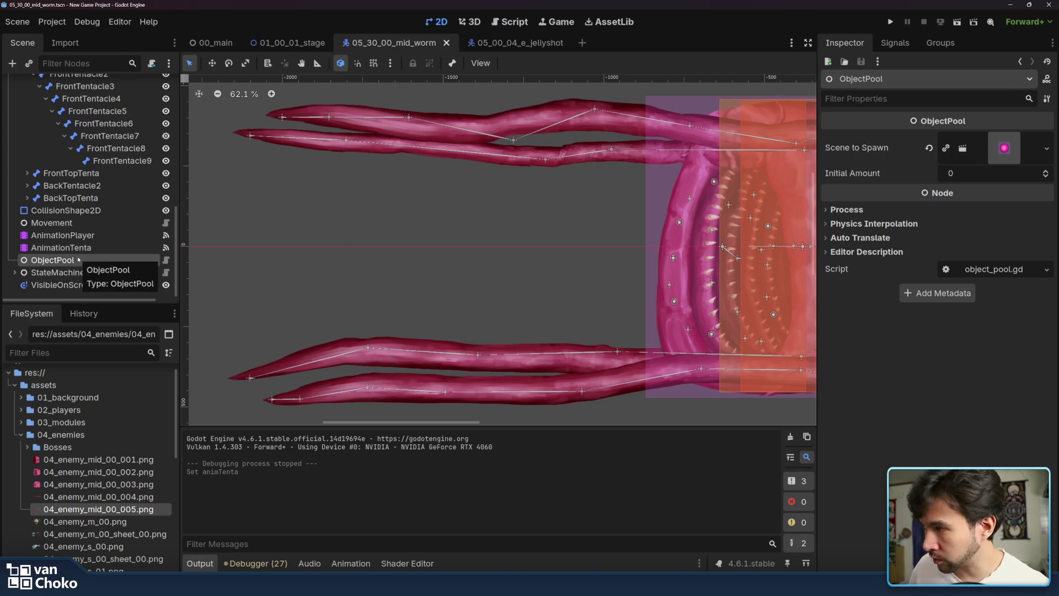
scroll(79, 254, up, 10)
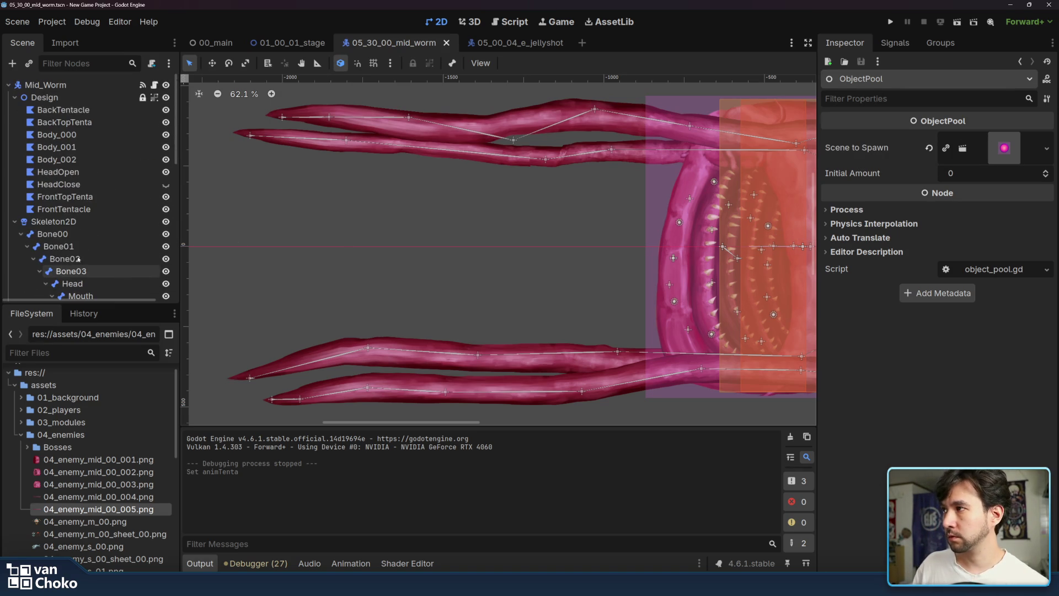
click(47, 85)
Step: Add a new ObjectPool node under Mid_Worm, placed right below ObjectPool
key(ctrl+a)
text(object)
key(Return)
mouse_move(47, 82)
mouse_down()
mouse_move(80, 279)
mouse_move(82, 262)
mouse_up()
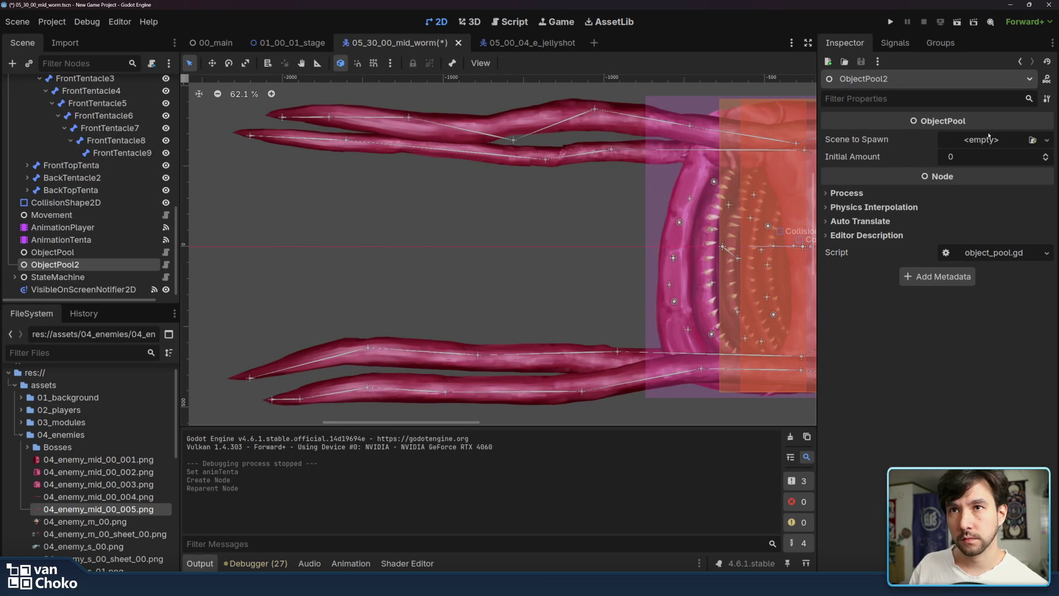
Step: Set the new pool's Scene to Spawn to 03_50_002_bullet_gravity.tscn
click(1033, 140)
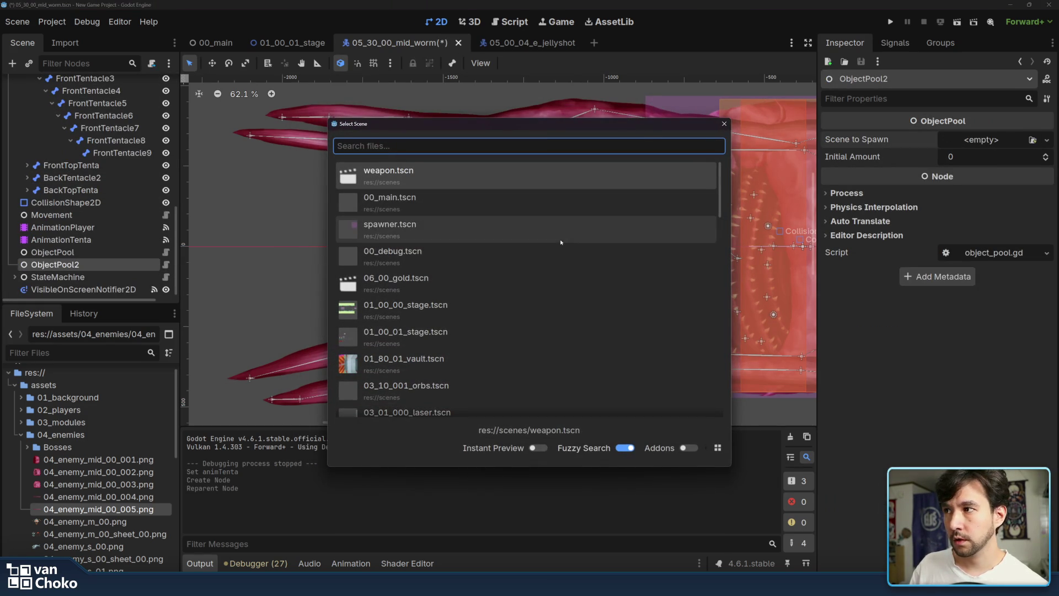
scroll(557, 234, down, 5)
scroll(551, 220, down, 10)
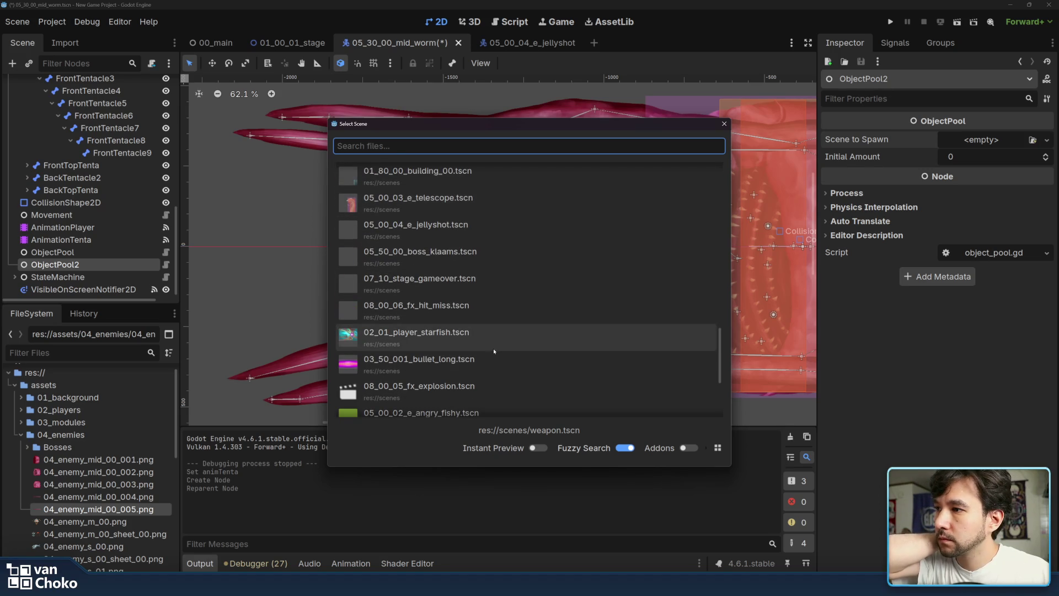
scroll(491, 347, down, 4)
scroll(490, 344, down, 3)
scroll(430, 309, up, 7)
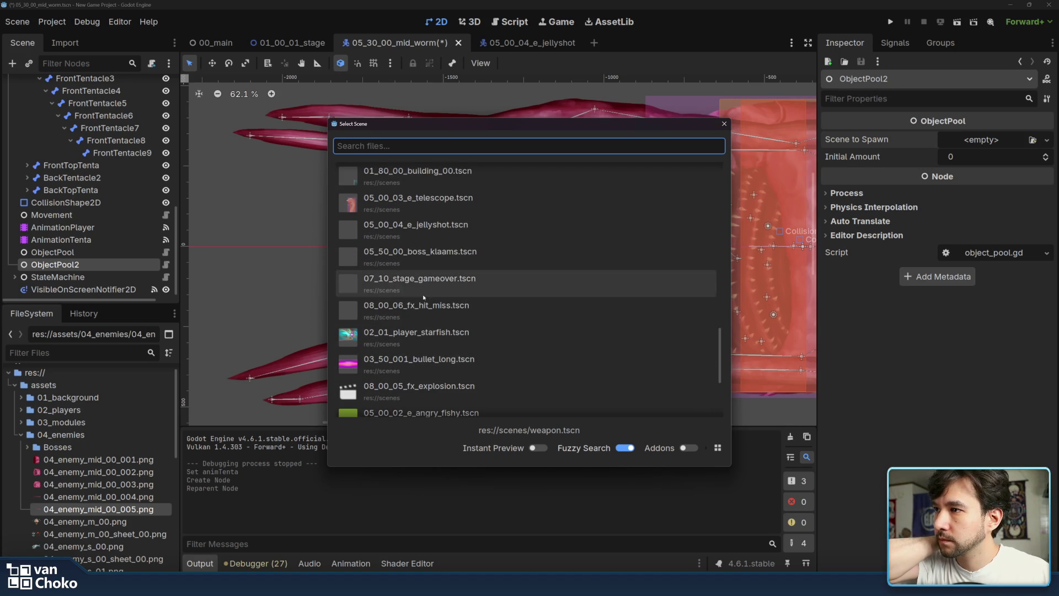
scroll(438, 318, up, 3)
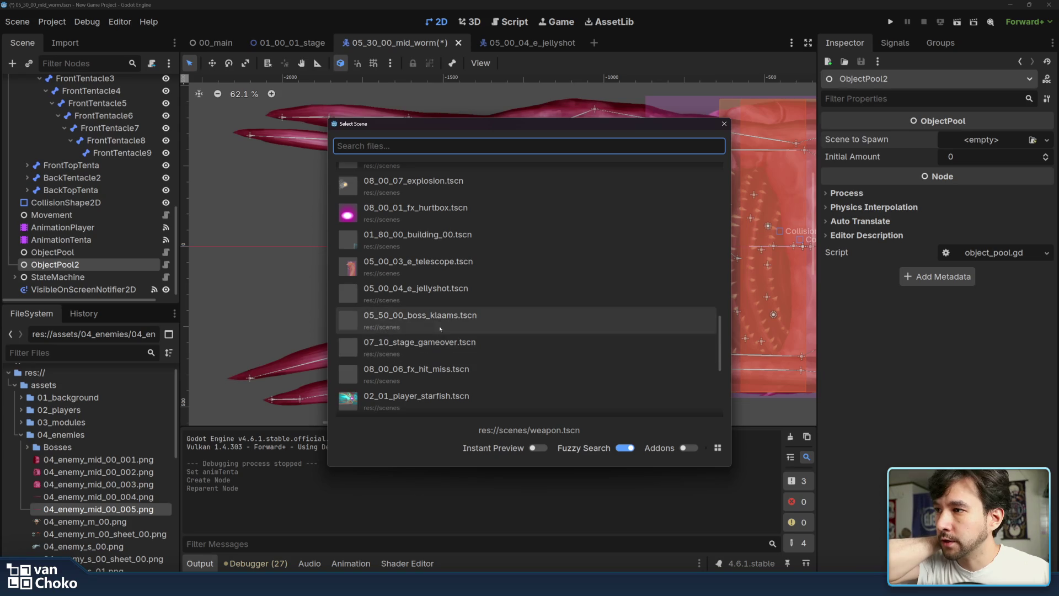
scroll(441, 325, up, 5)
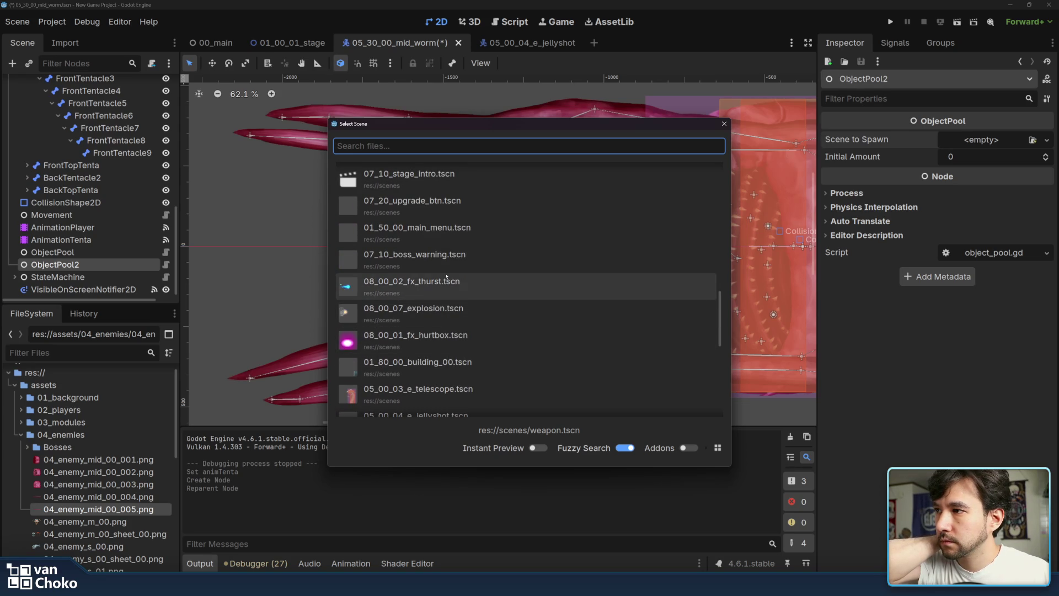
scroll(446, 276, up, 8)
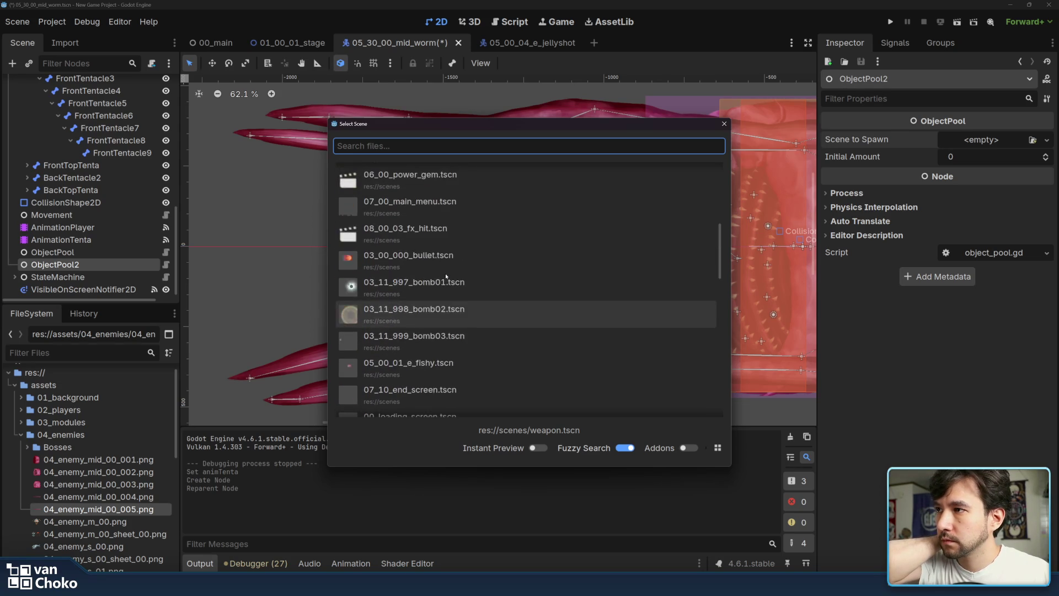
scroll(445, 273, up, 5)
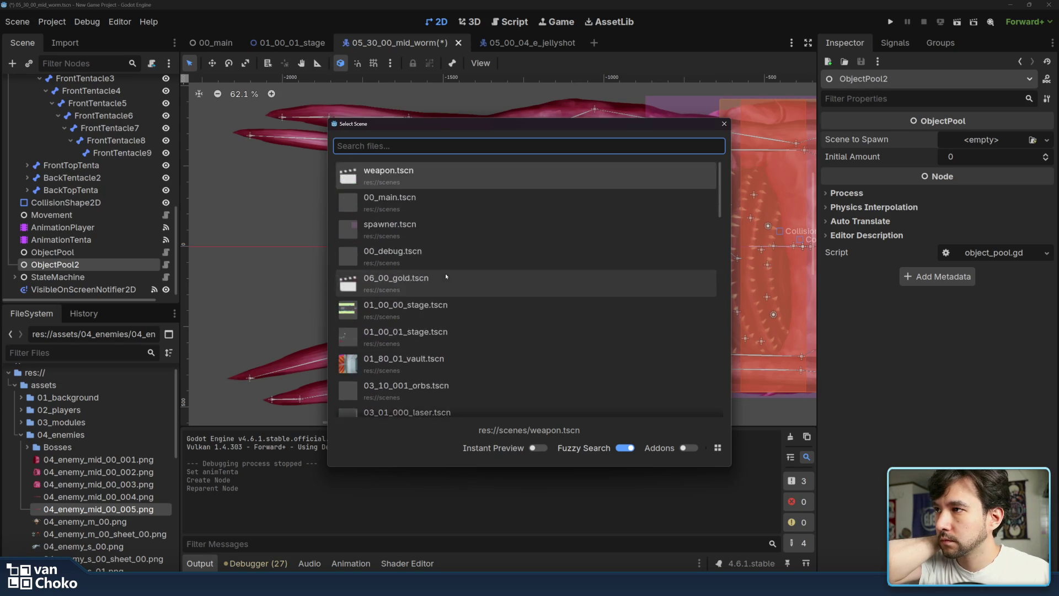
scroll(445, 274, down, 5)
scroll(447, 274, down, 6)
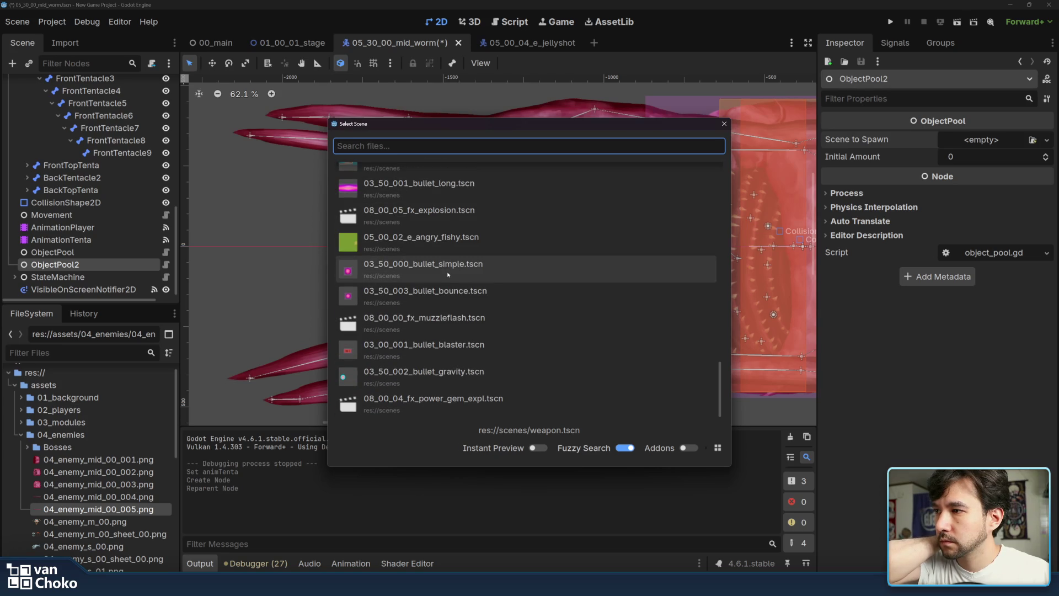
click(495, 375)
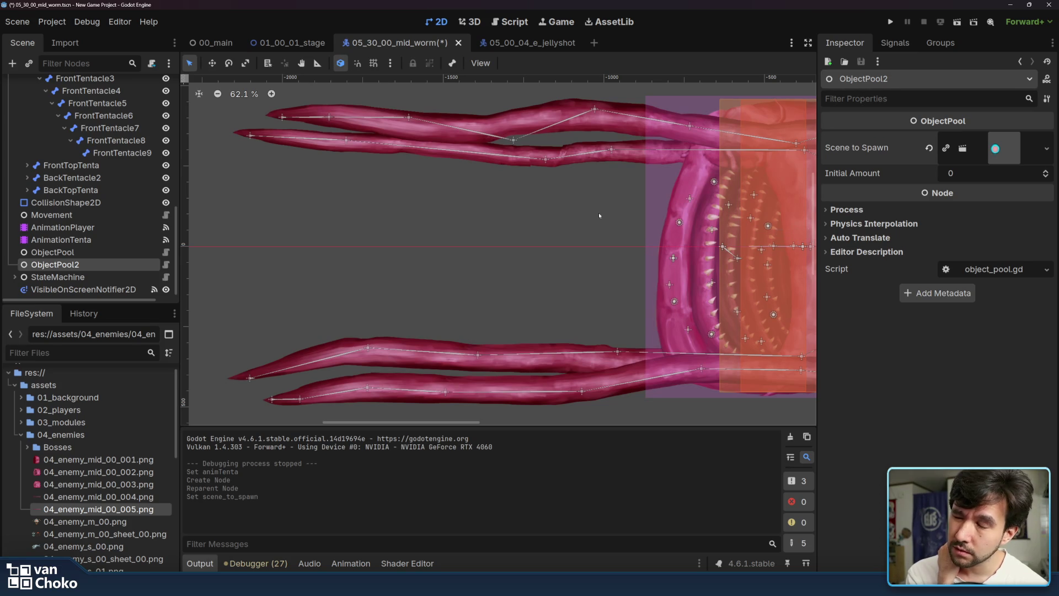
Step: Rename the pool node to ObjectPoolGrav
double_click(103, 265)
key(BackSpace)
text(grav)
key(Return)
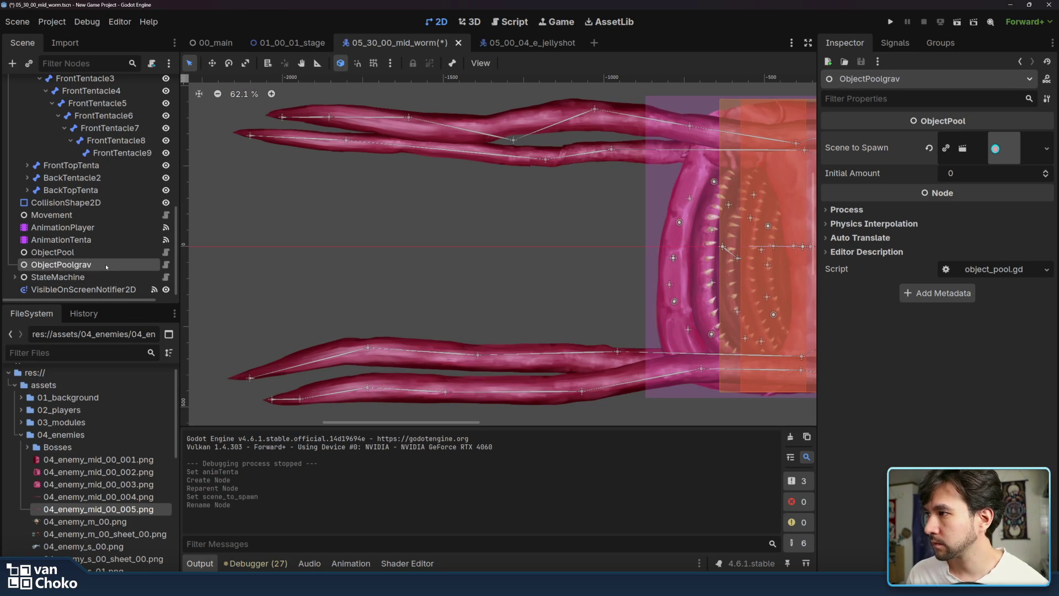
double_click(78, 264)
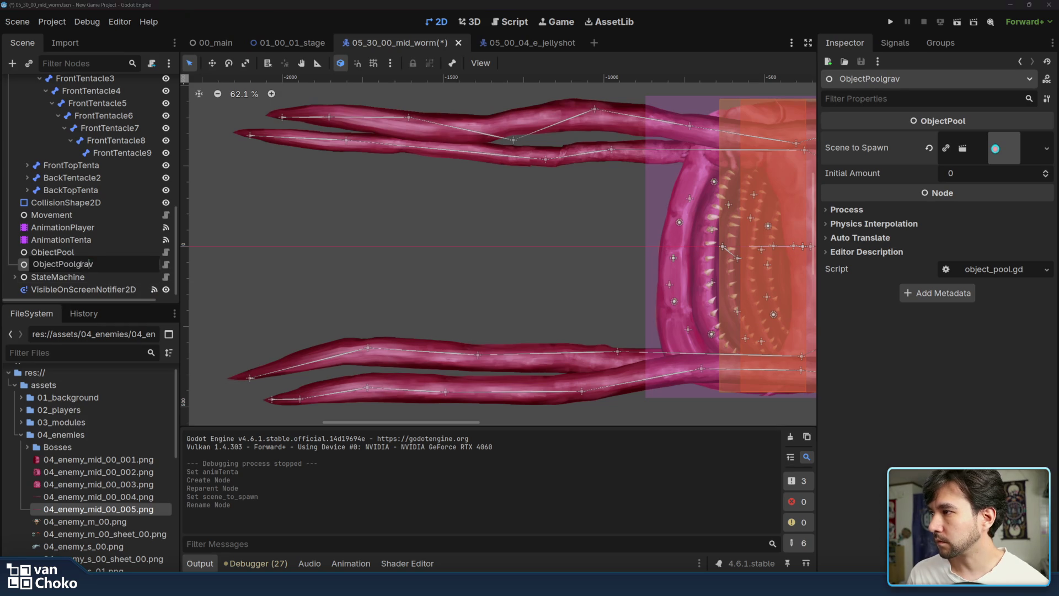
key(BackSpace)
text(G)
key(Return)
scroll(102, 237, up, 3)
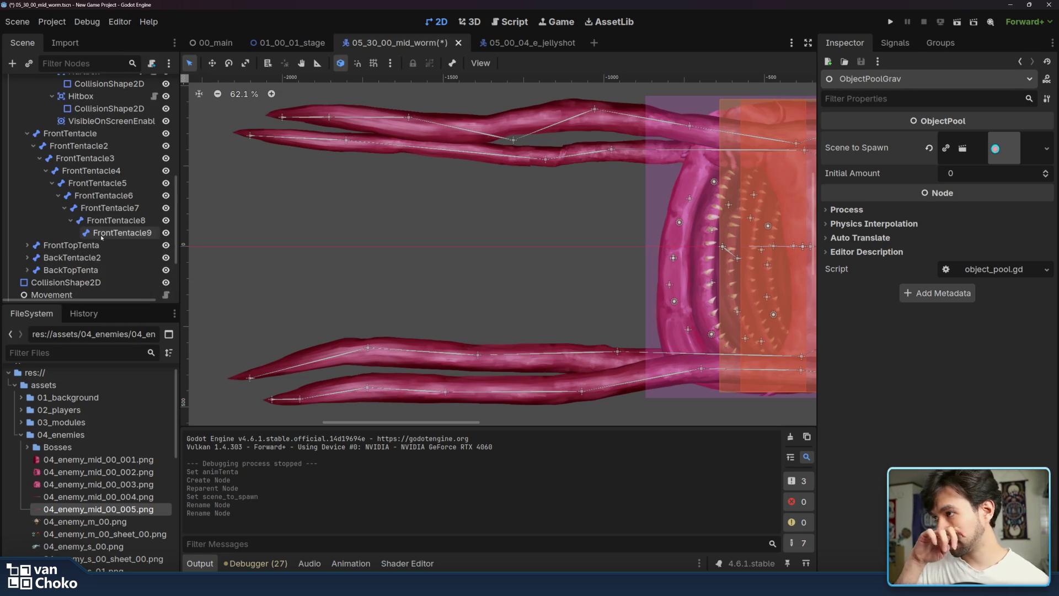
Step: Add a GunRack node under FrontTentacle8 and a Gun node inside it
click(102, 237)
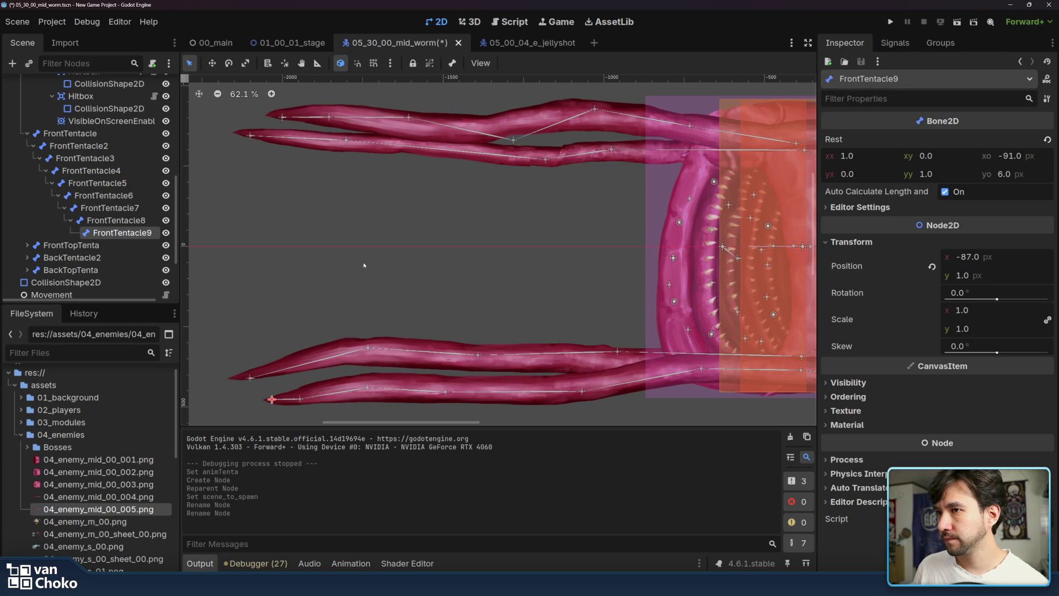
click(138, 222)
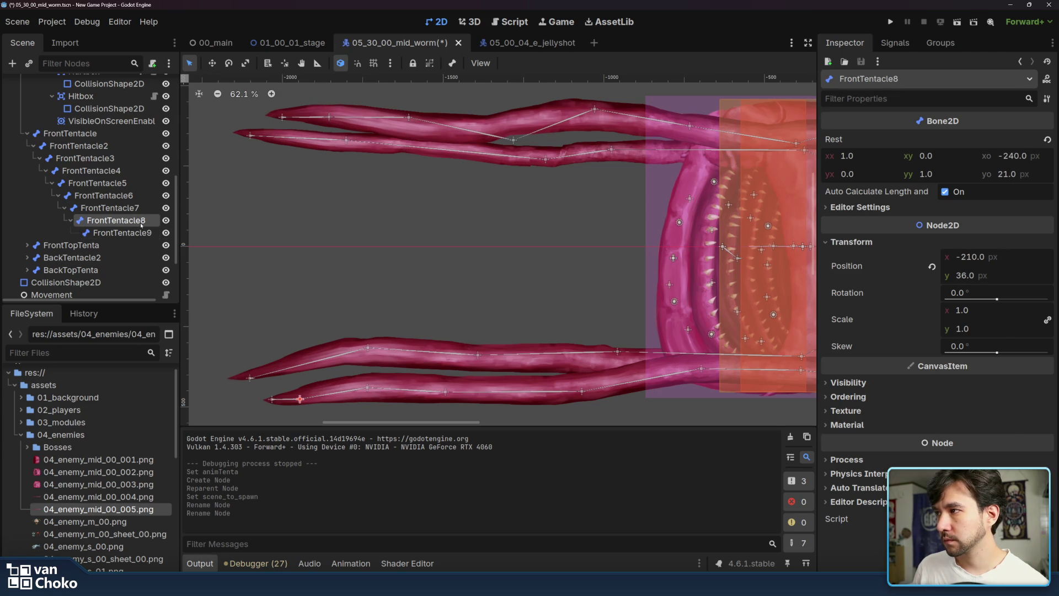
key(ctrl+a)
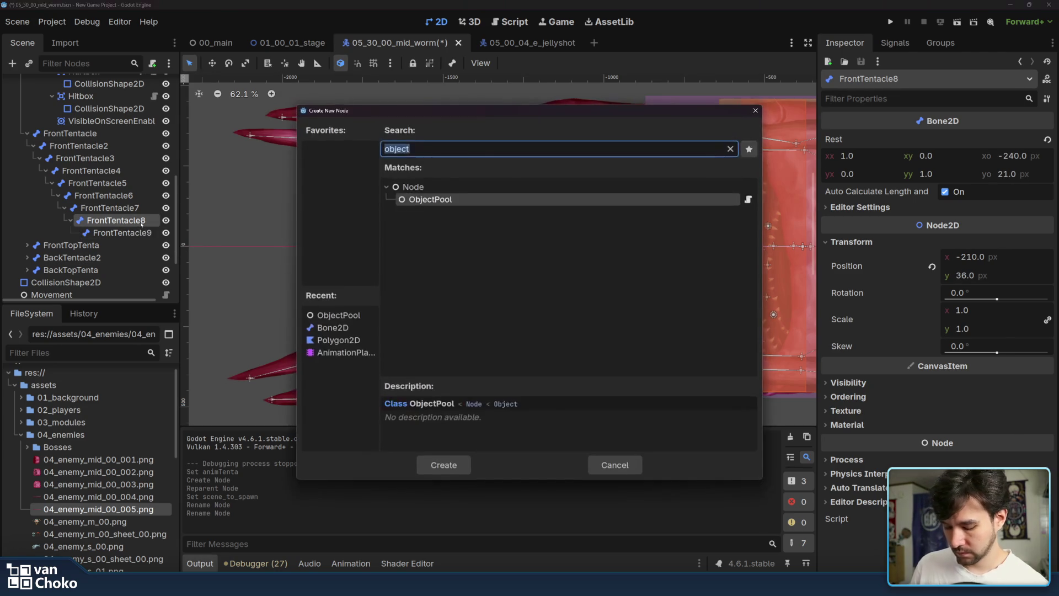
text(gr)
key(BackSpace)
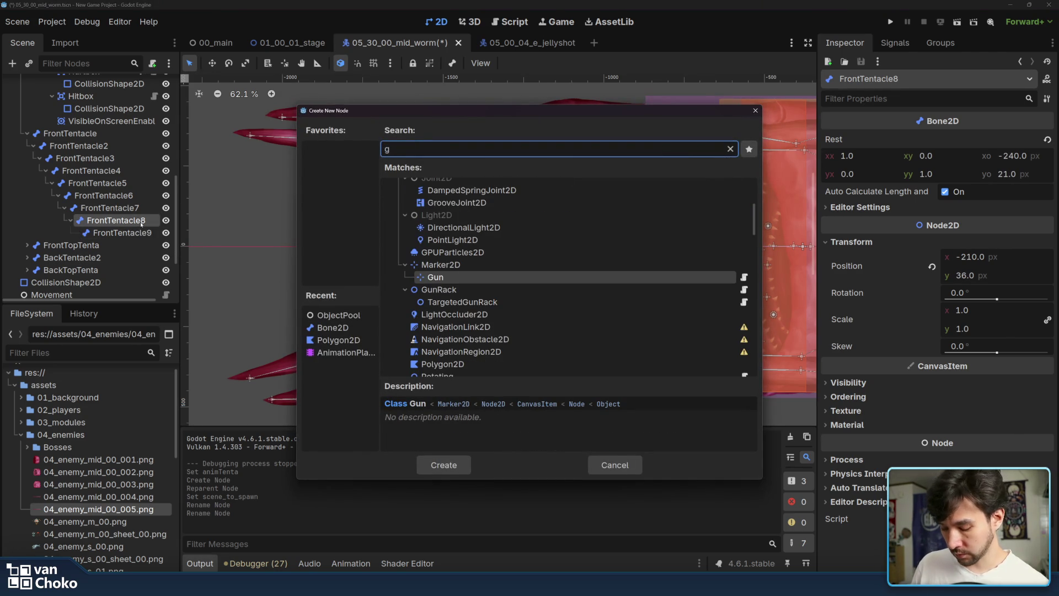
text(un)
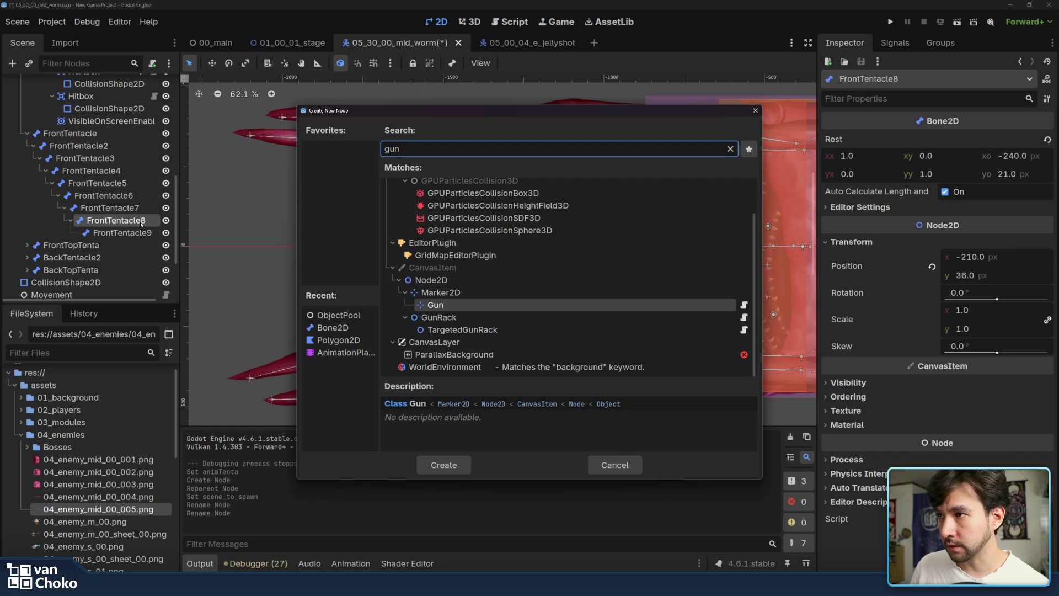
key(Down)
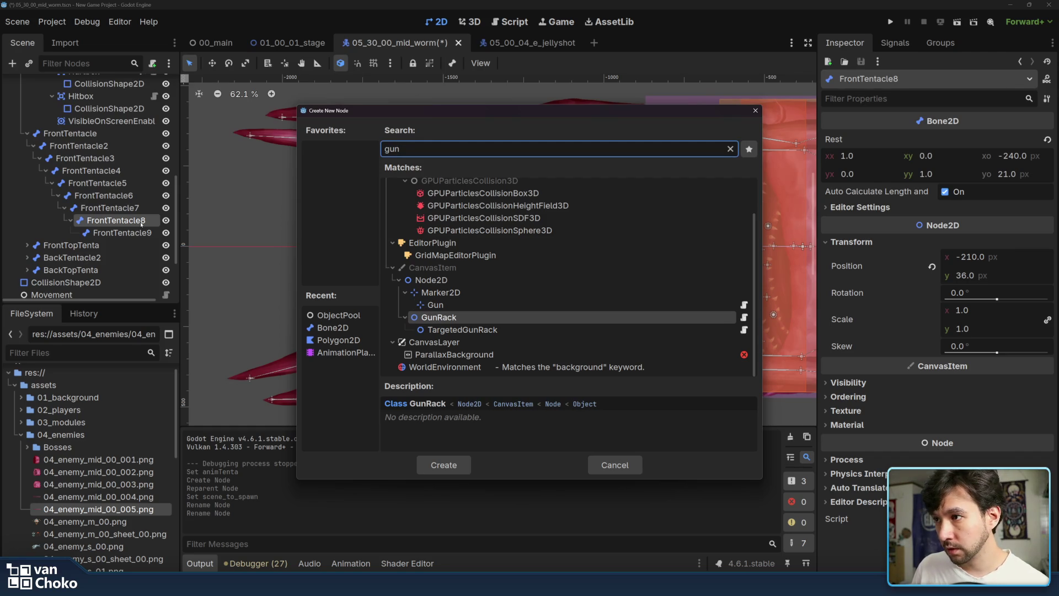
key(Return)
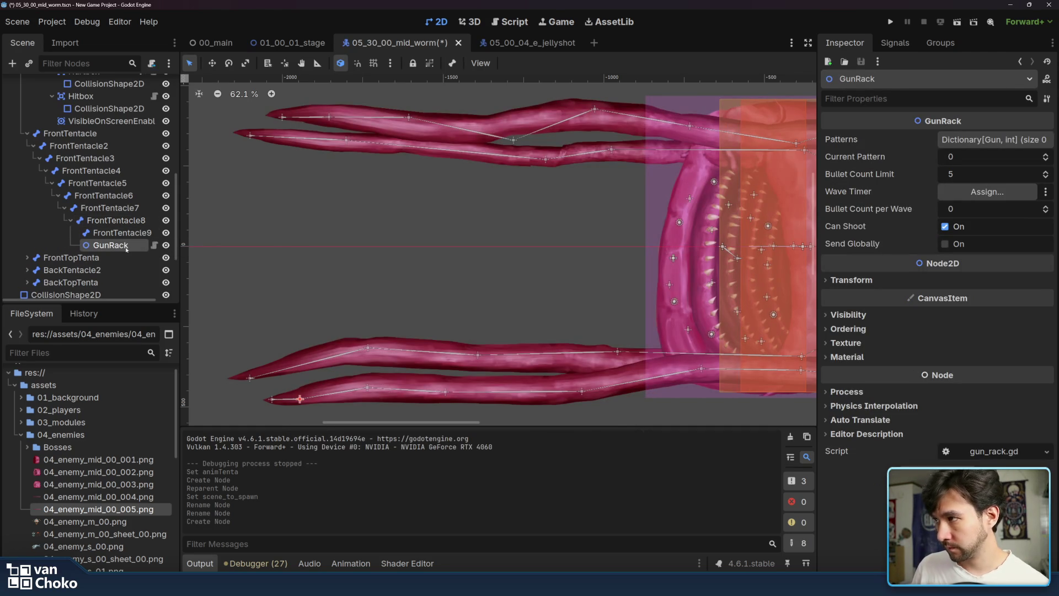
key(ctrl+a)
text(gun)
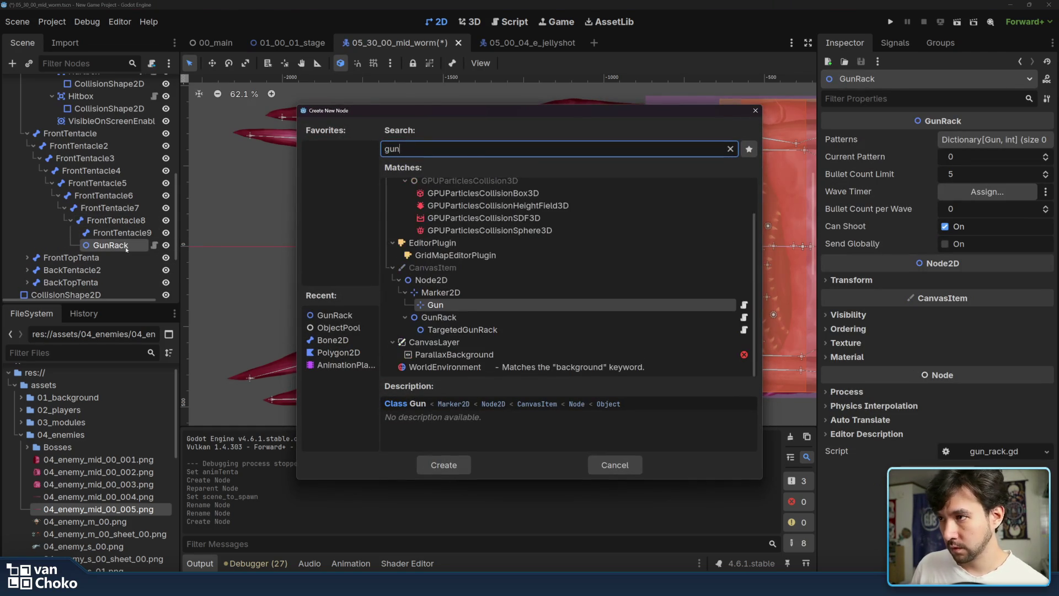
key(Return)
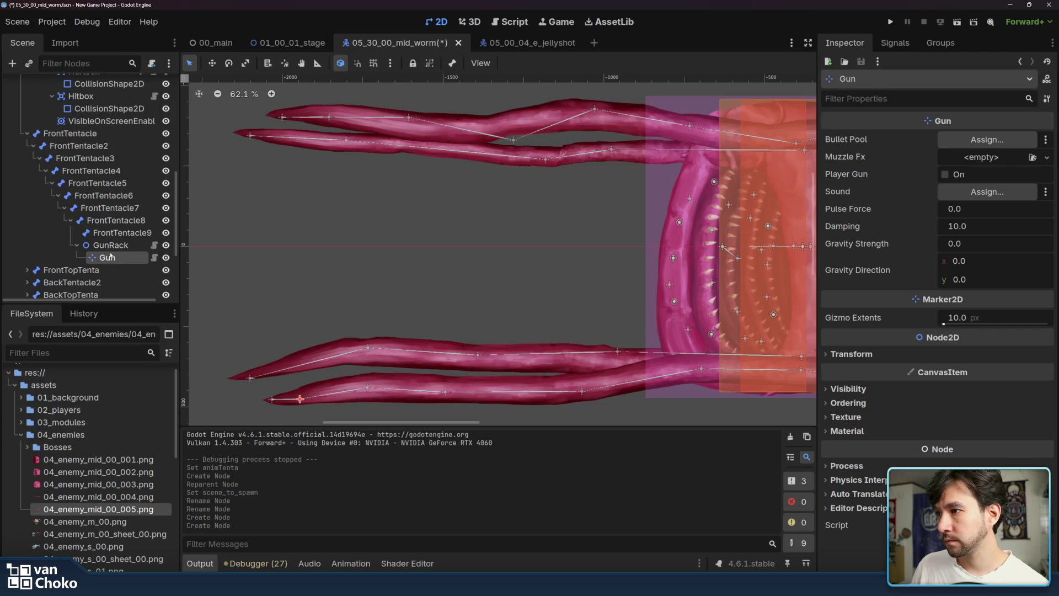
Step: Rotate the Gun to point at -90 degrees
click(110, 245)
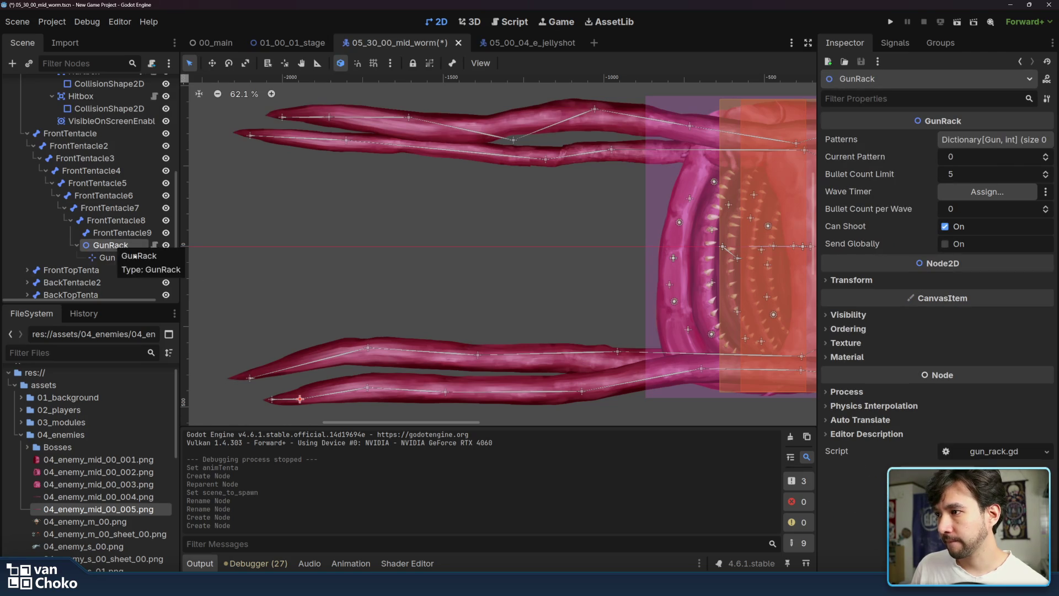
click(107, 258)
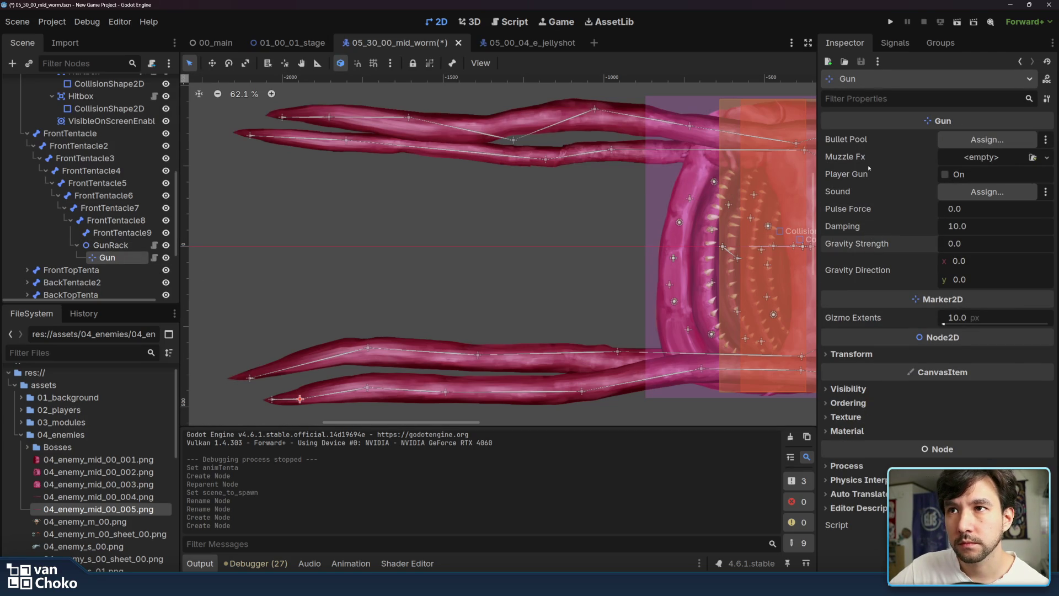
drag(299, 192, 574, 125)
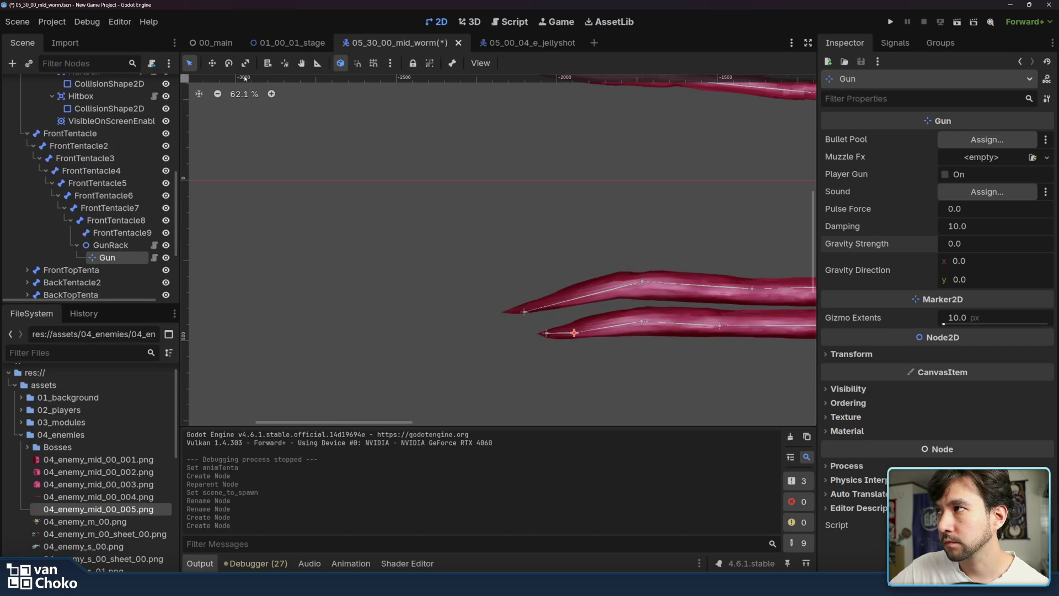
click(228, 63)
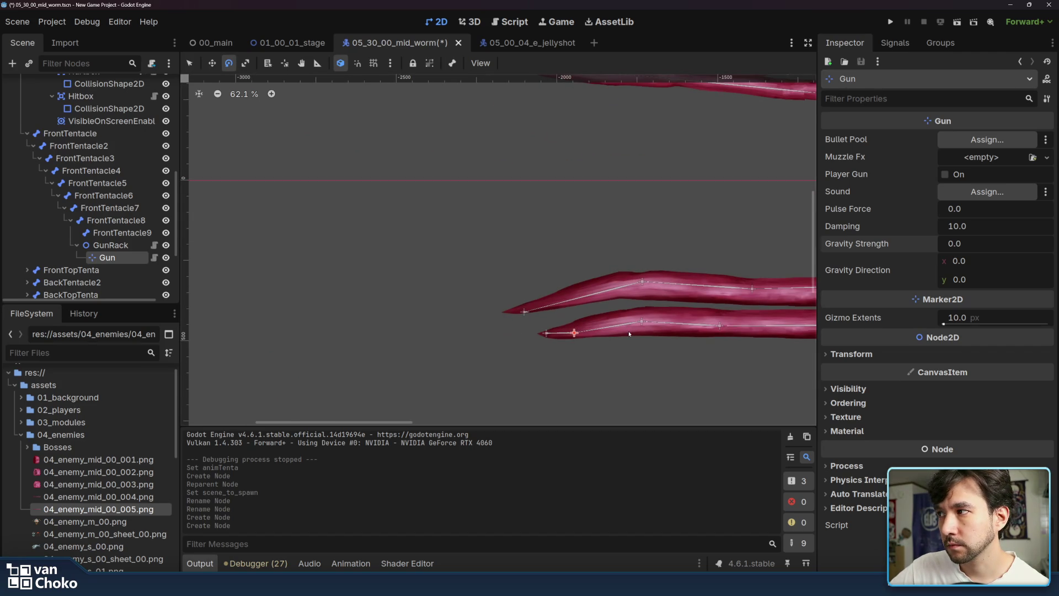
scroll(629, 333, up, 6)
mouse_move(629, 333)
mouse_down()
mouse_move(605, 261)
mouse_move(532, 235)
mouse_up()
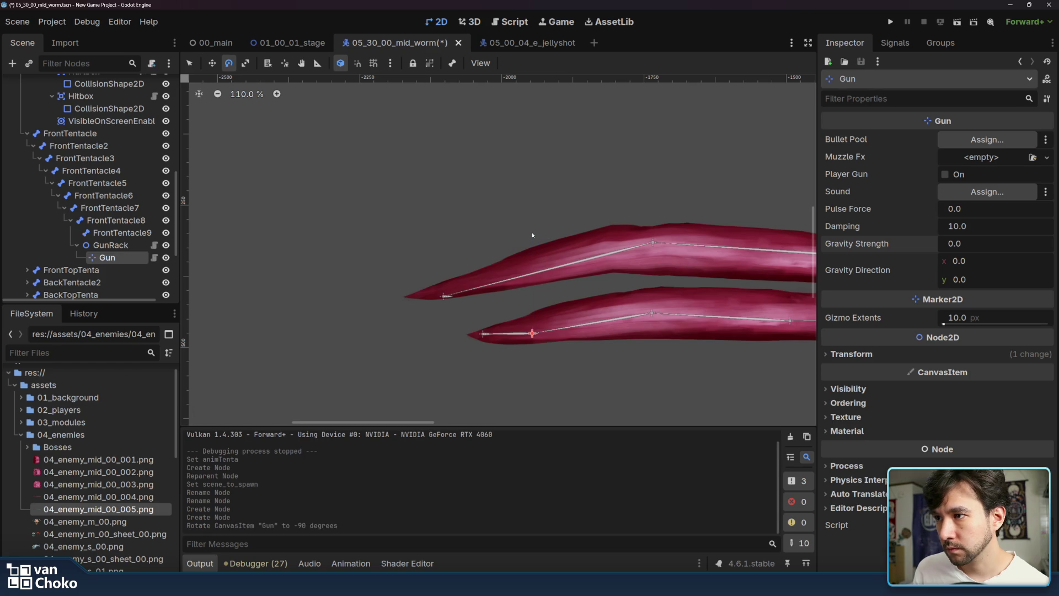
Step: Paste a copy Gun2 under GunRack and move it 86 px left to (-86, 0)
click(110, 245)
drag(425, 231, 348, 235)
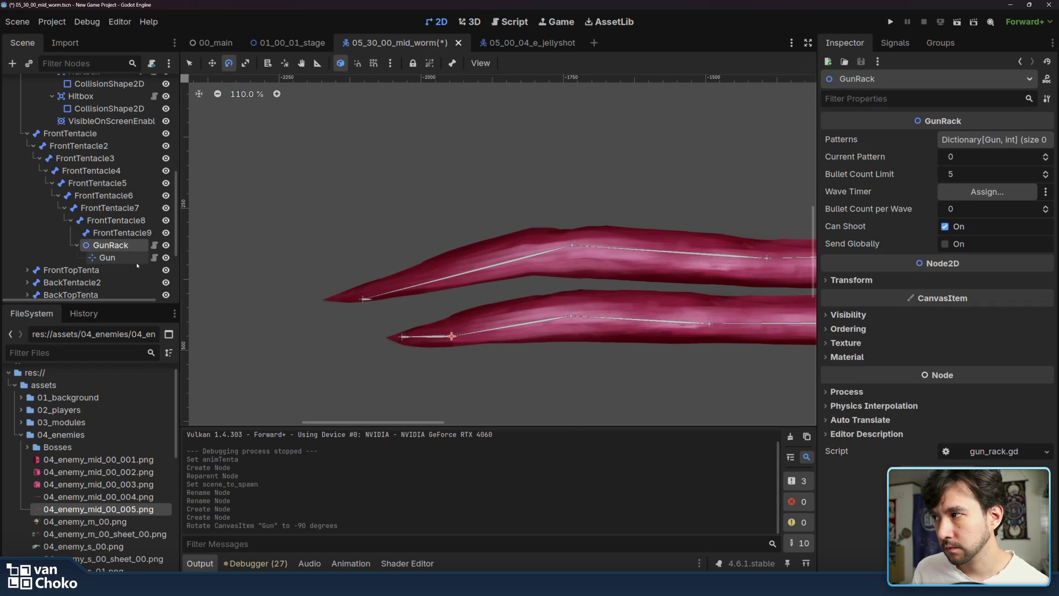
drag(501, 239, 477, 268)
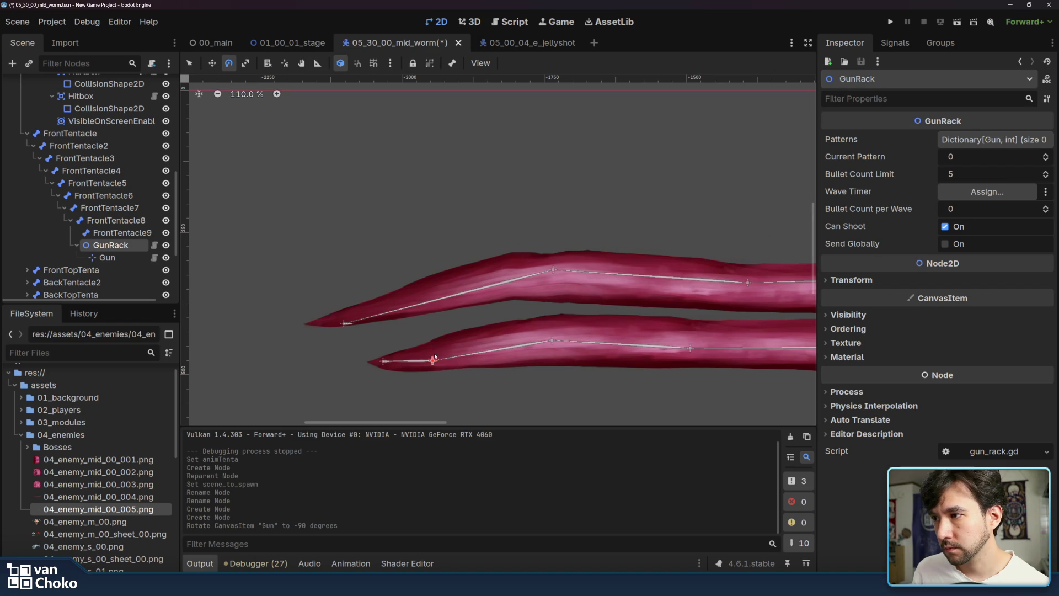
click(139, 260)
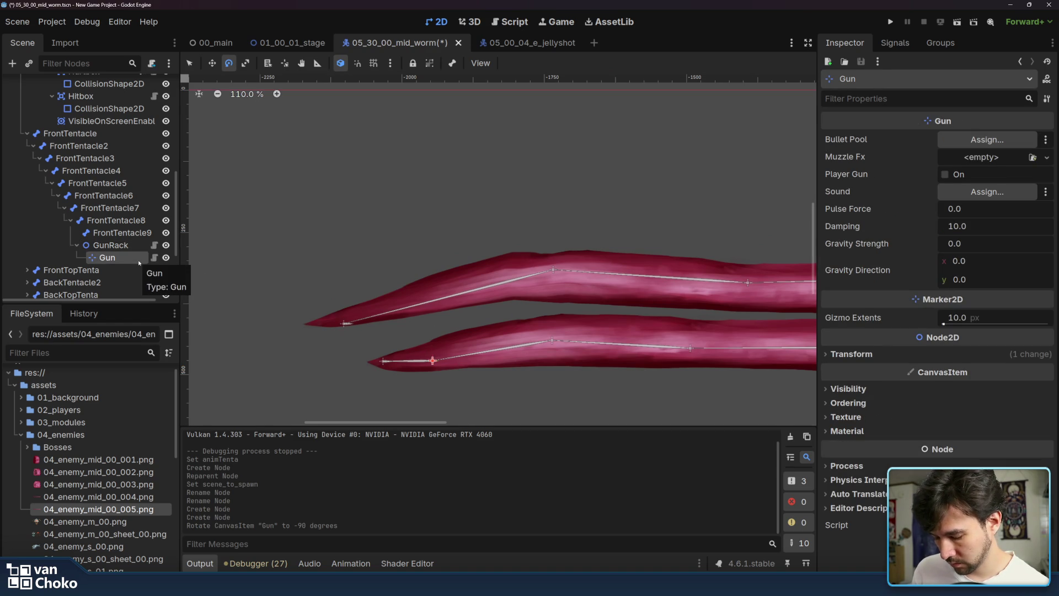
key(ctrl+v)
drag(110, 269, 126, 255)
mouse_move(432, 361)
mouse_down()
mouse_move(445, 356)
mouse_move(436, 361)
mouse_up()
key(ctrl+z)
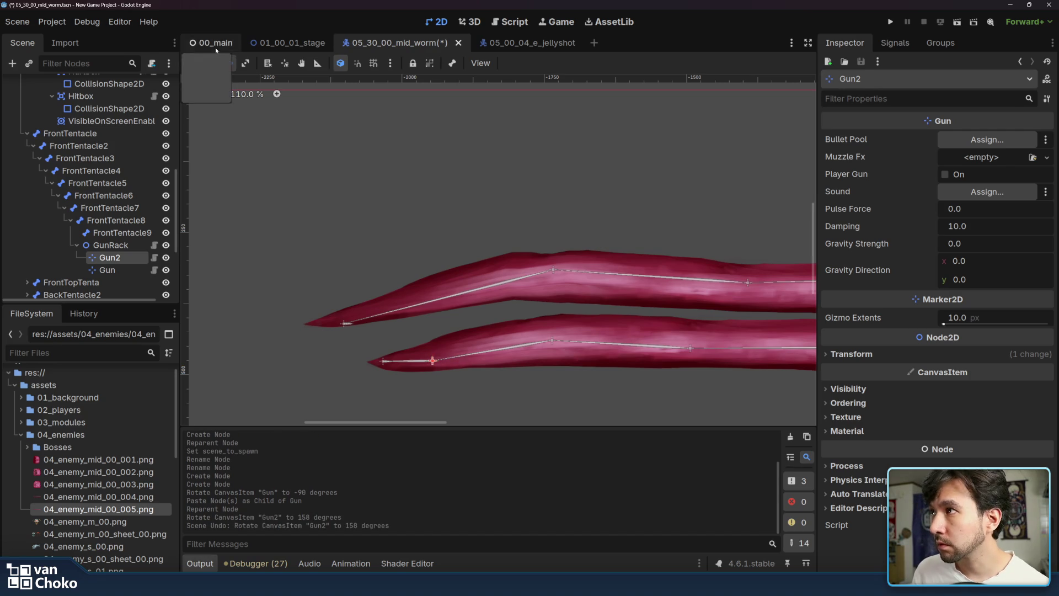
key(w)
drag(423, 363, 371, 364)
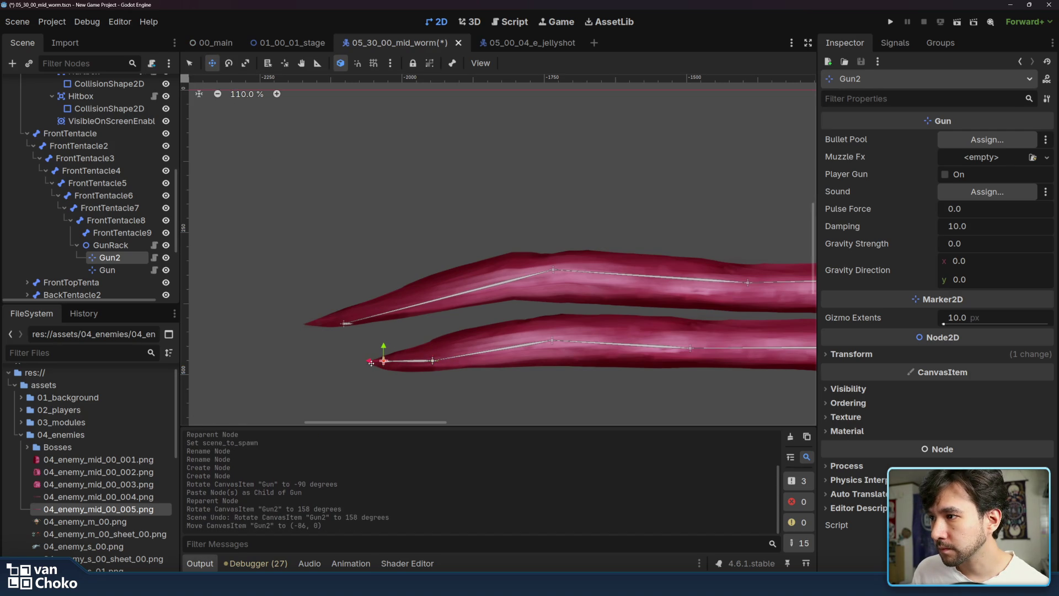
click(94, 245)
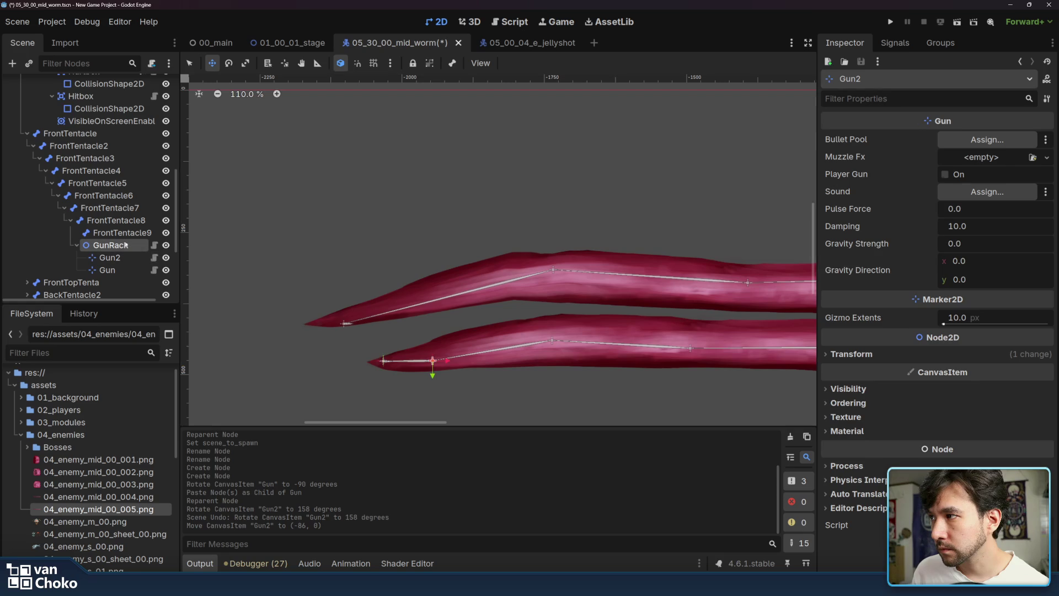
Step: Add Gun2 and Gun as keys in GunRack's Patterns dictionary
click(77, 245)
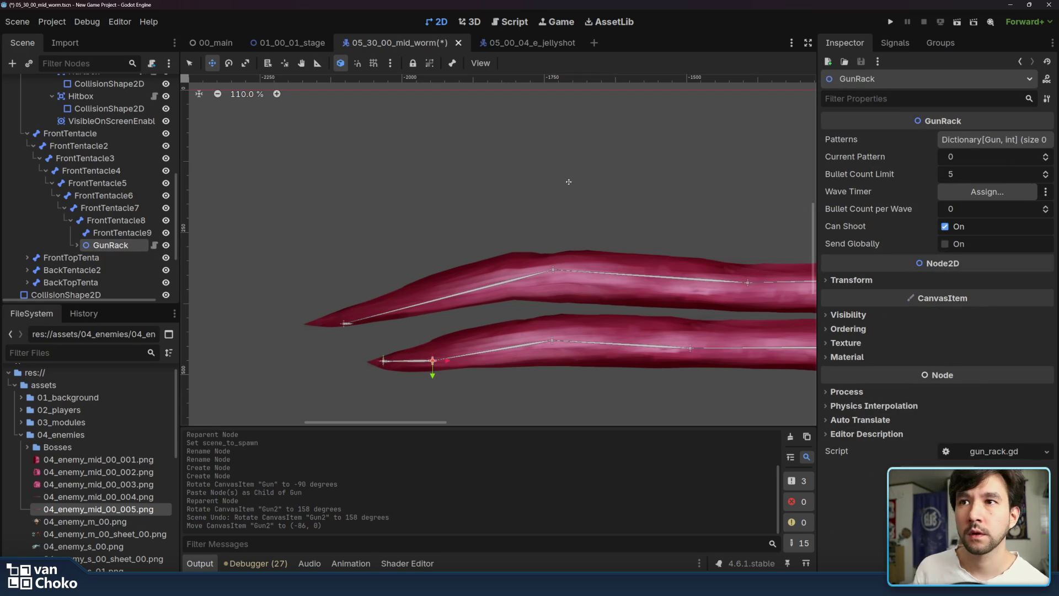
click(988, 140)
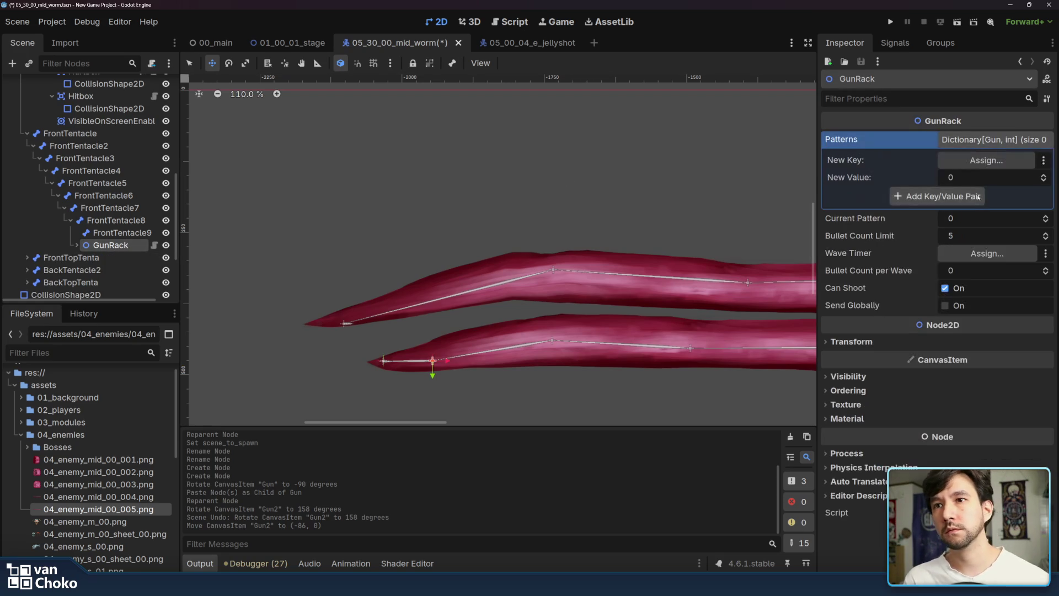
click(987, 160)
scroll(549, 376, down, 9)
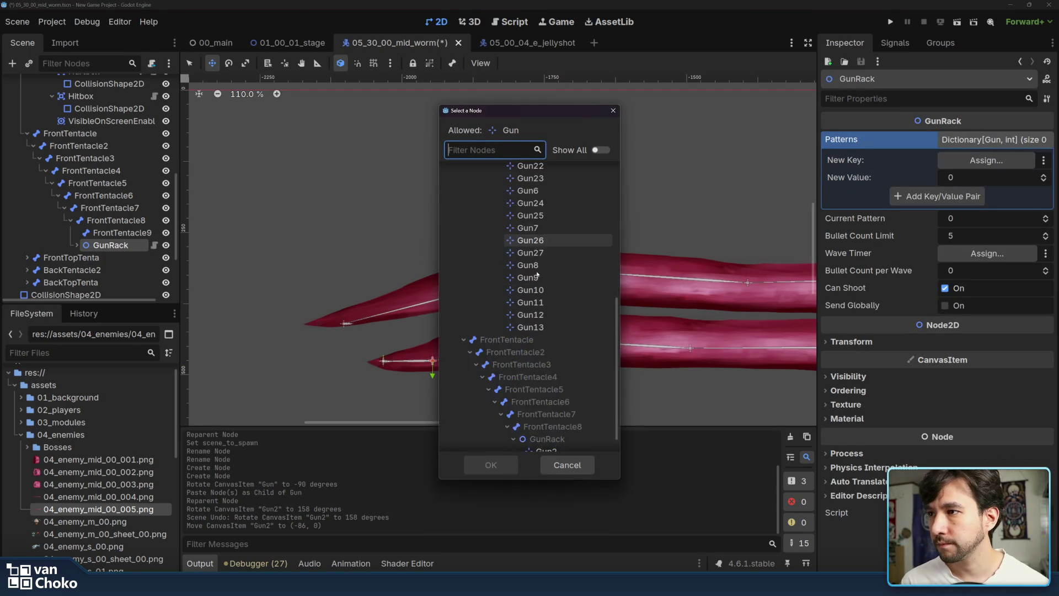
double_click(546, 428)
click(964, 196)
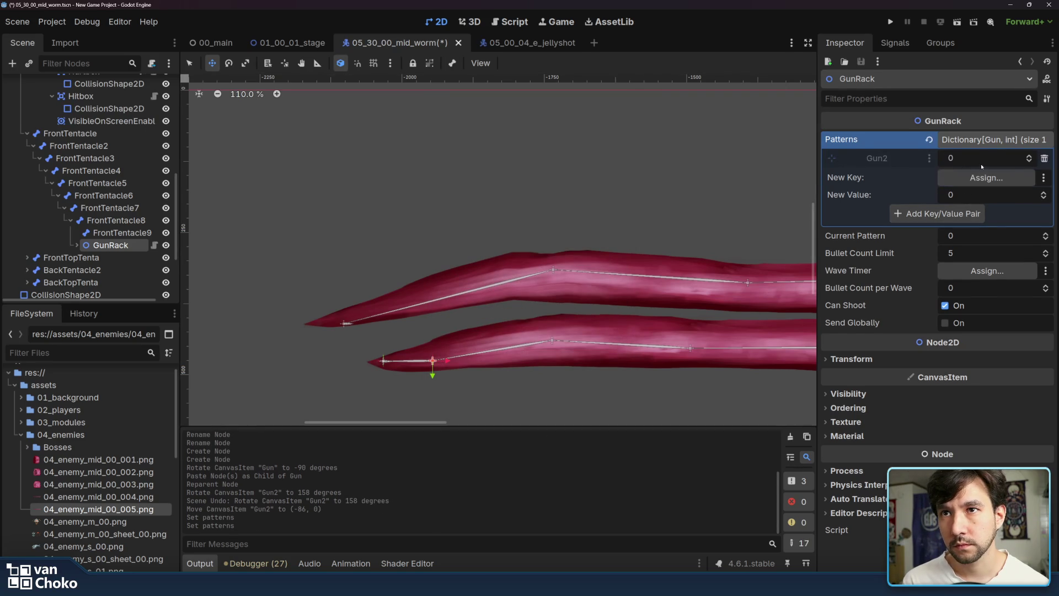
click(982, 178)
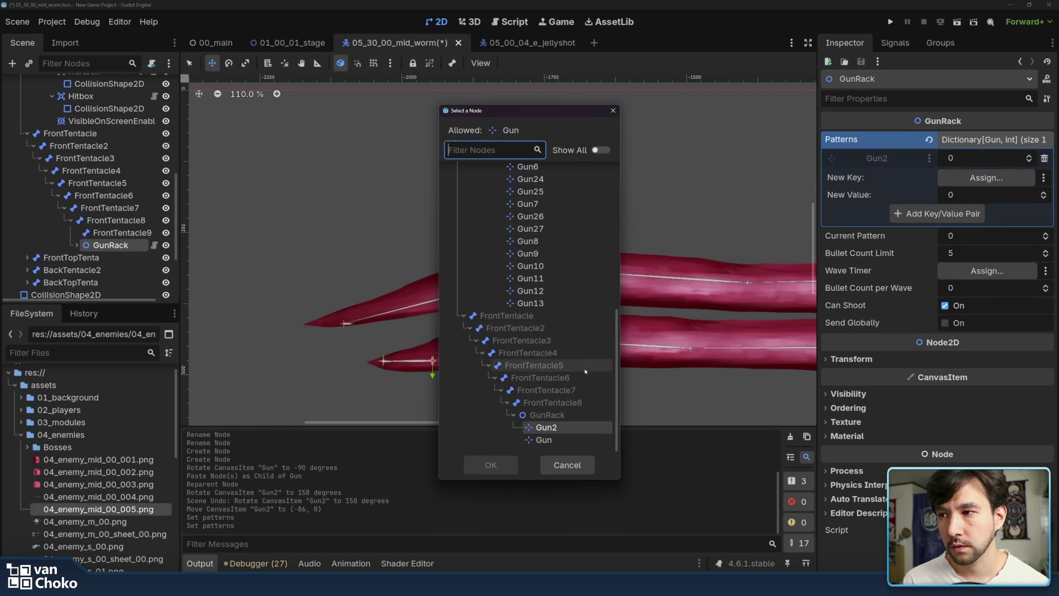
click(577, 439)
click(517, 464)
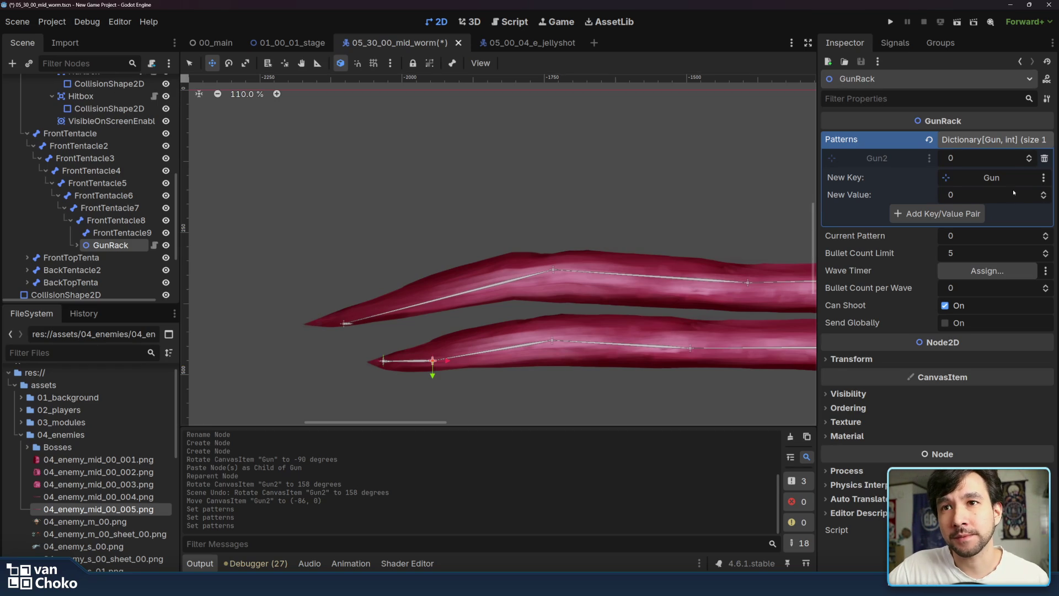
click(970, 216)
click(963, 139)
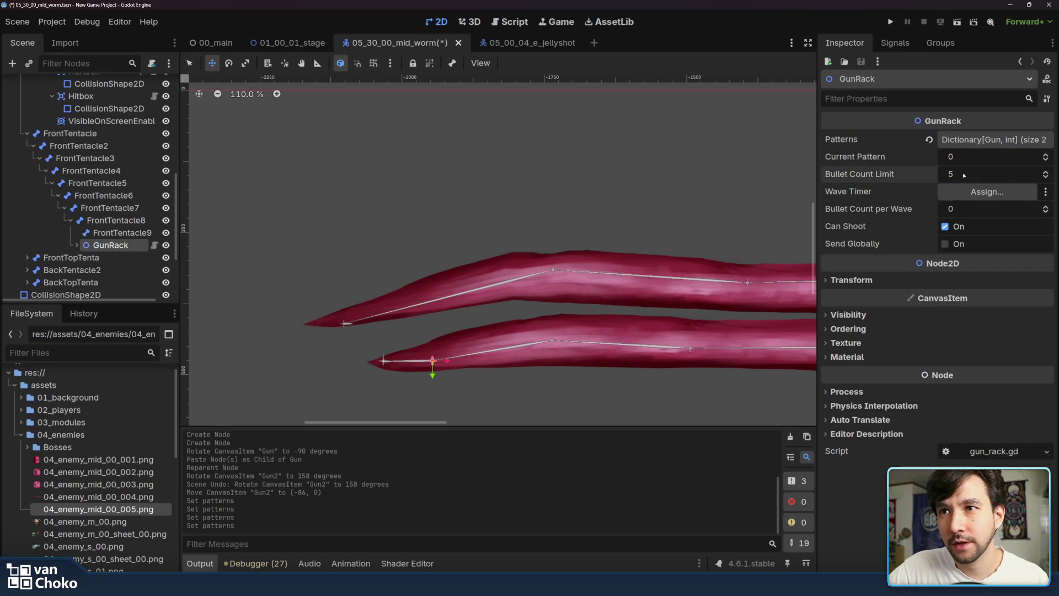
Step: Raise GunRack's Bullet Count Limit to 10 and enable Send Globally
click(1045, 172)
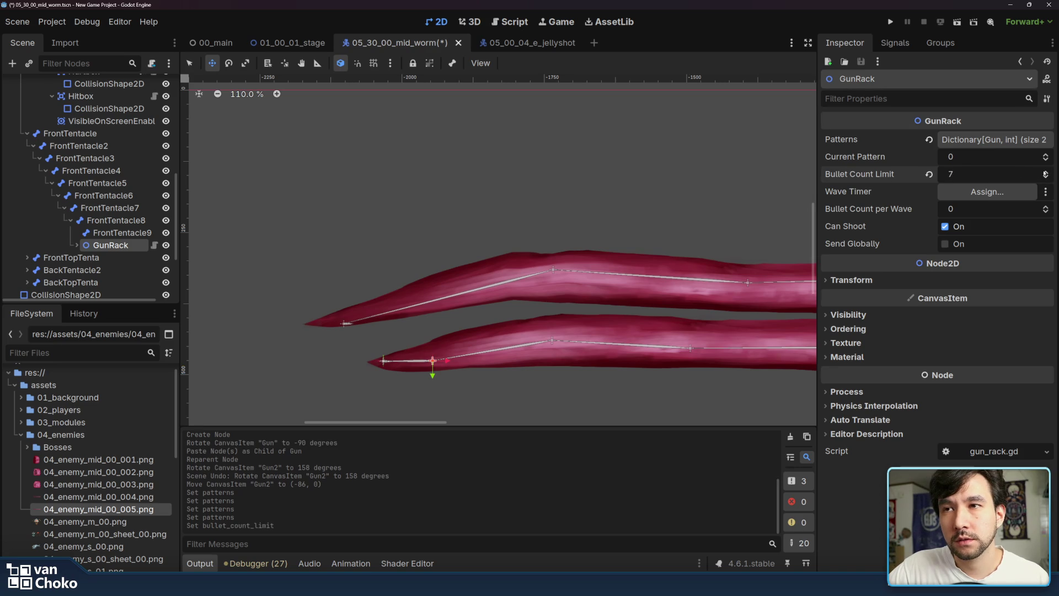
click(1045, 173)
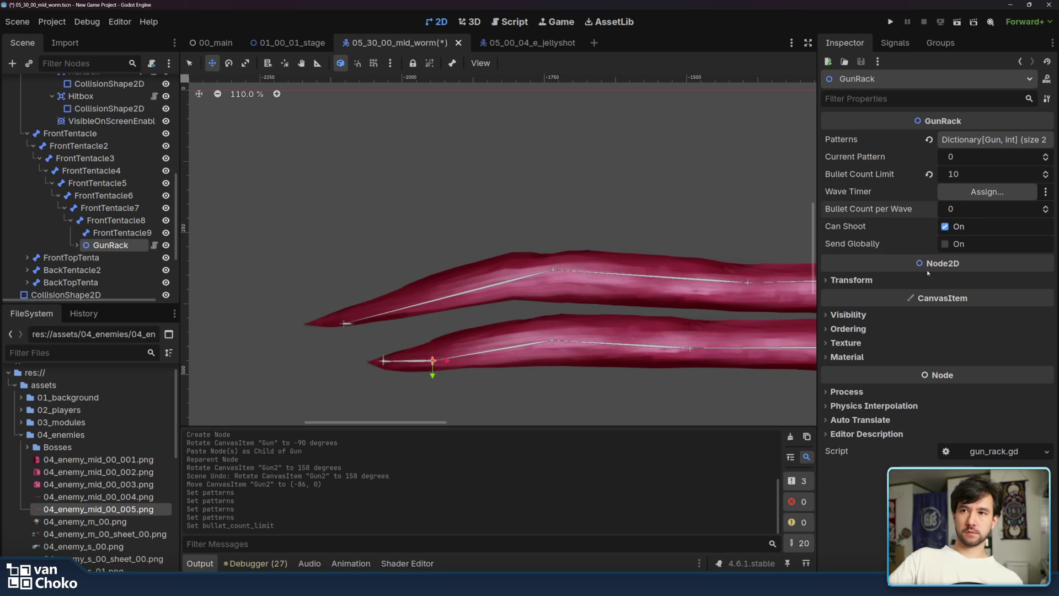
click(946, 244)
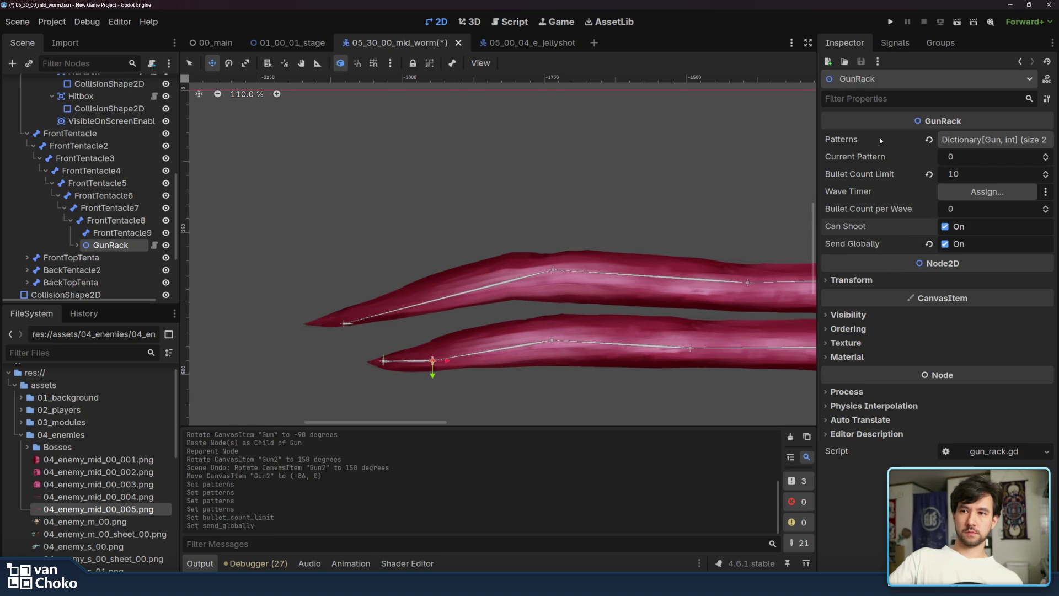
click(77, 245)
click(110, 258)
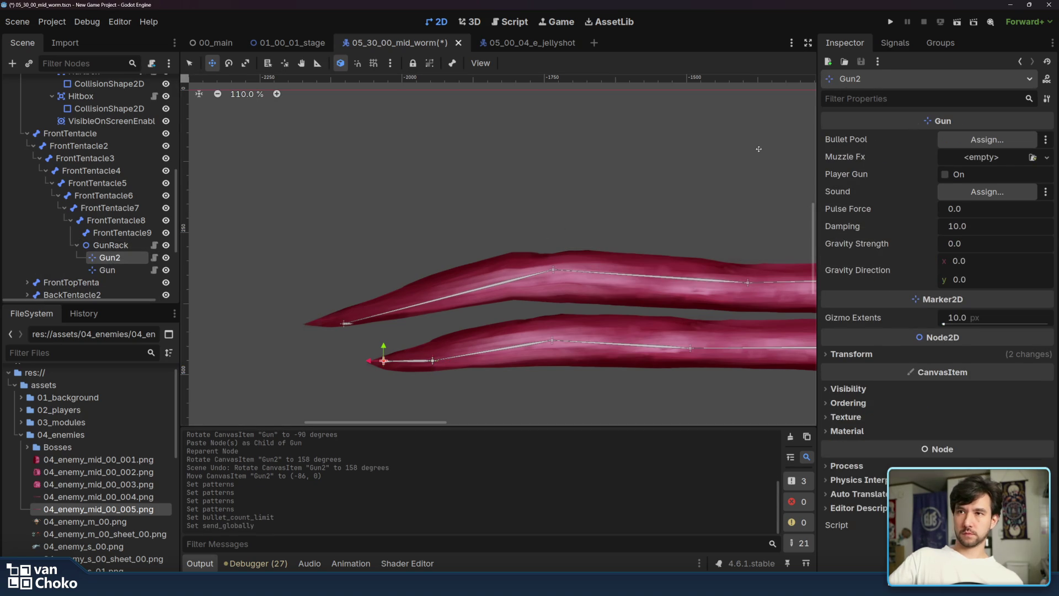
Step: Assign ObjectPoolGrav as Gun2's bullet pool and set its pulse force to 1000
click(987, 140)
double_click(539, 200)
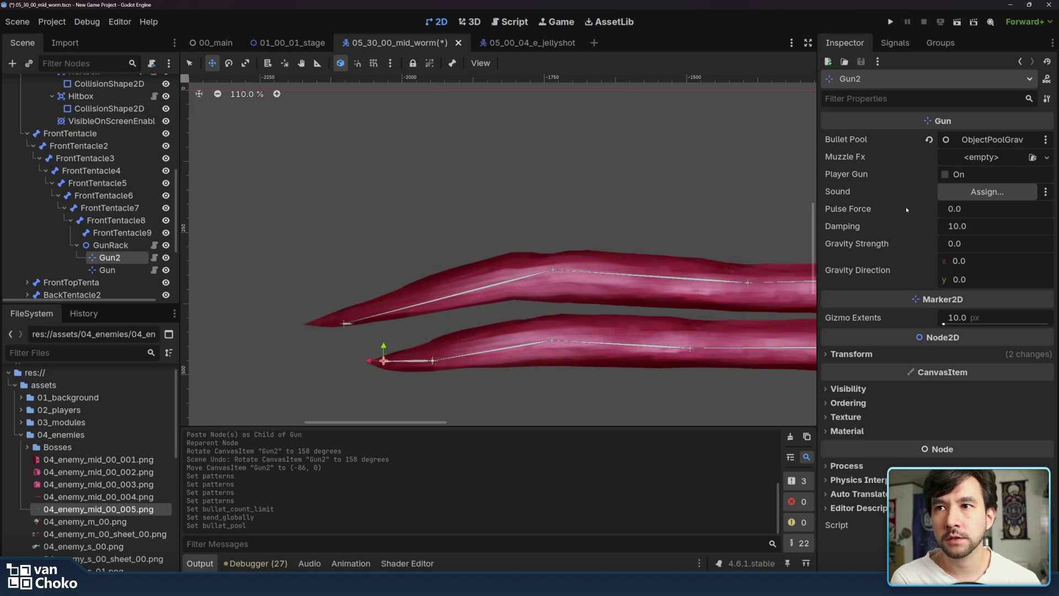
click(988, 212)
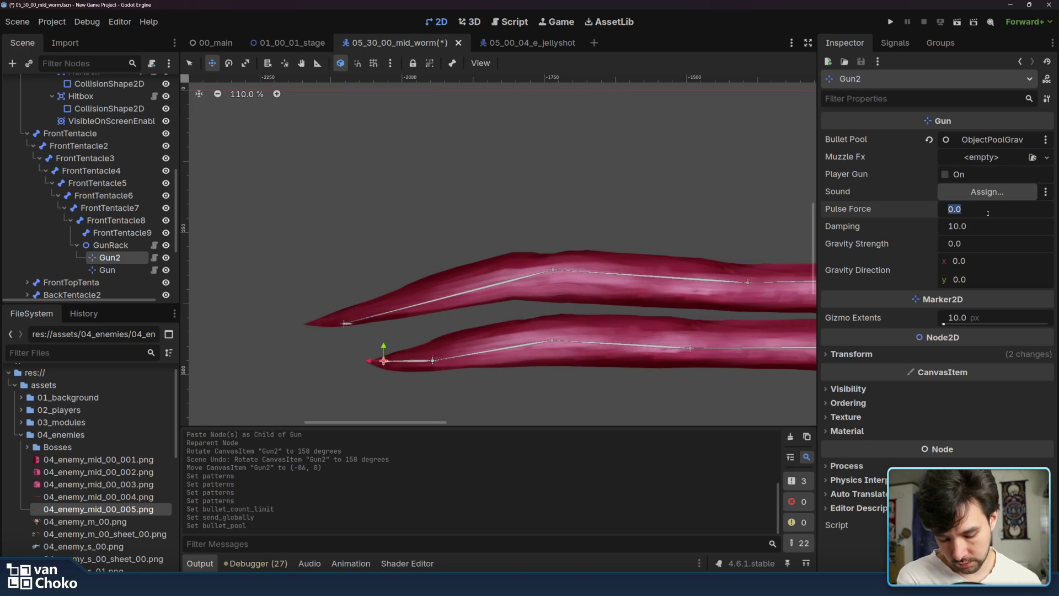
text(1000)
click(987, 243)
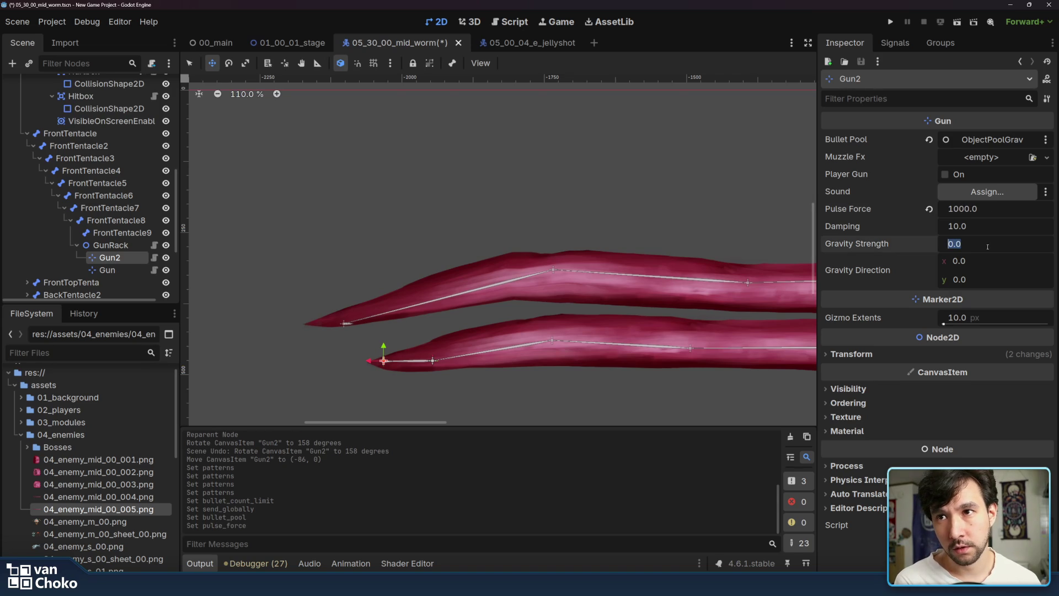
Step: Set Gun2's gravity strength to 900, gravity direction y to -1, and damping to 250
text(900)
click(986, 261)
click(985, 278)
text(-1)
key(Return)
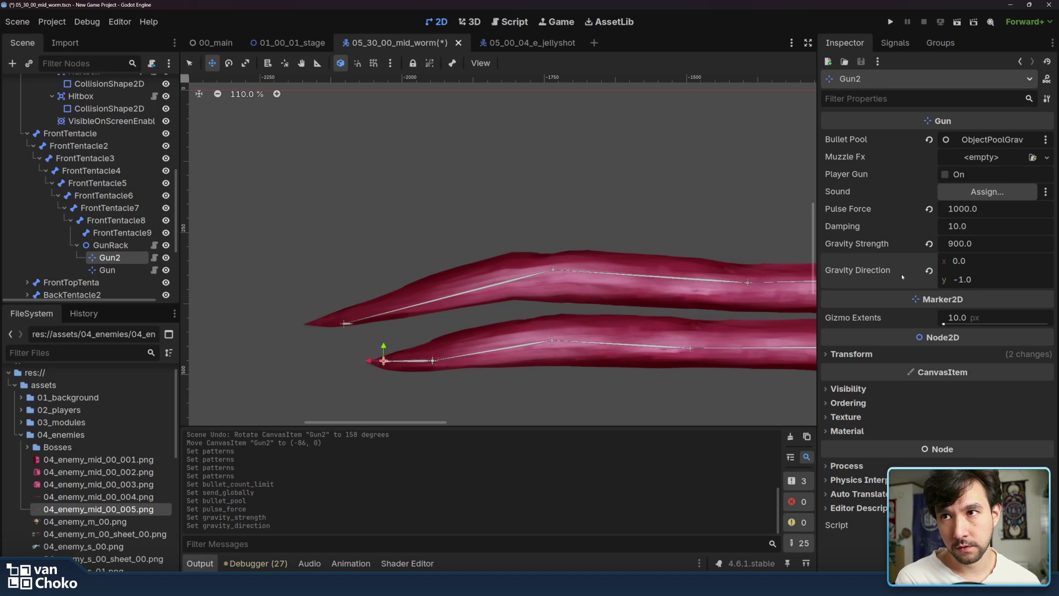
click(971, 226)
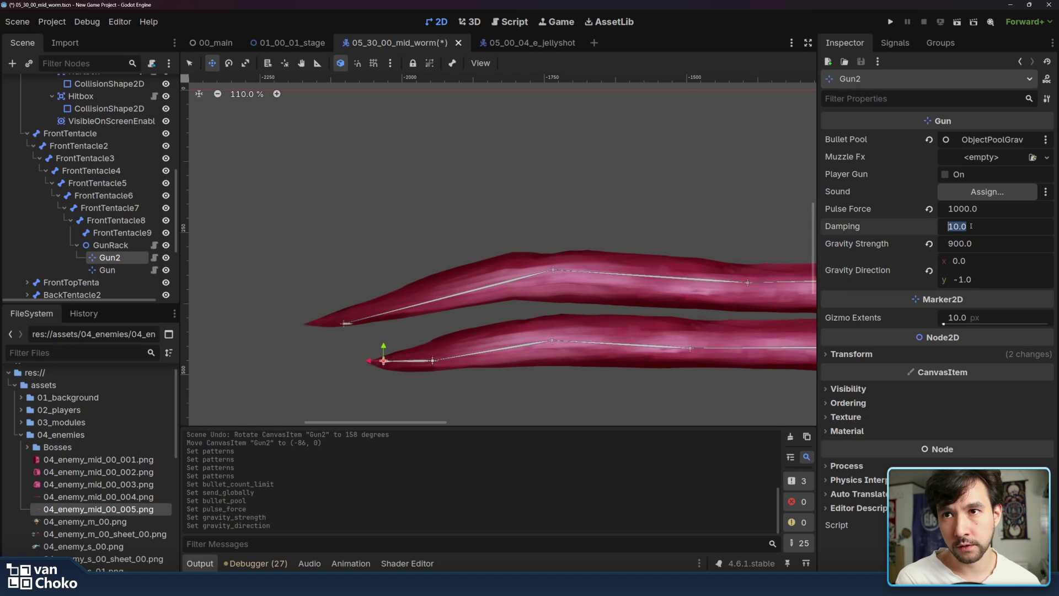
text(250)
key(Return)
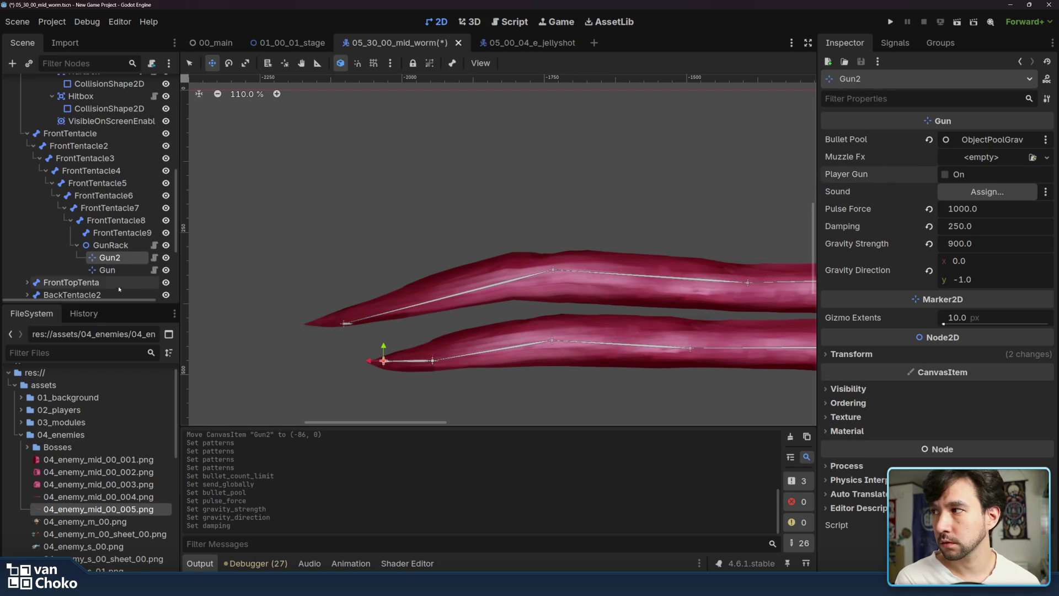
click(123, 271)
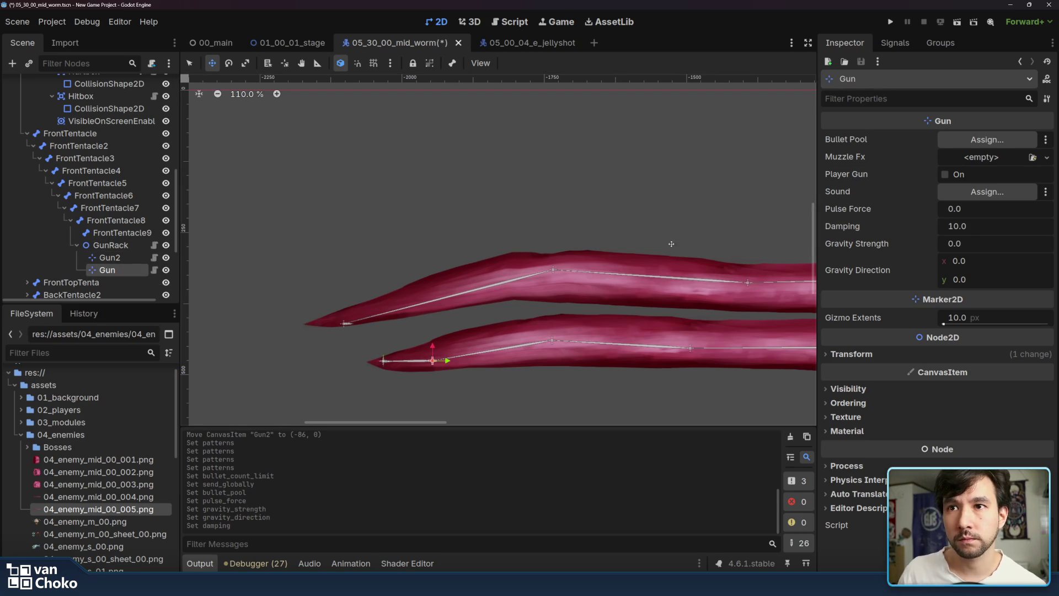
Step: Set Gun's pulse force to 1000, damping to 250 and gravity strength to 900
click(1004, 216)
text(1000)
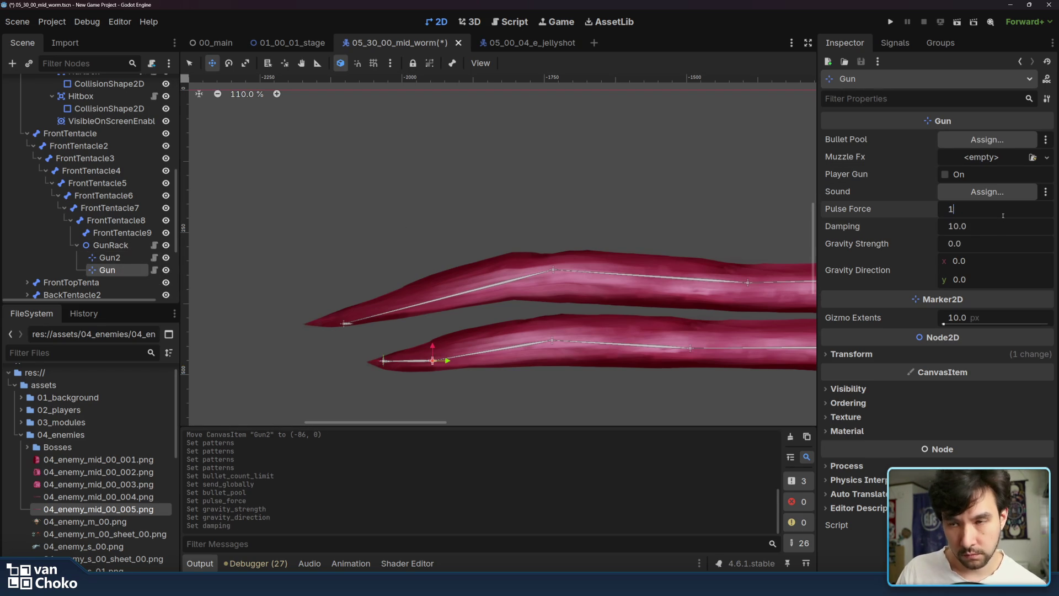
click(998, 226)
text(250)
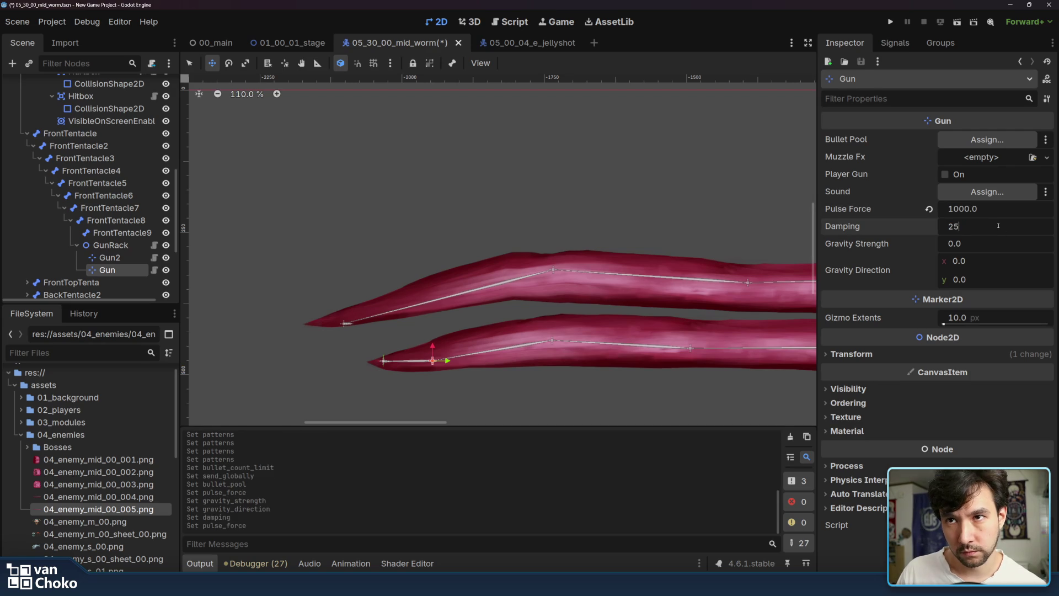
click(976, 242)
text(1)
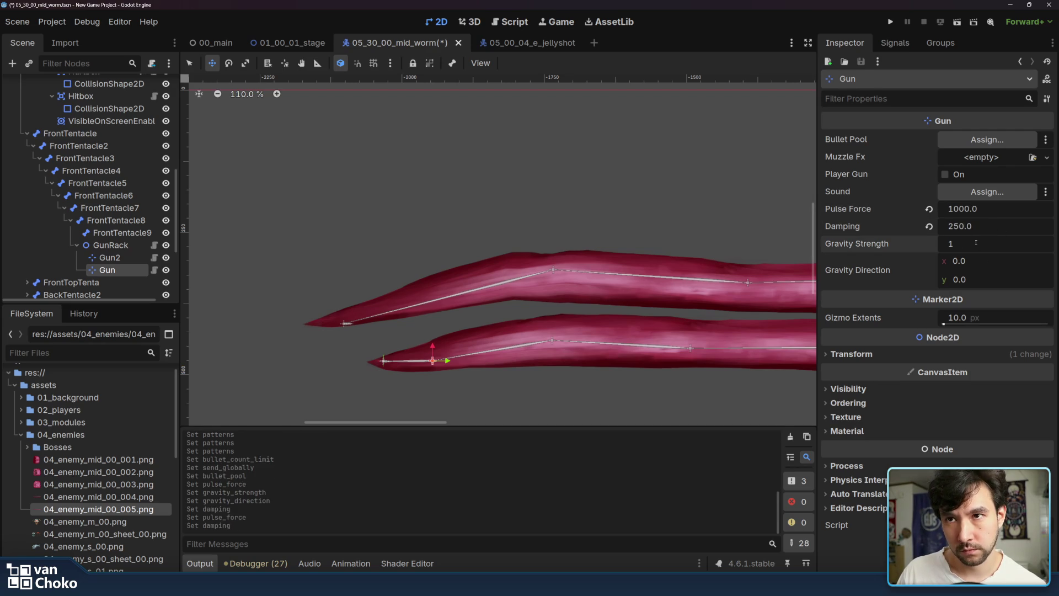
double_click(976, 241)
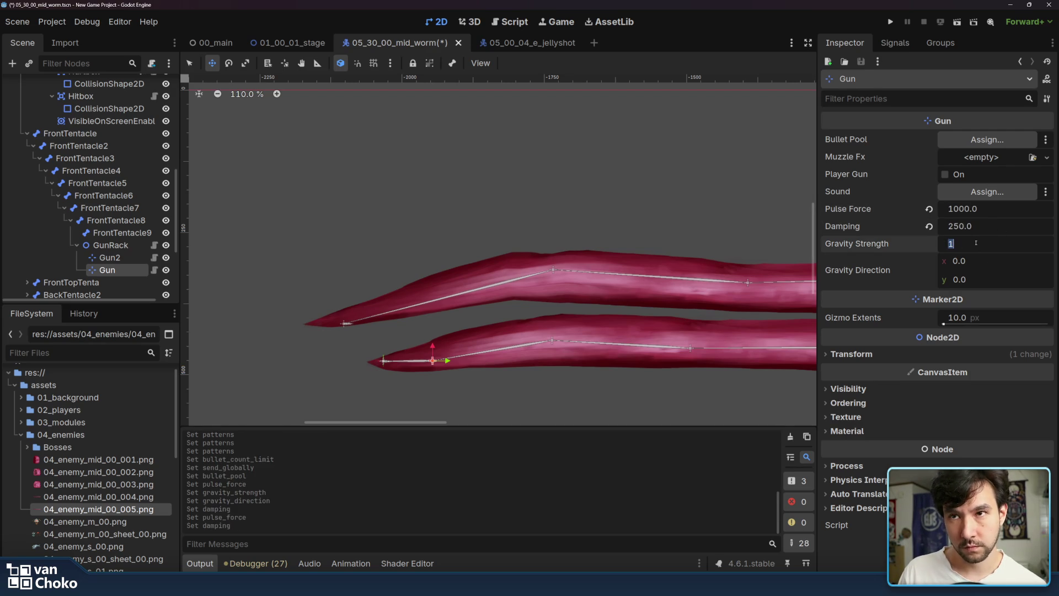
text(900)
key(Return)
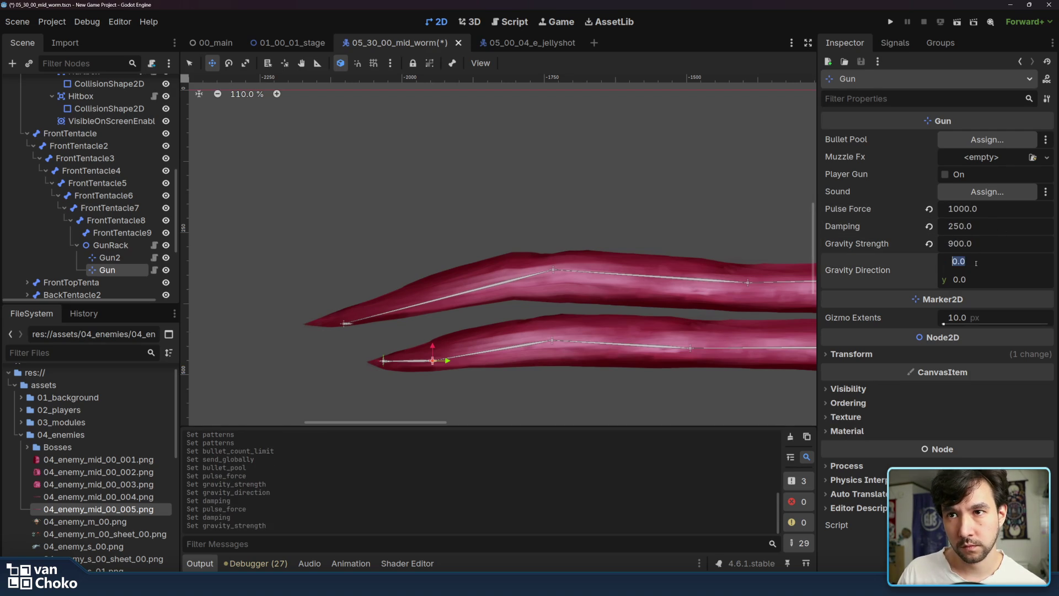
Step: Set Gun's gravity direction y to -1 and assign ObjectPoolGrav as its bullet pool
click(976, 280)
text(-1)
key(Return)
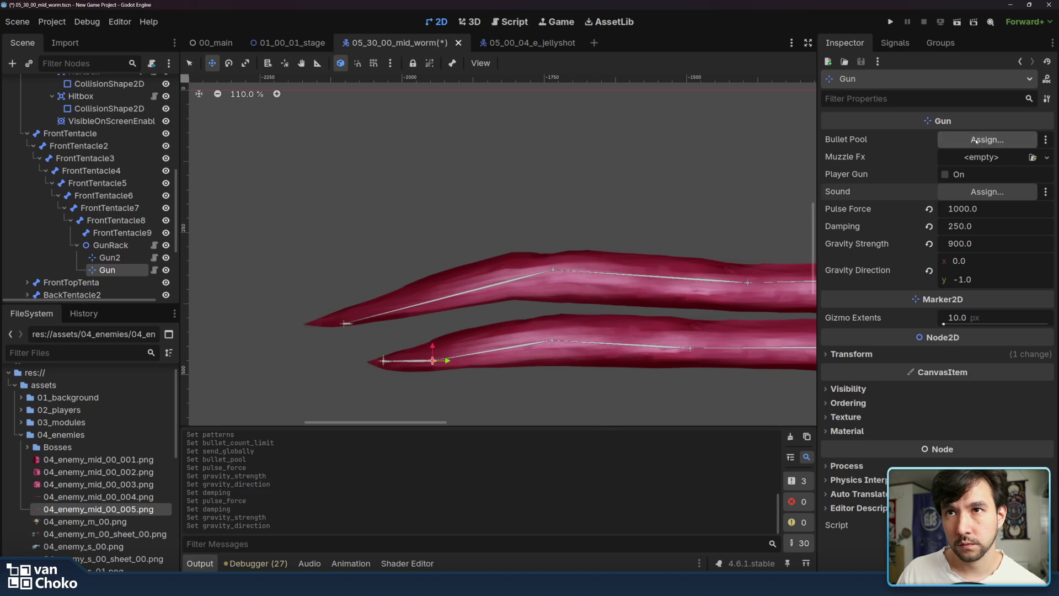
click(988, 140)
double_click(532, 199)
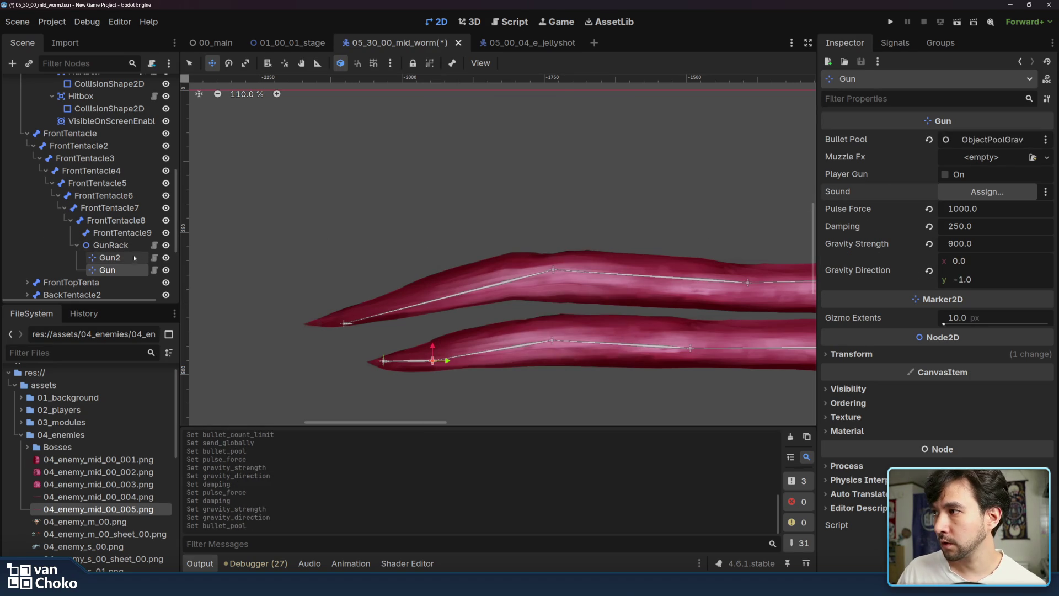
click(108, 245)
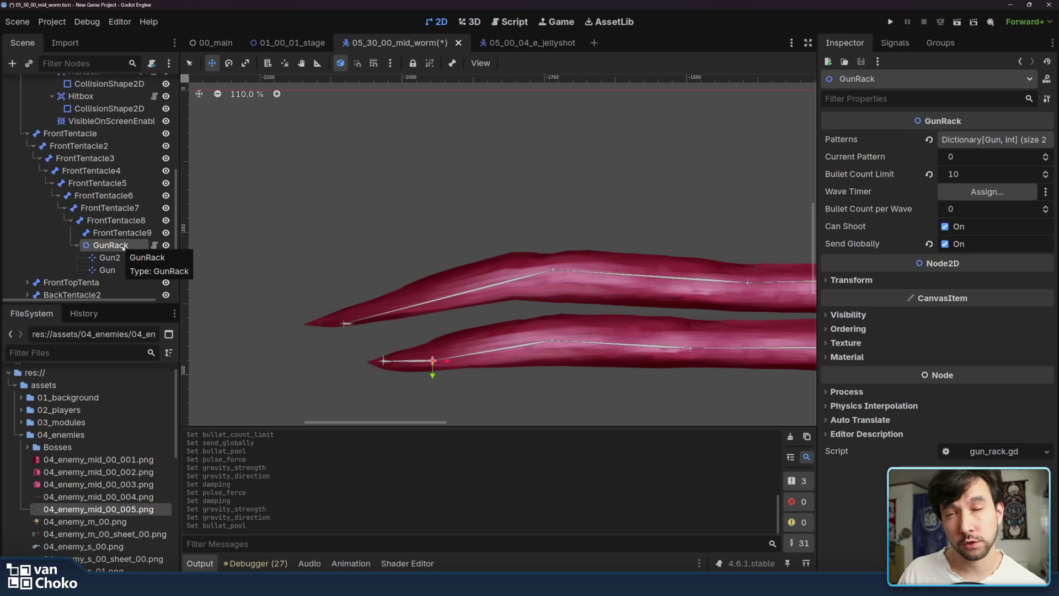
scroll(121, 246, down, 5)
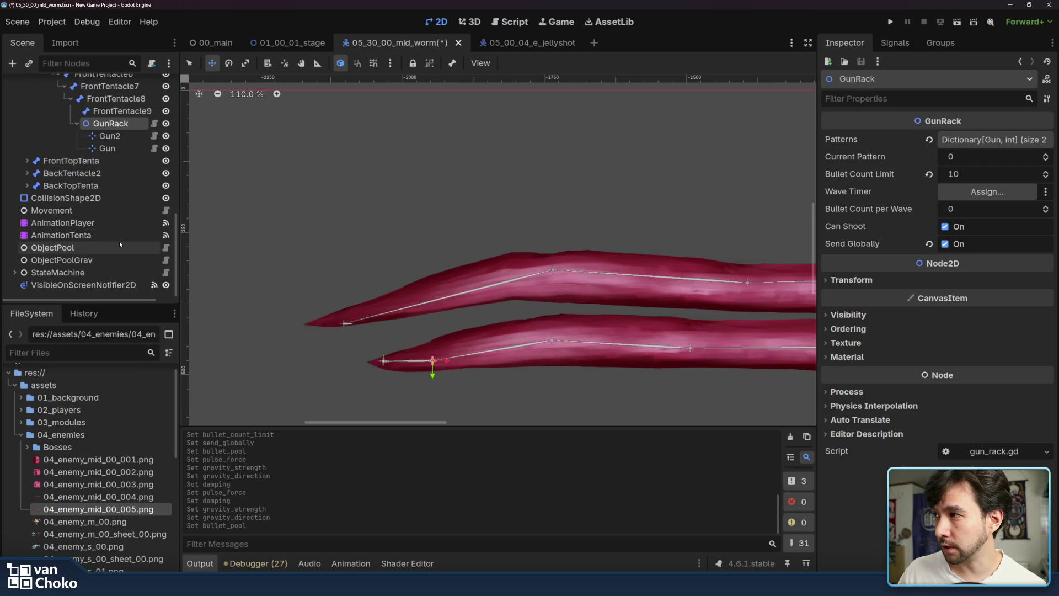
click(61, 235)
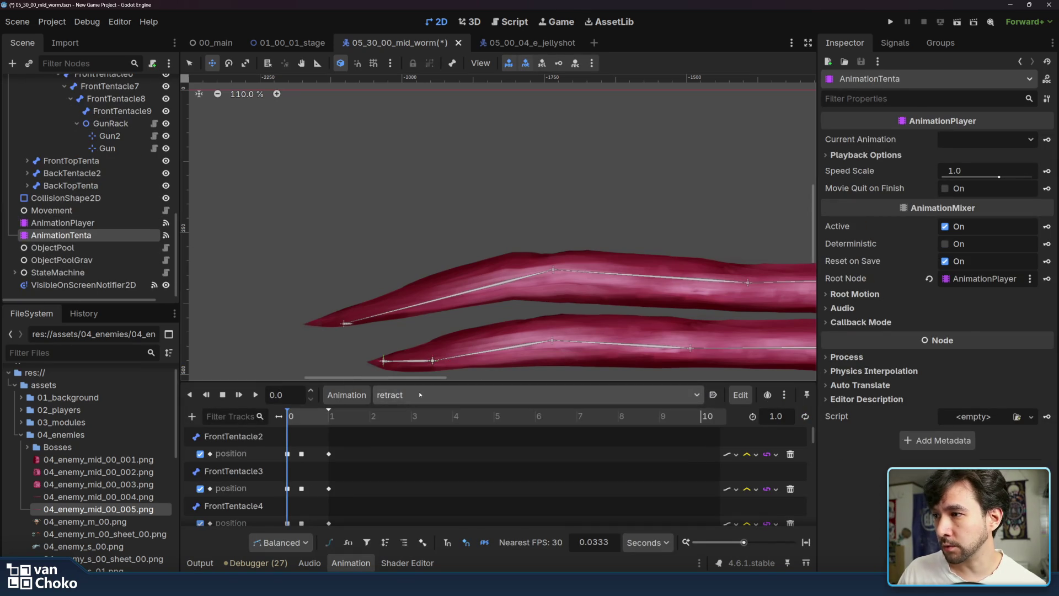
Step: Keep AnimationTenta's retract animation selected and preview the tentacles retracting
click(381, 396)
click(298, 420)
mouse_move(299, 419)
mouse_down()
mouse_move(305, 414)
mouse_move(288, 417)
mouse_up()
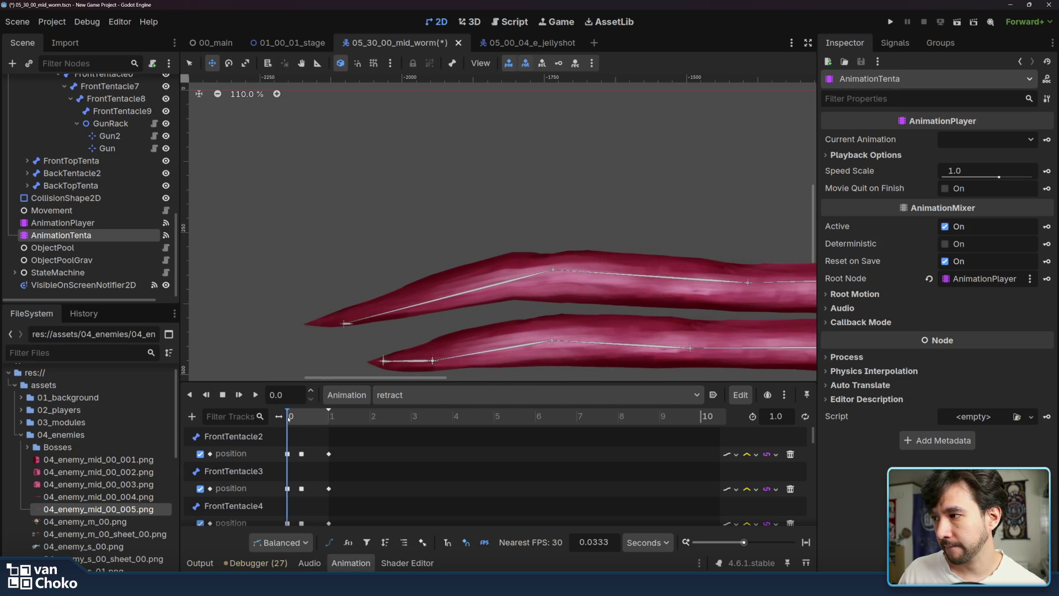
click(126, 125)
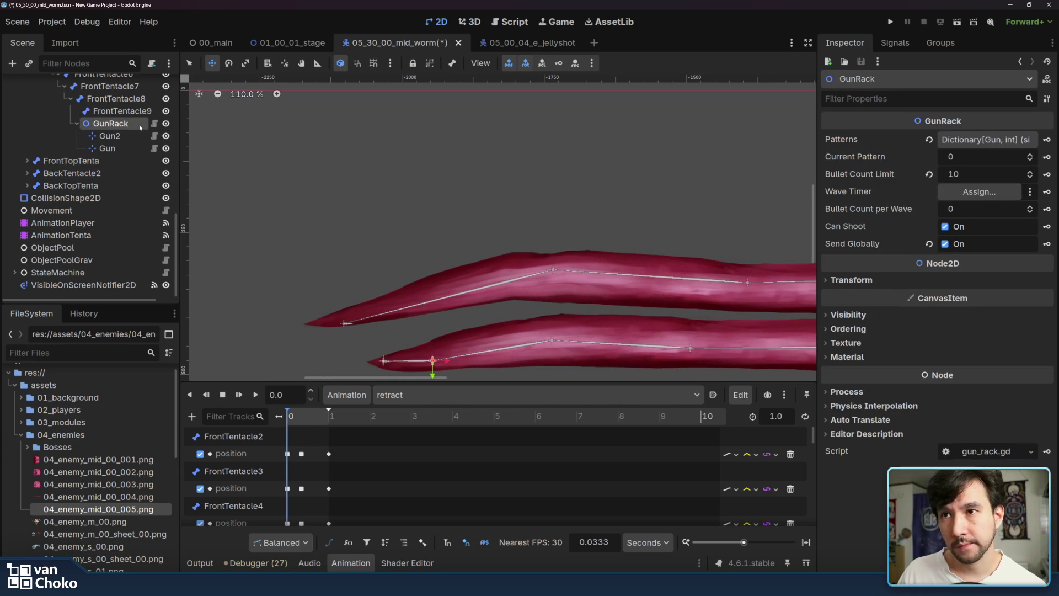
Step: Add a Call Method track to retract targeting the GunRack node
click(191, 417)
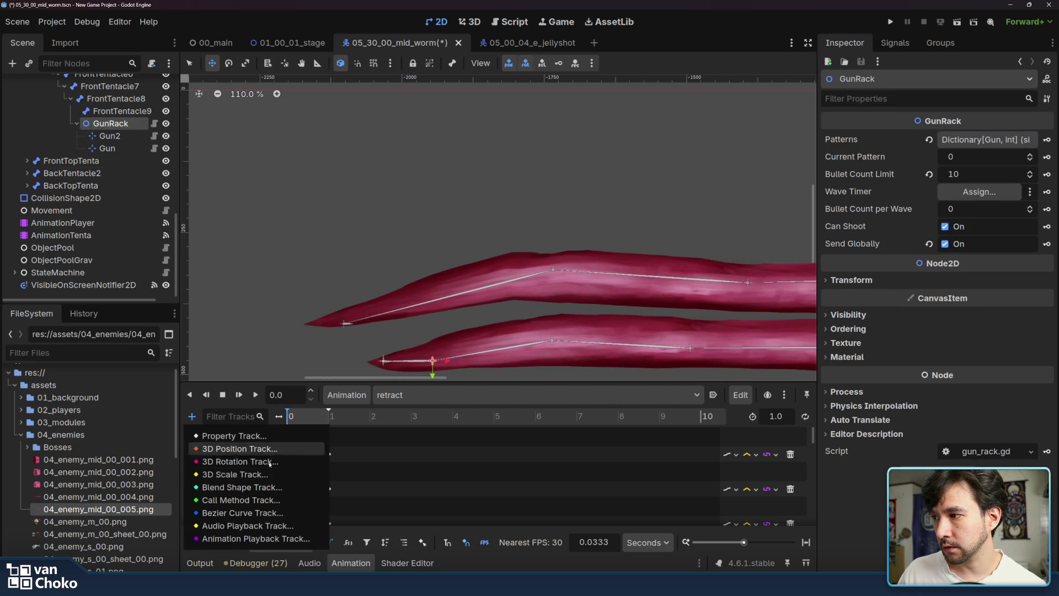
click(266, 501)
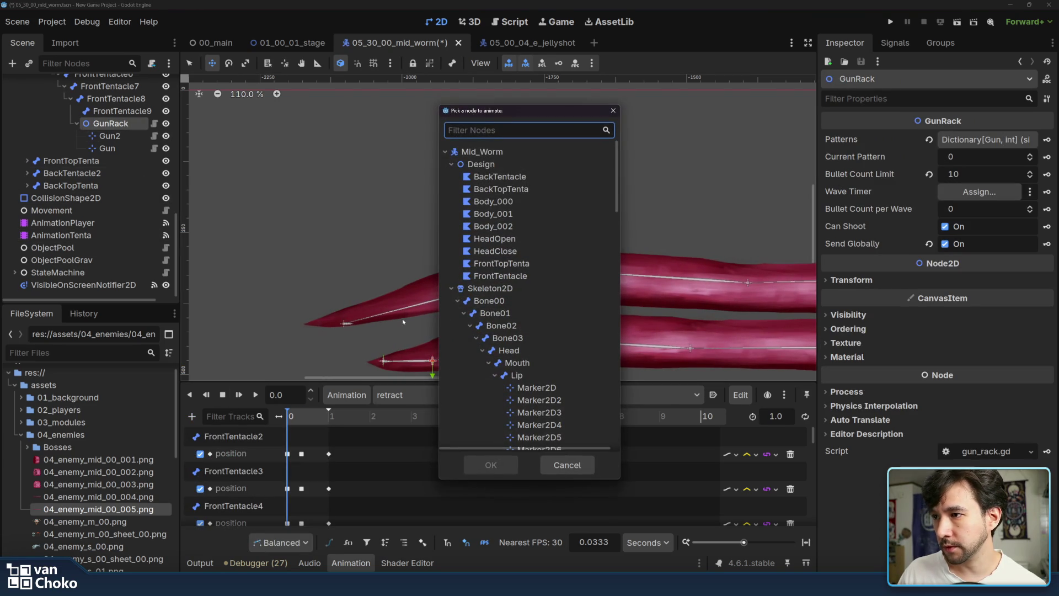
scroll(527, 227, down, 12)
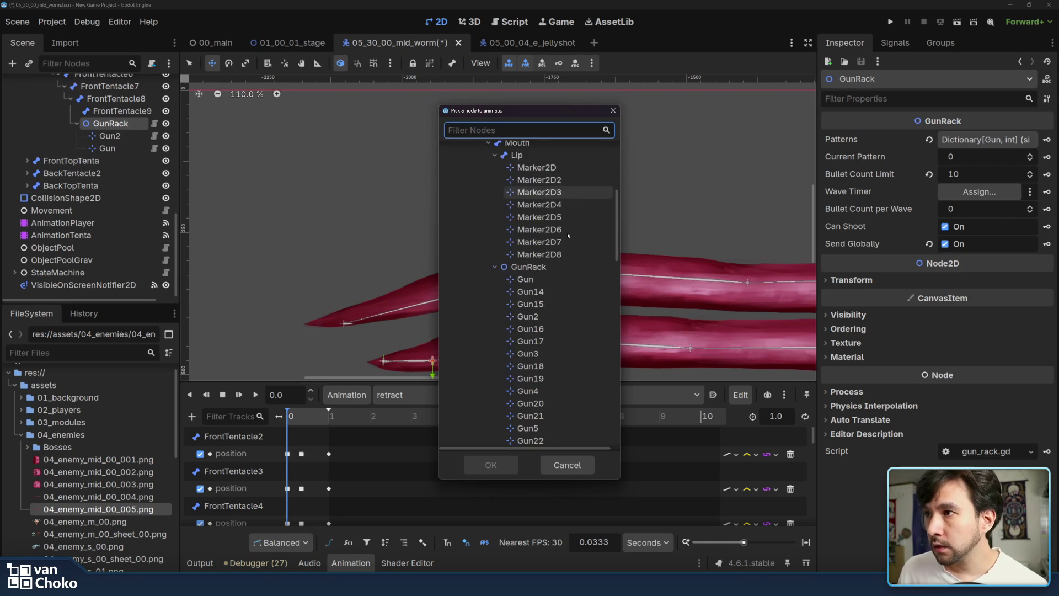
scroll(540, 217, down, 5)
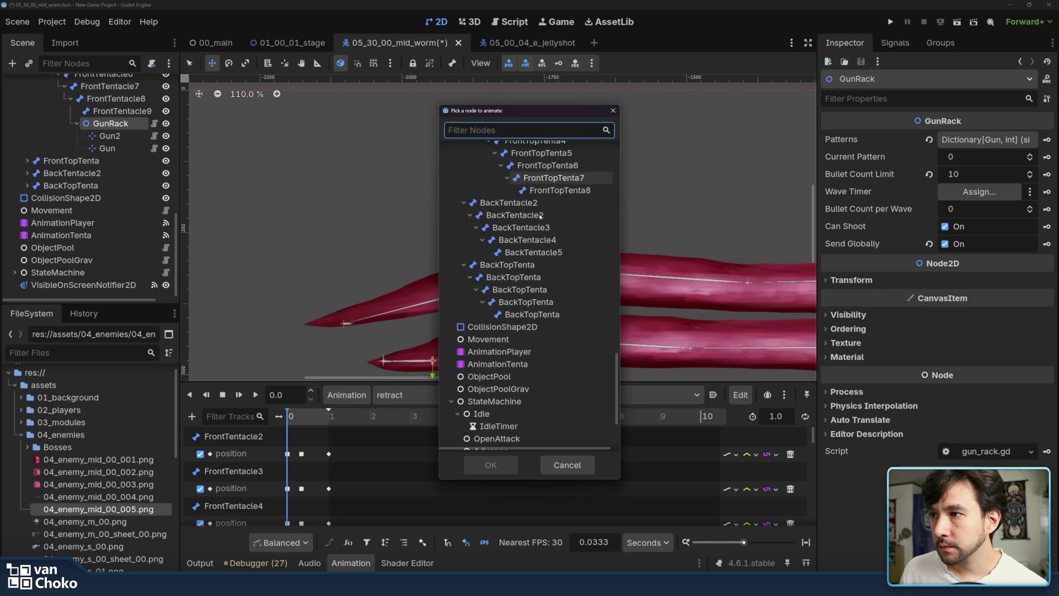
scroll(546, 226, up, 8)
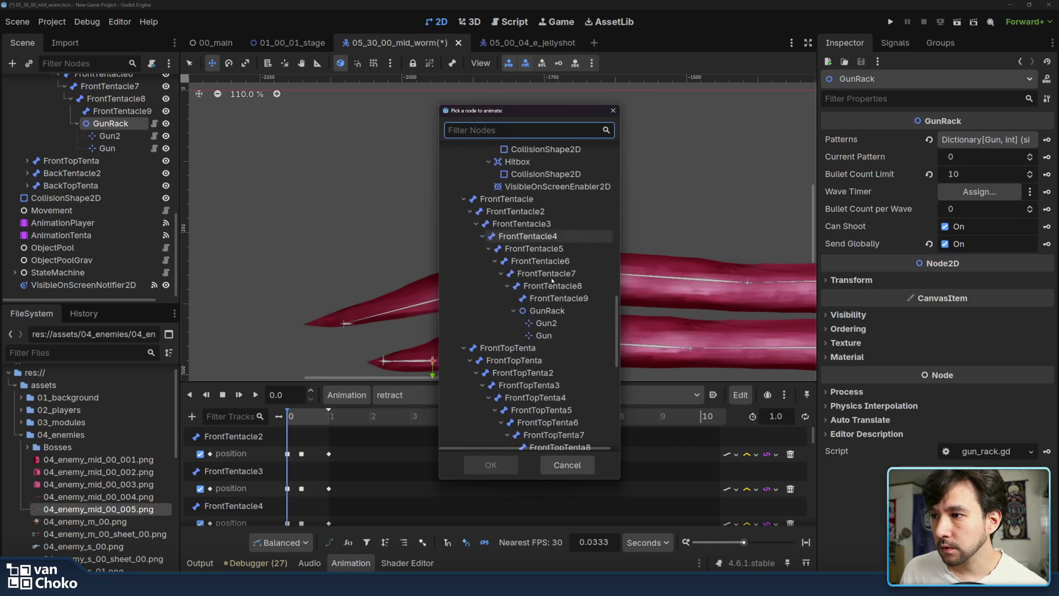
double_click(552, 309)
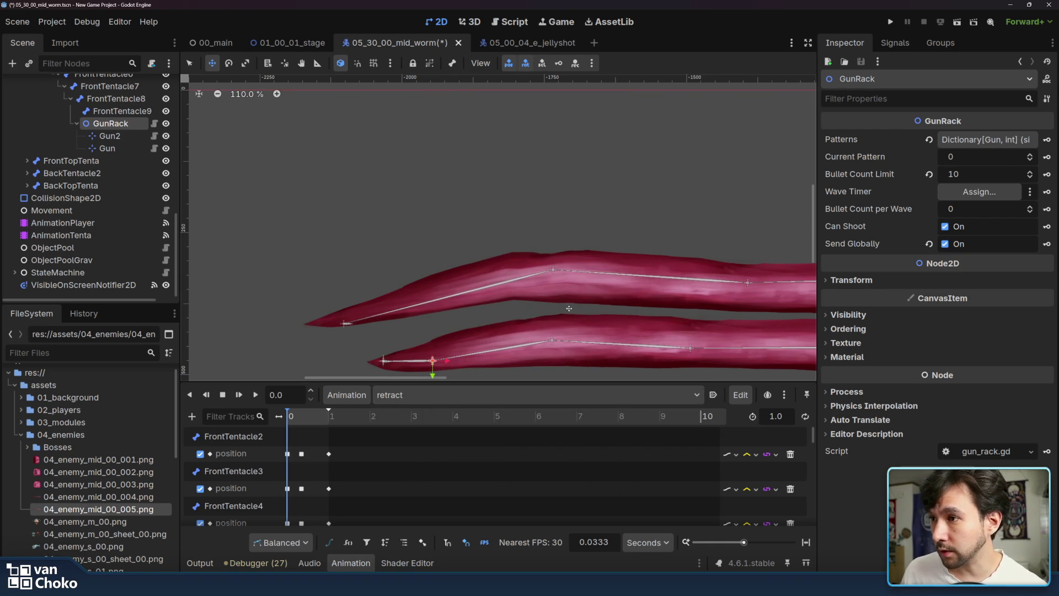
scroll(552, 306, down, 5)
drag(556, 288, 438, 285)
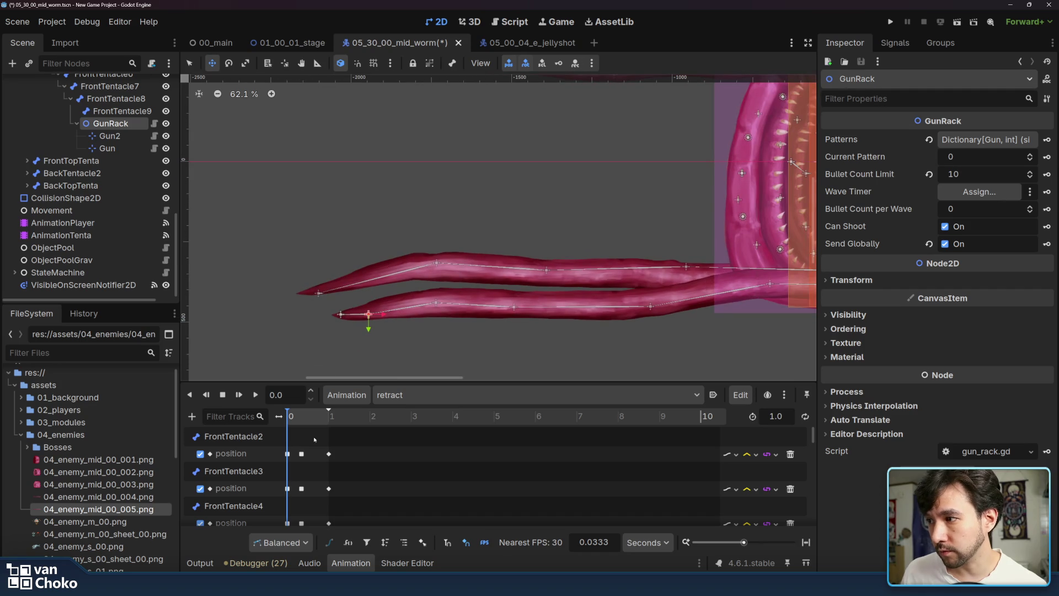
scroll(306, 478, down, 5)
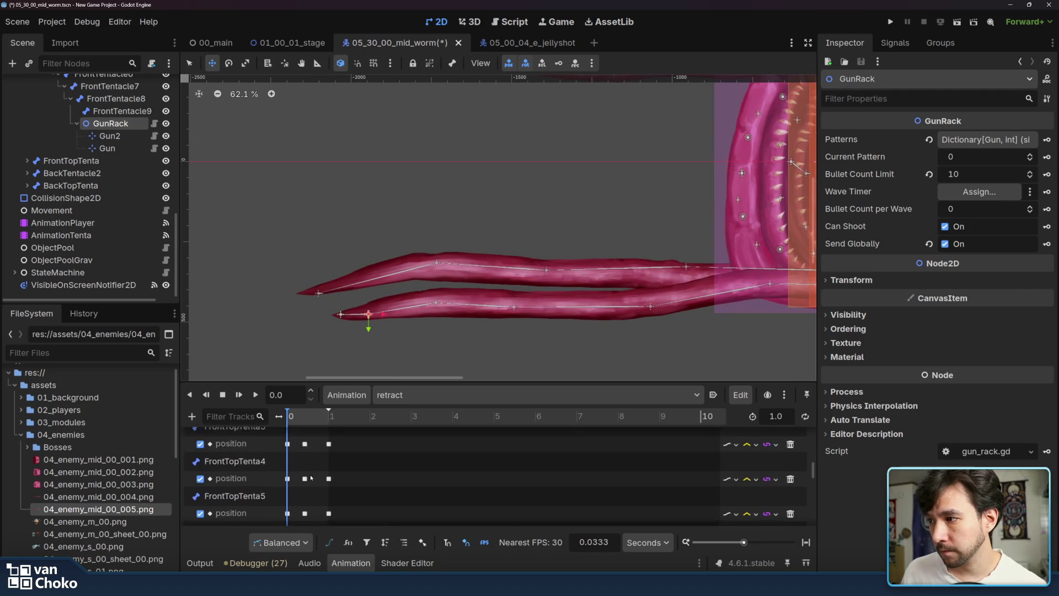
scroll(310, 478, down, 2)
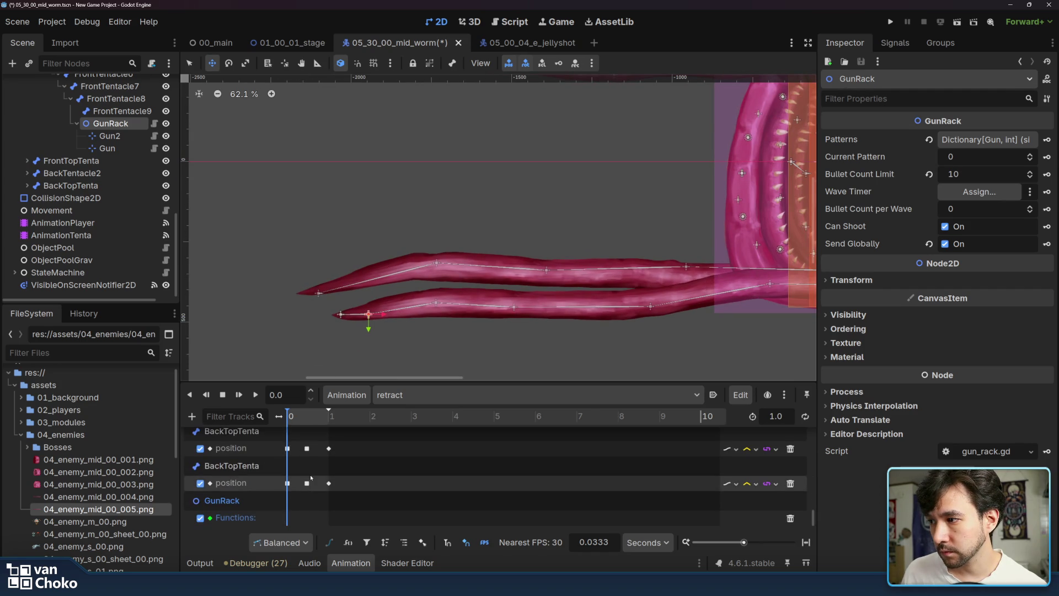
Step: Insert a key on GunRack's track calling activate() at time 0.0
right_click(291, 522)
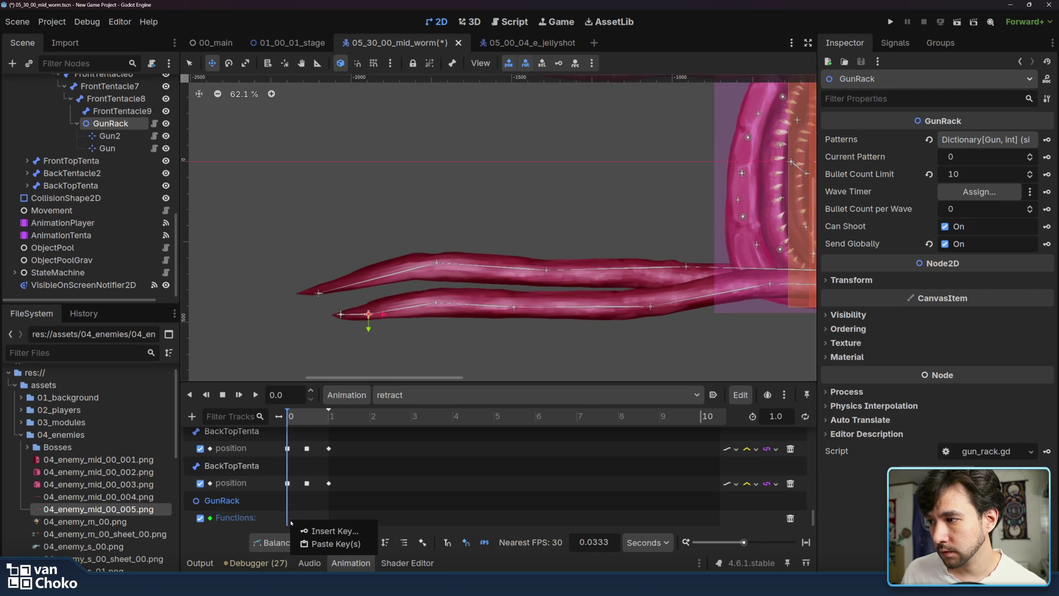
click(327, 532)
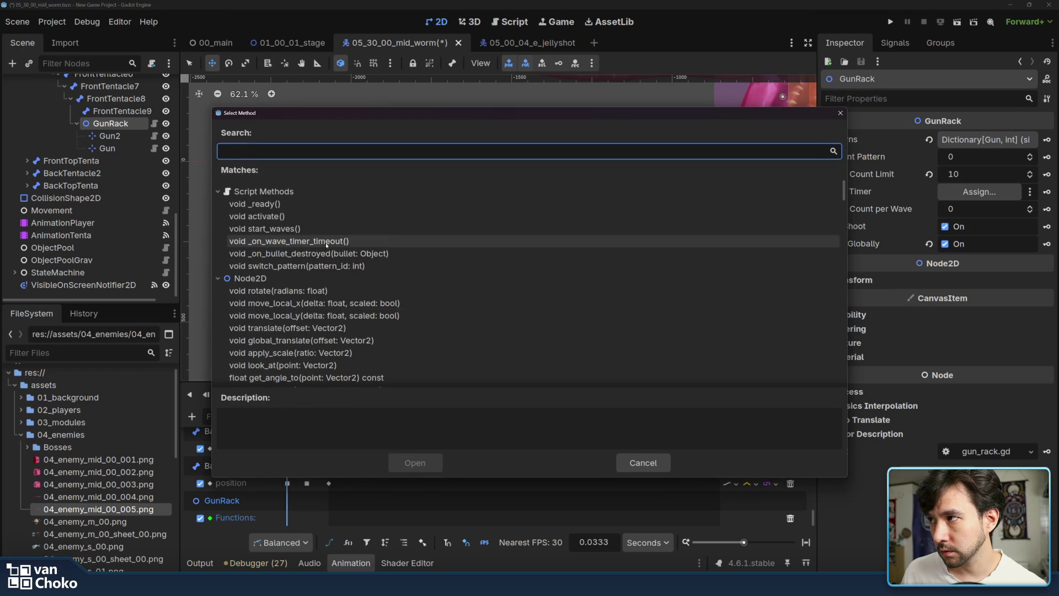
double_click(284, 216)
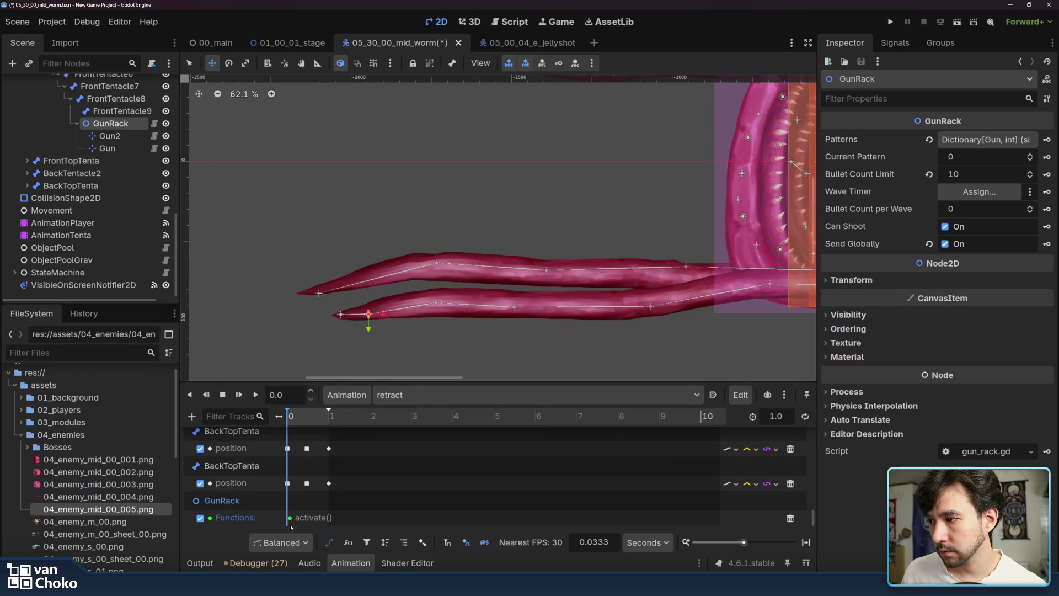
click(288, 518)
Step: Fit the timeline to the 1-second animation and set the playhead to 0.05 seconds
drag(287, 520, 286, 522)
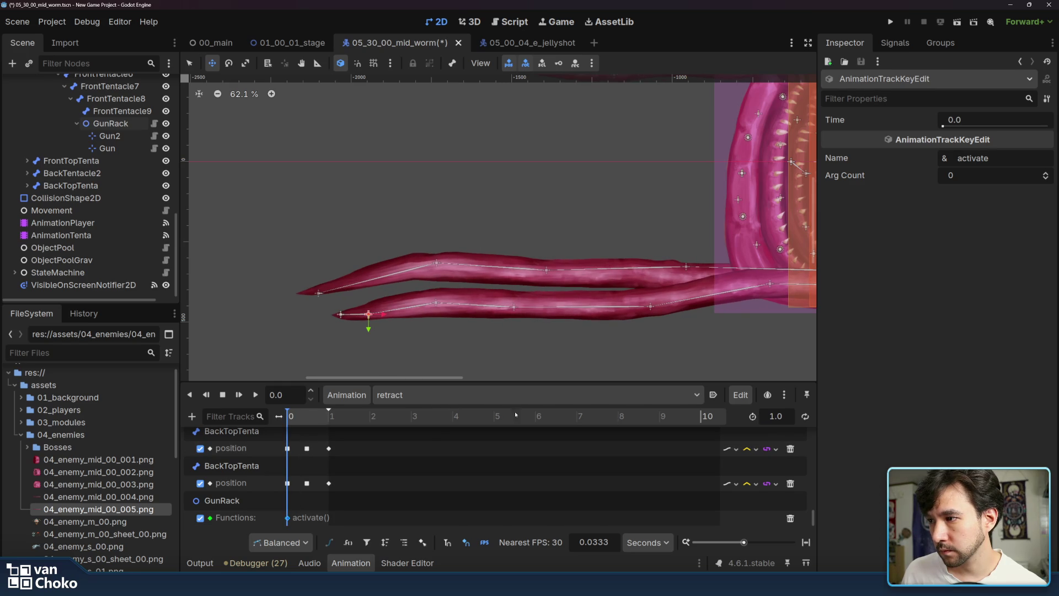
click(806, 543)
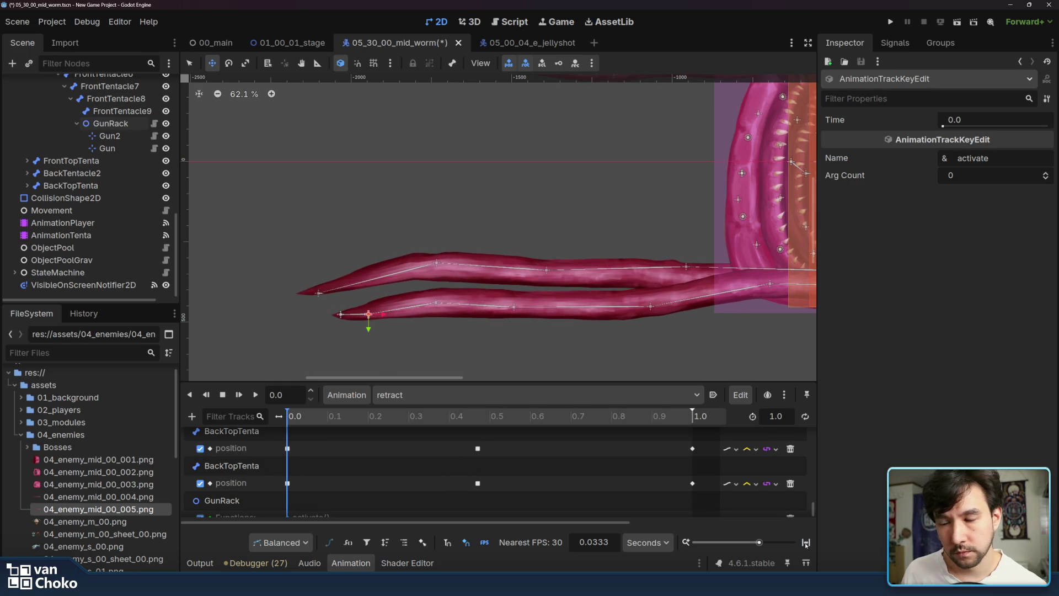
scroll(424, 467, down, 1)
drag(297, 416, 299, 395)
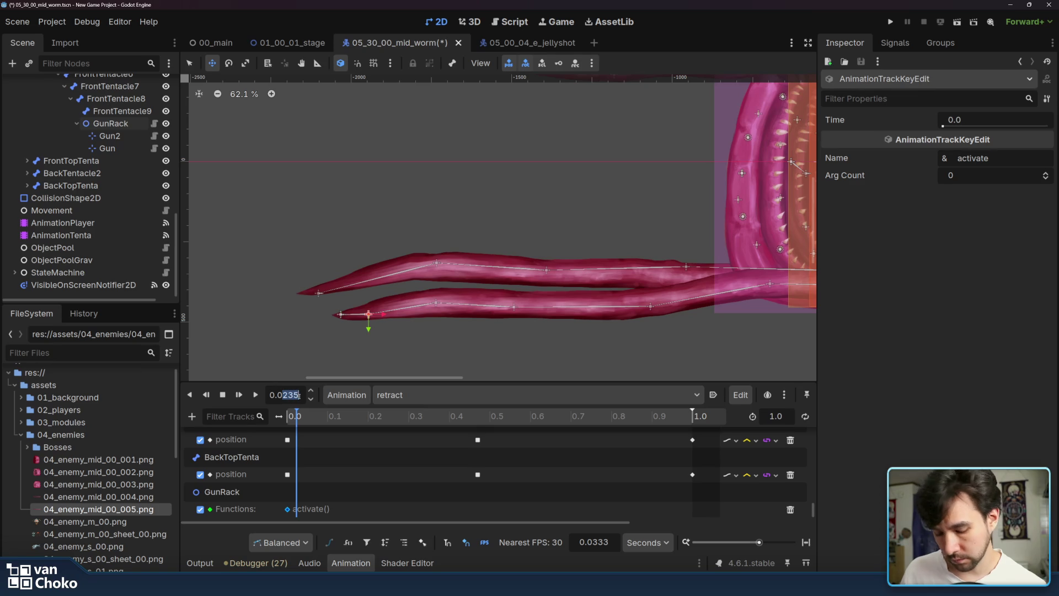
text(5)
key(Return)
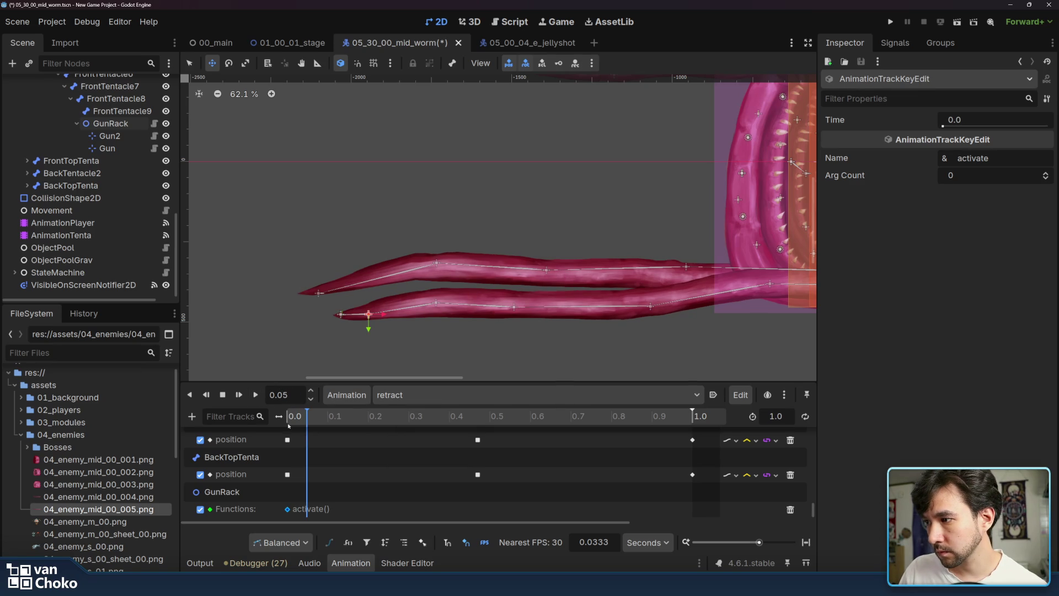
Step: Duplicate the activate() key and set the copy's time to 0.05
right_click(308, 511)
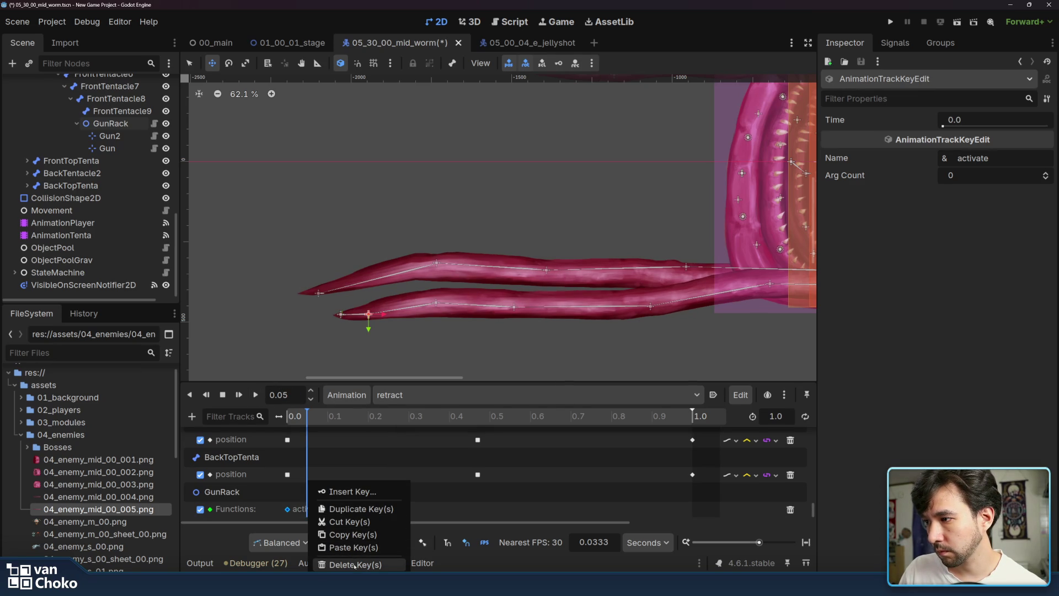
click(323, 510)
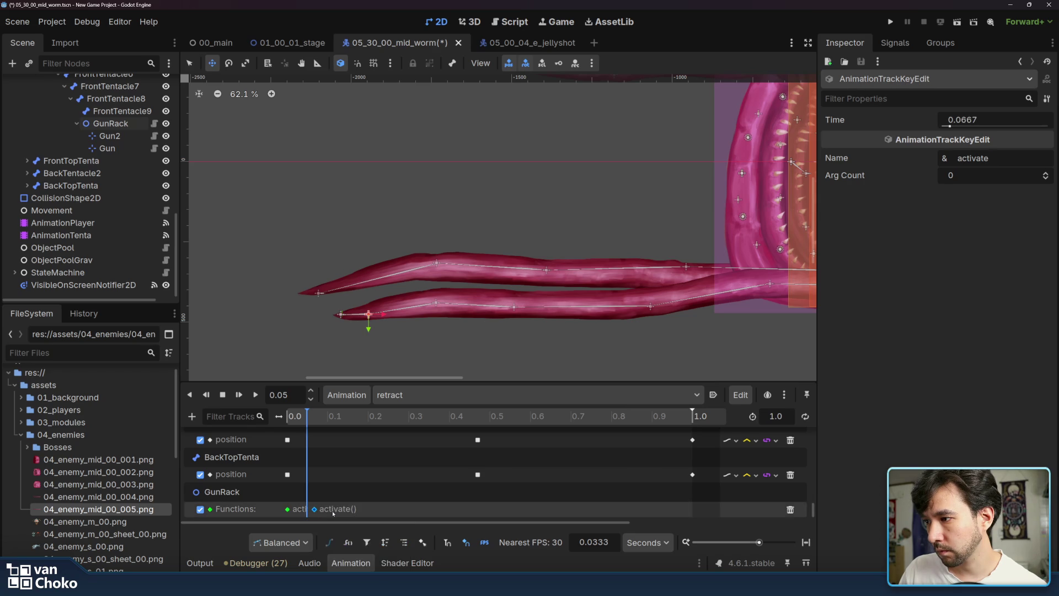
drag(315, 512, 307, 512)
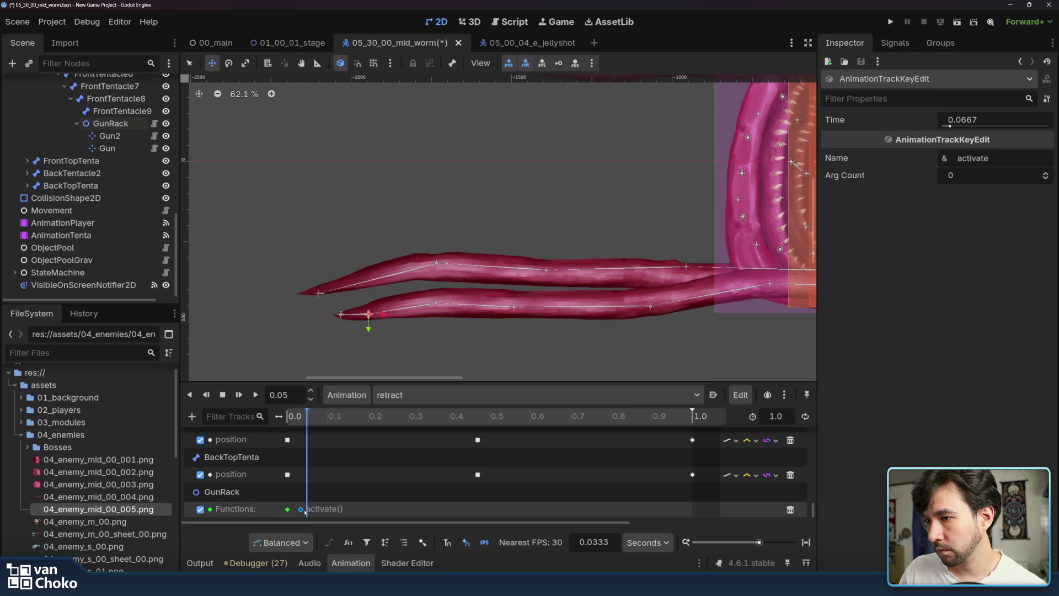
drag(306, 512, 308, 514)
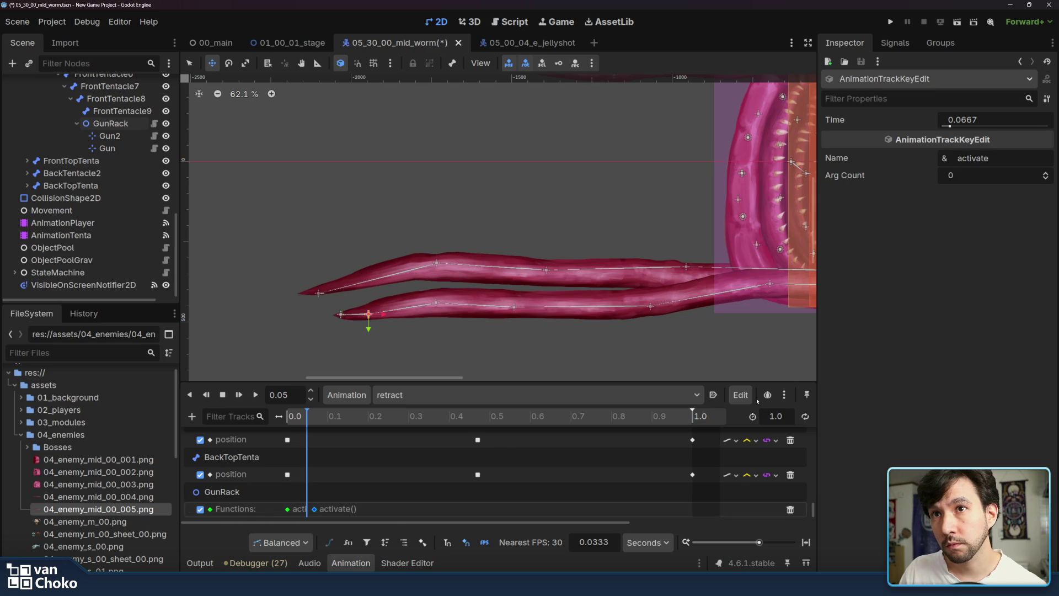
click(975, 125)
text(0.05)
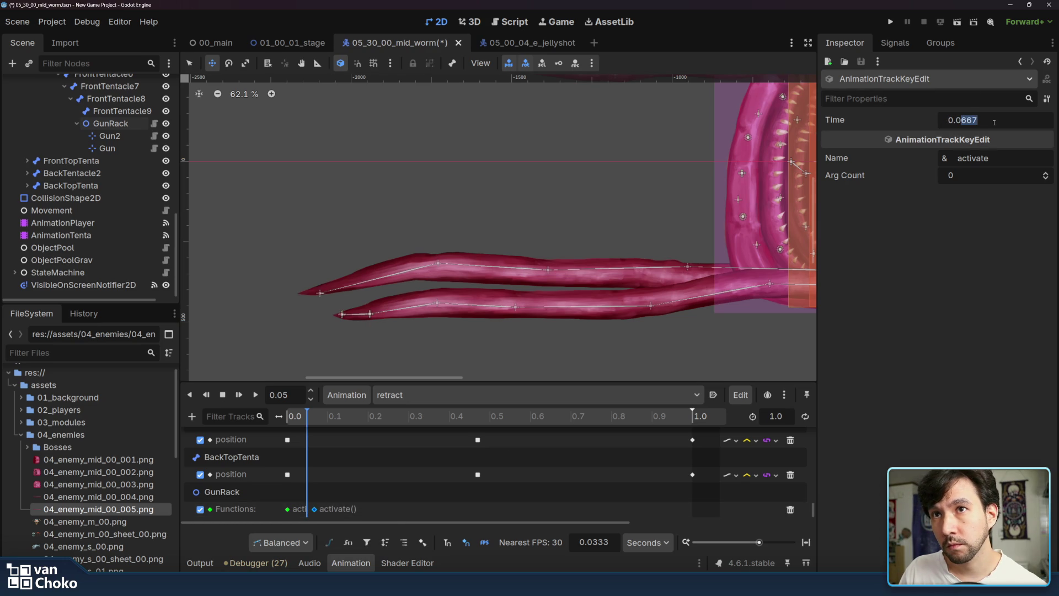
key(Return)
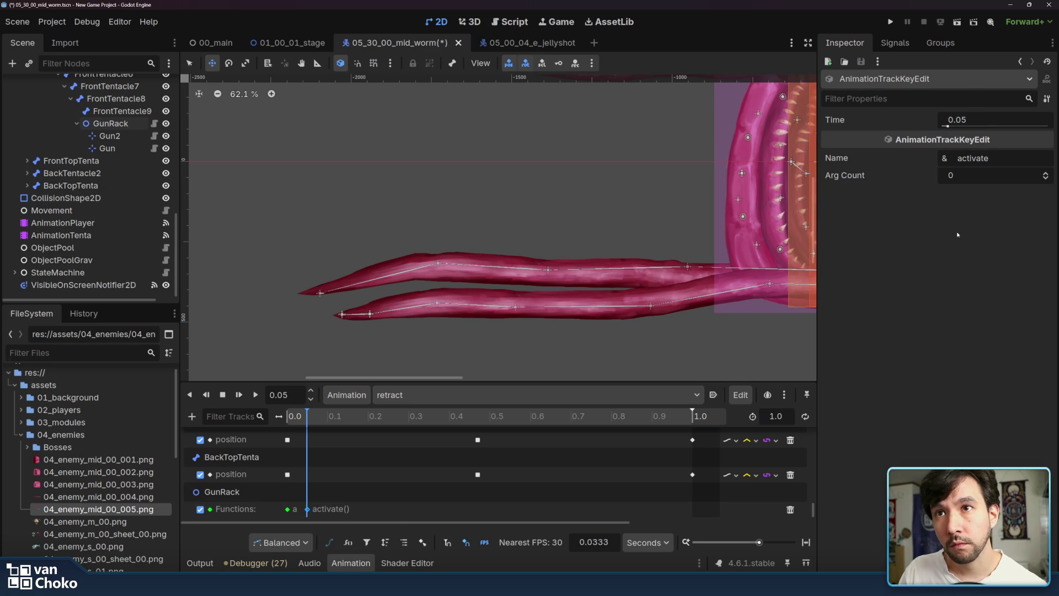
Step: Add another activate() key and set its time to 0.1 seconds
right_click(314, 509)
click(368, 508)
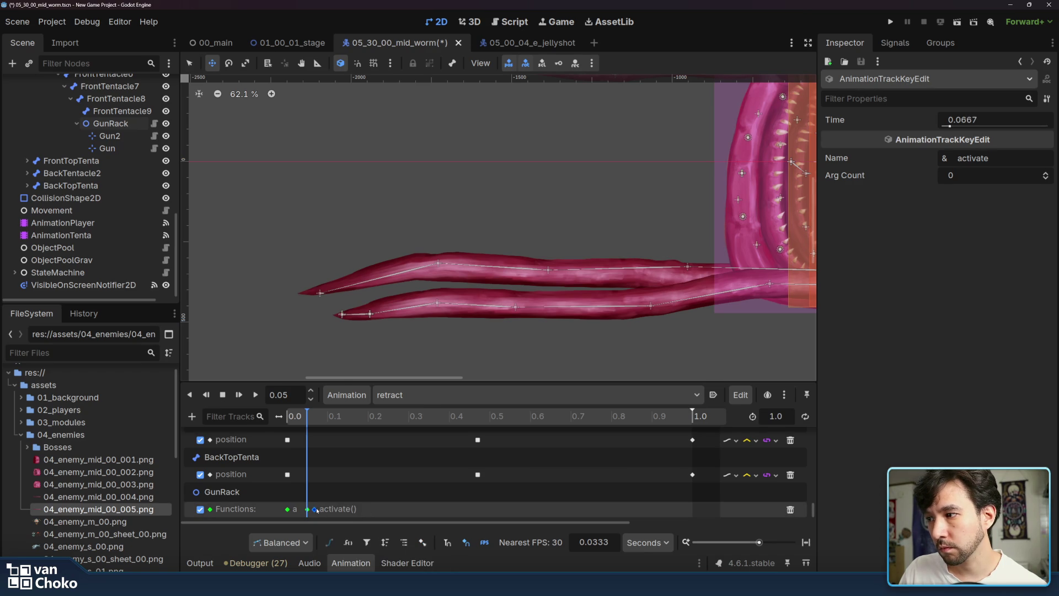
click(959, 121)
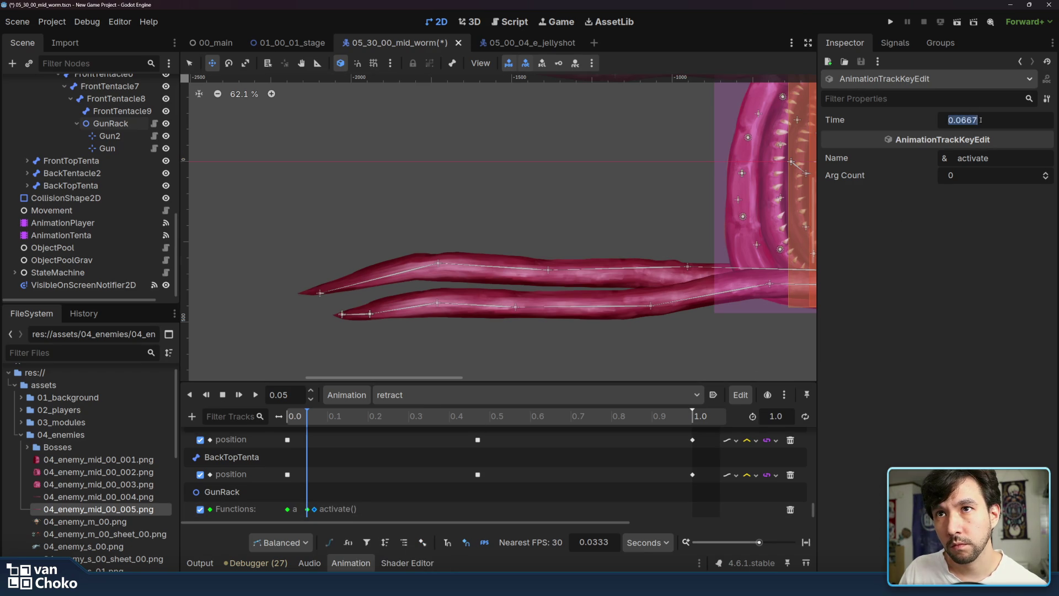
double_click(959, 121)
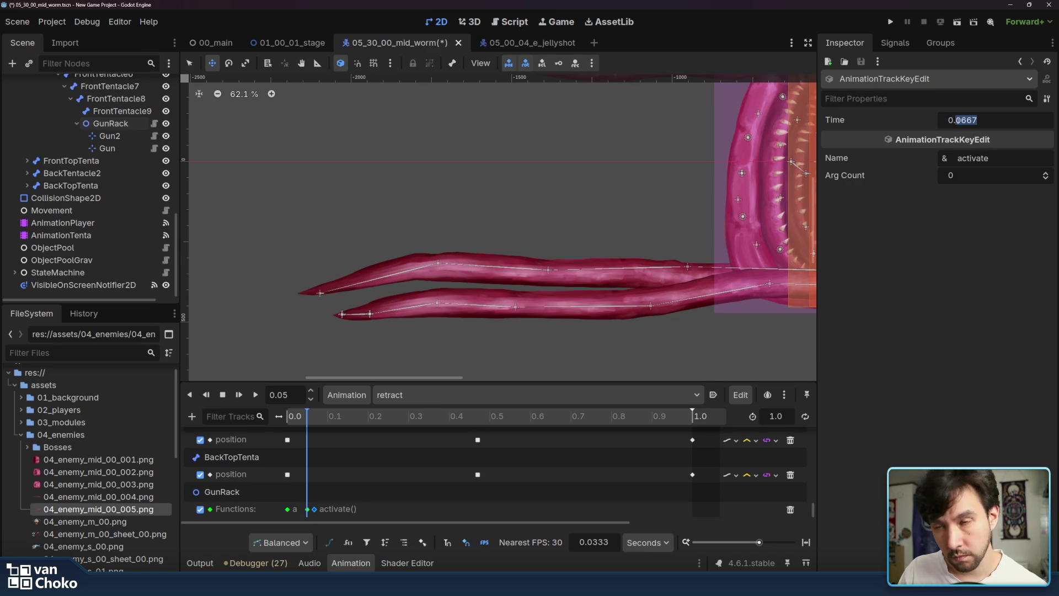
text(1)
key(Return)
mouse_move(303, 418)
mouse_down()
mouse_move(289, 419)
mouse_move(358, 427)
mouse_move(289, 429)
mouse_move(345, 430)
mouse_up()
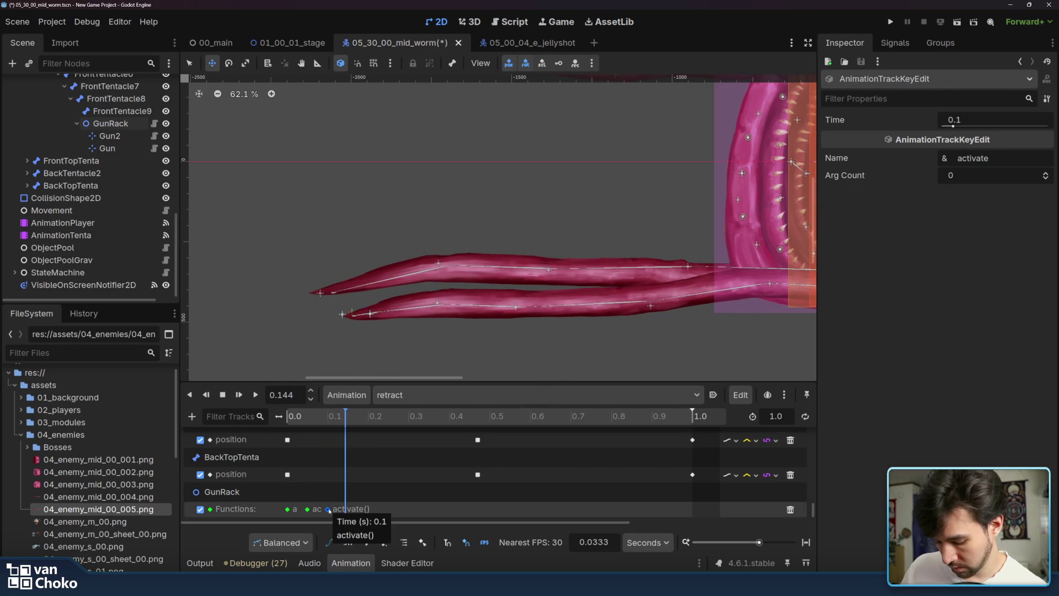
Step: Snap an activate() key to the playhead and set its time to 0.15
key(bracketleft)
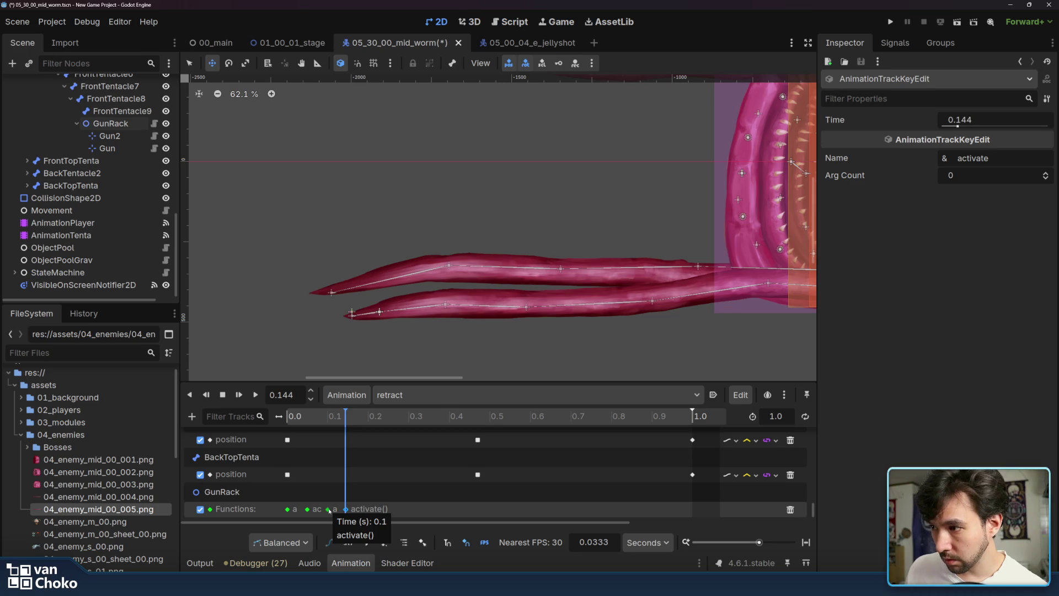
click(960, 120)
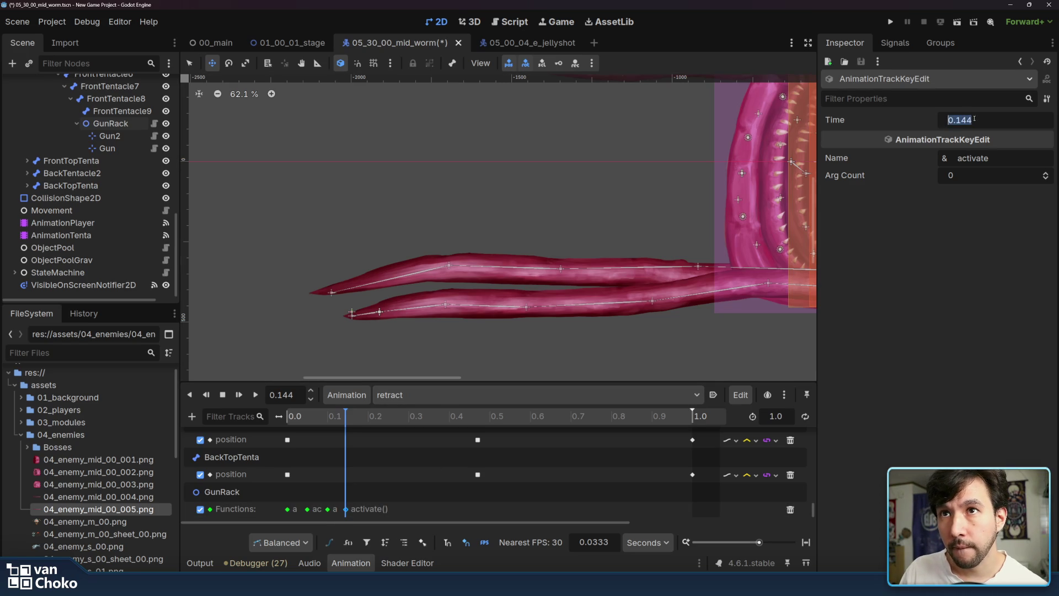
drag(973, 119, 960, 119)
text(5)
key(Return)
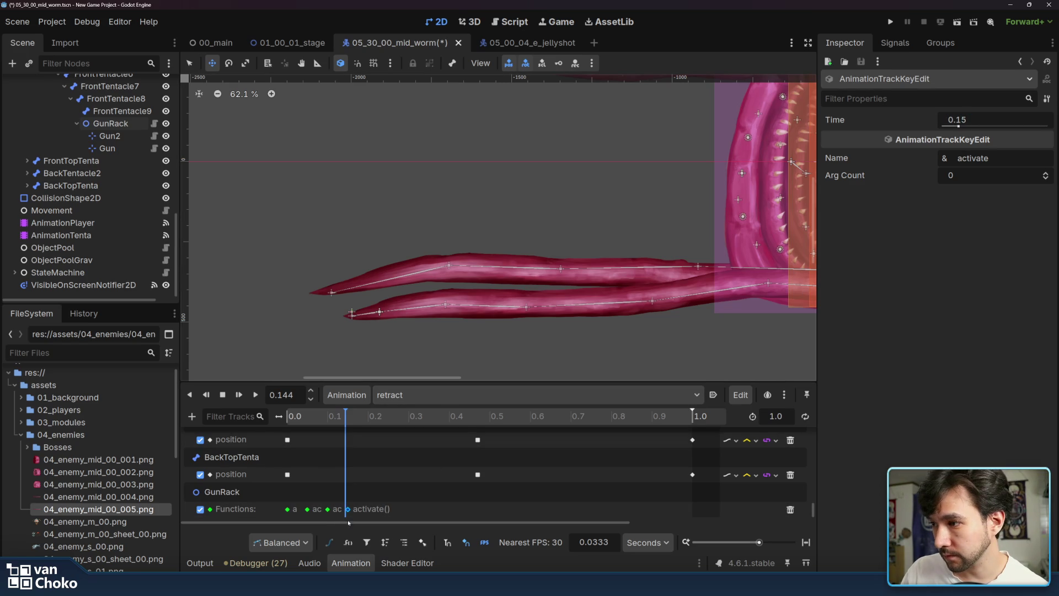
Step: Duplicate the activate() key and retime the copy to 0.2 seconds
right_click(348, 511)
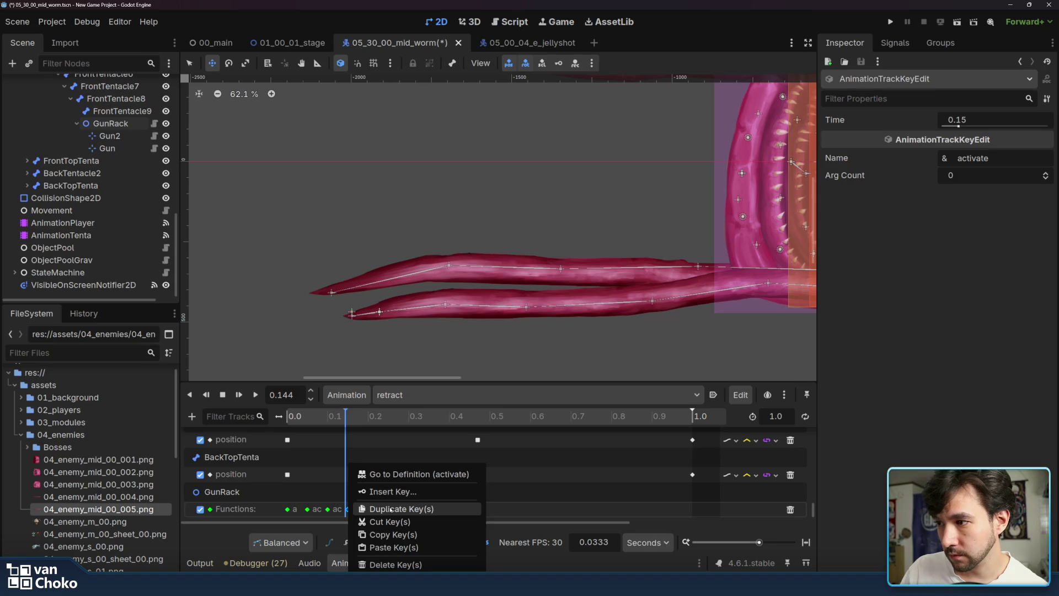
click(386, 509)
drag(356, 511, 370, 512)
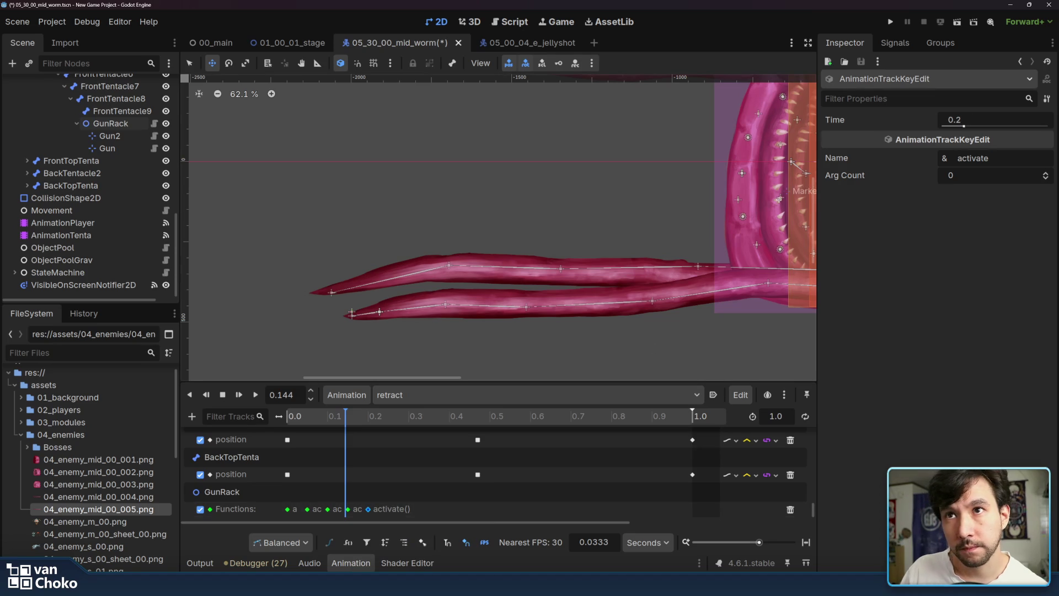
right_click(368, 511)
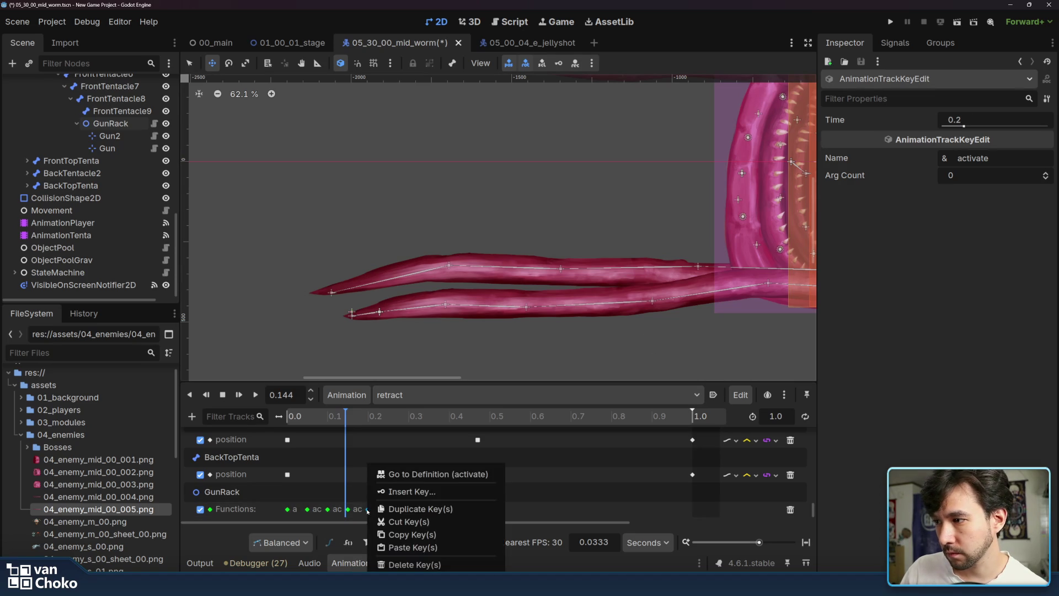
click(414, 510)
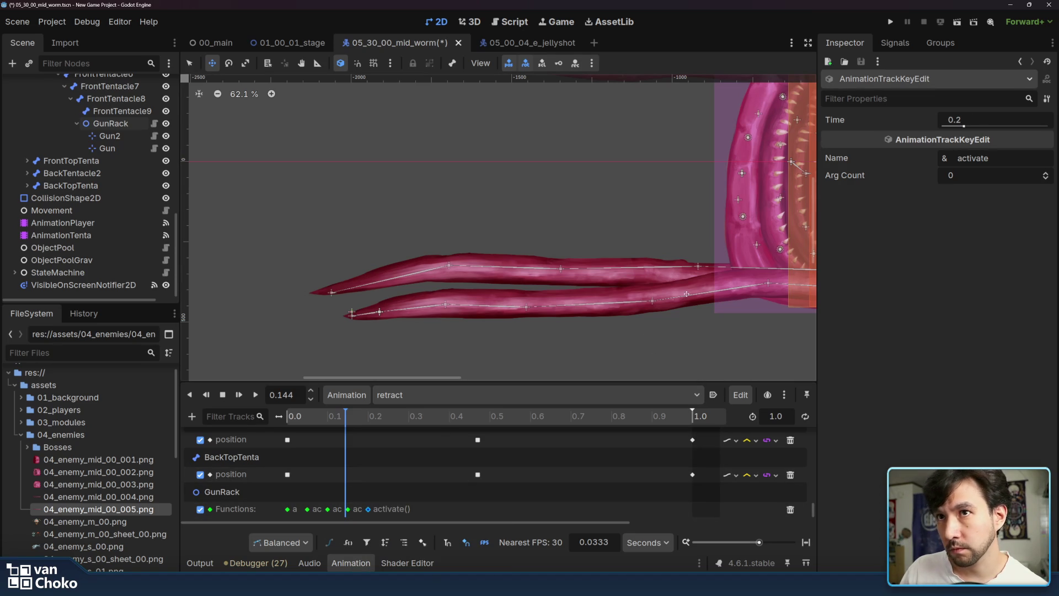
click(988, 120)
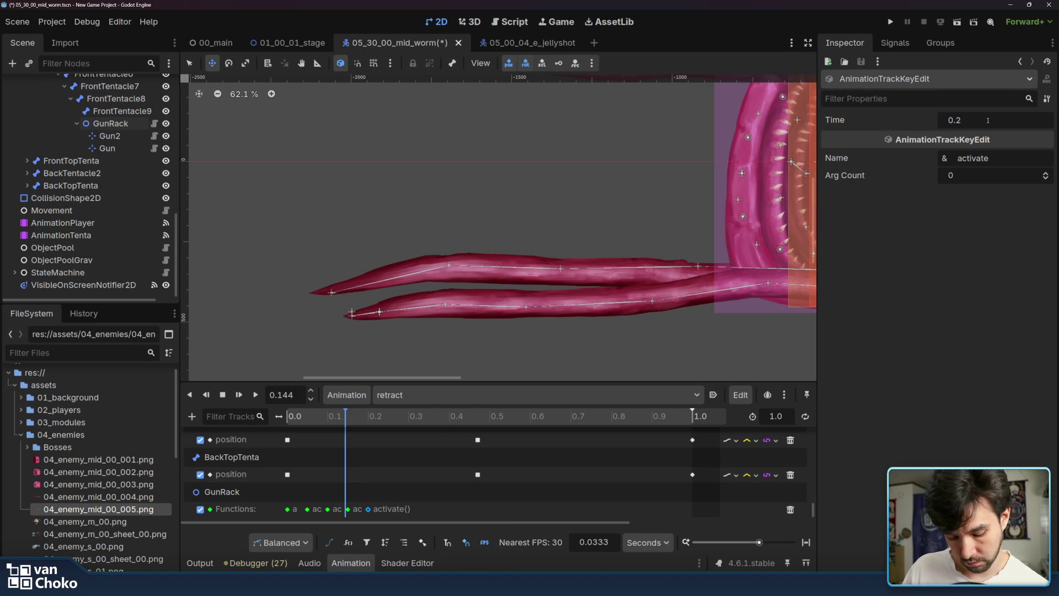
text(5)
key(Return)
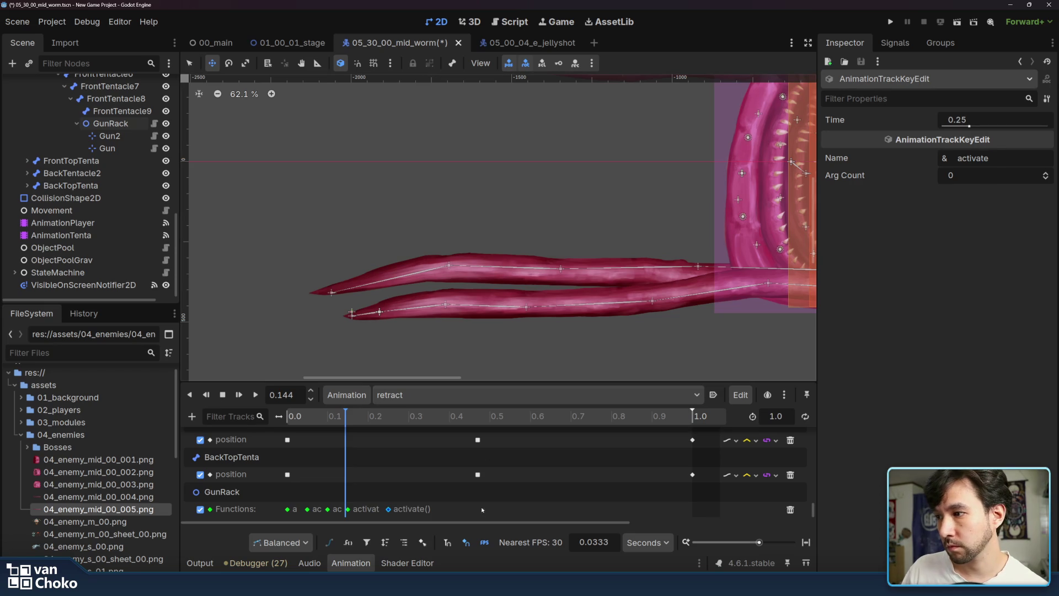
drag(347, 416, 370, 416)
click(986, 119)
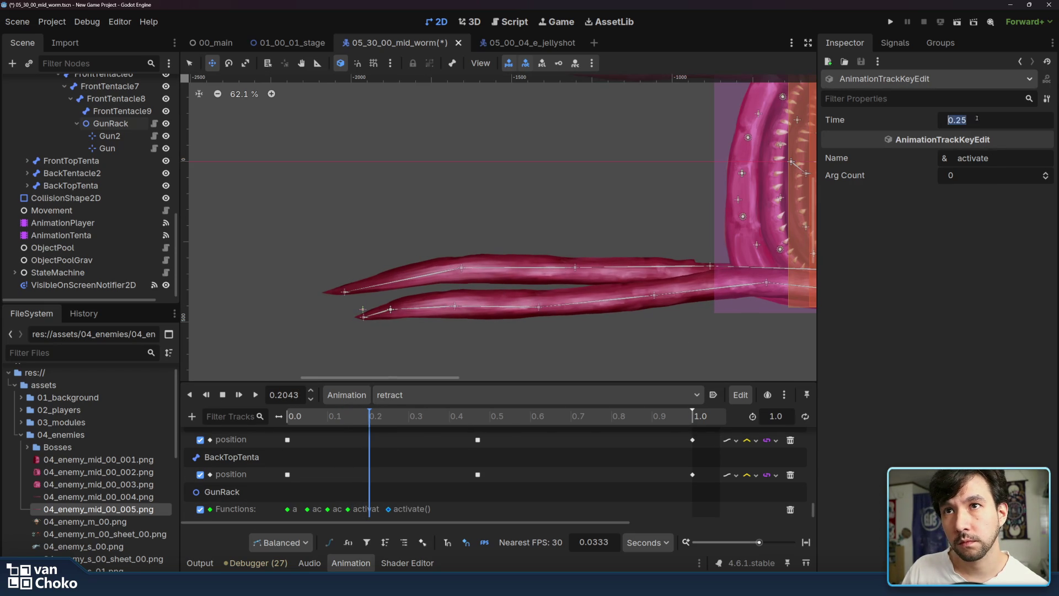
key(BackSpace)
key(Return)
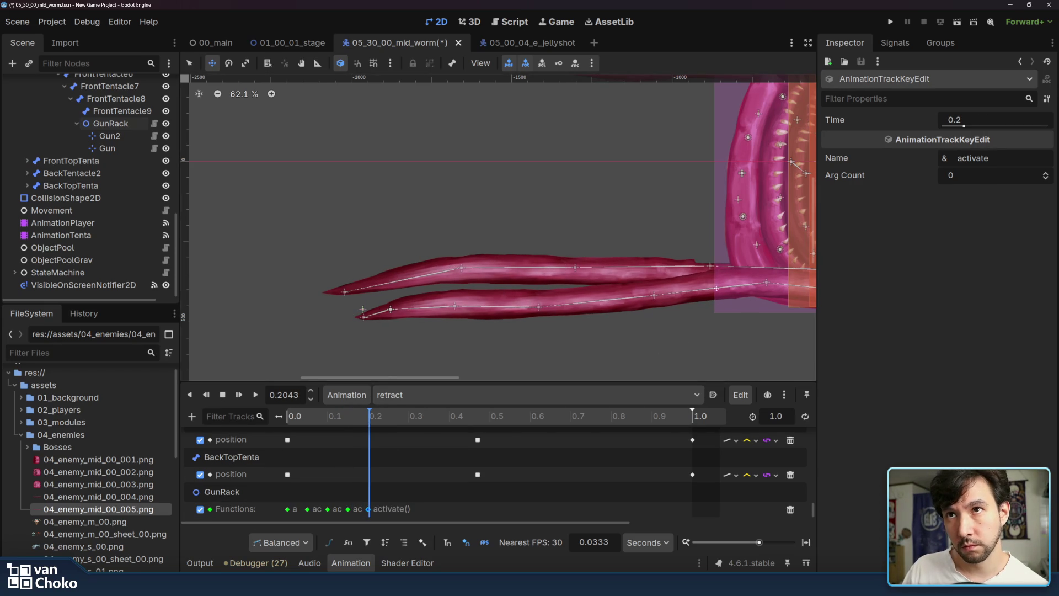
Step: Nudge the 0.15 key and retime the last activate() key to 0.25 seconds
click(354, 509)
drag(355, 509, 350, 510)
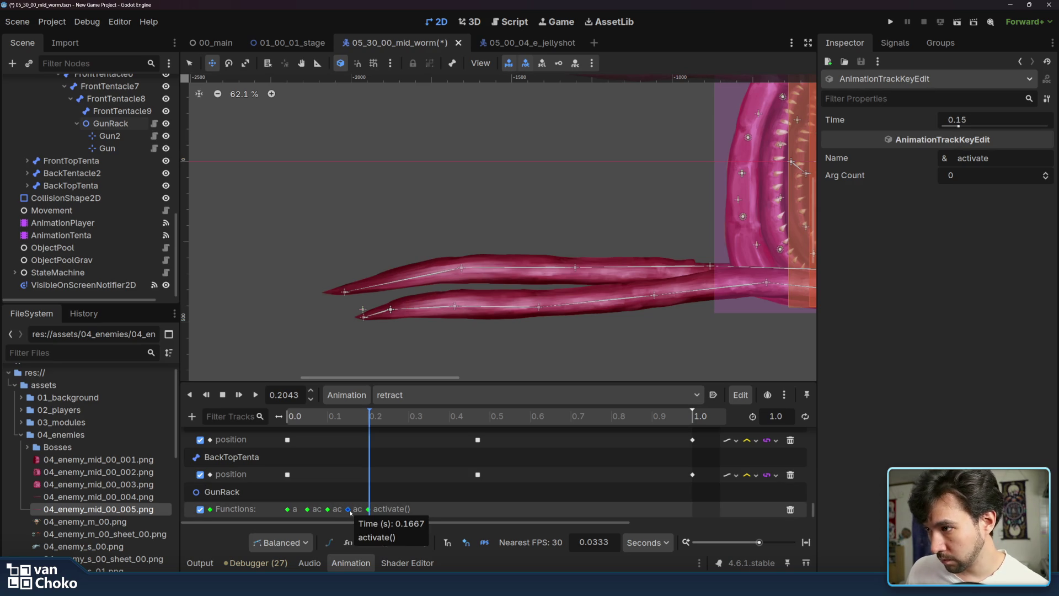
click(368, 510)
key(bracketleft)
drag(373, 510, 395, 510)
click(1008, 120)
drag(1008, 119, 963, 120)
text(5)
key(Return)
drag(370, 417, 389, 418)
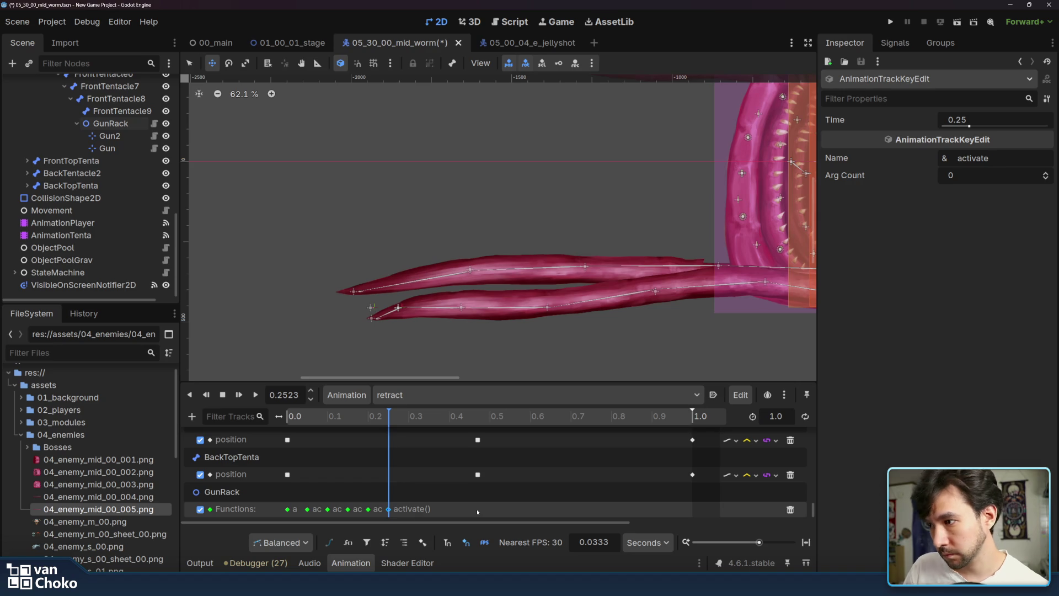
Step: Delete the 0.05 and 0.15 activate() keys and move the last key to 0.2
click(309, 515)
key(Delete)
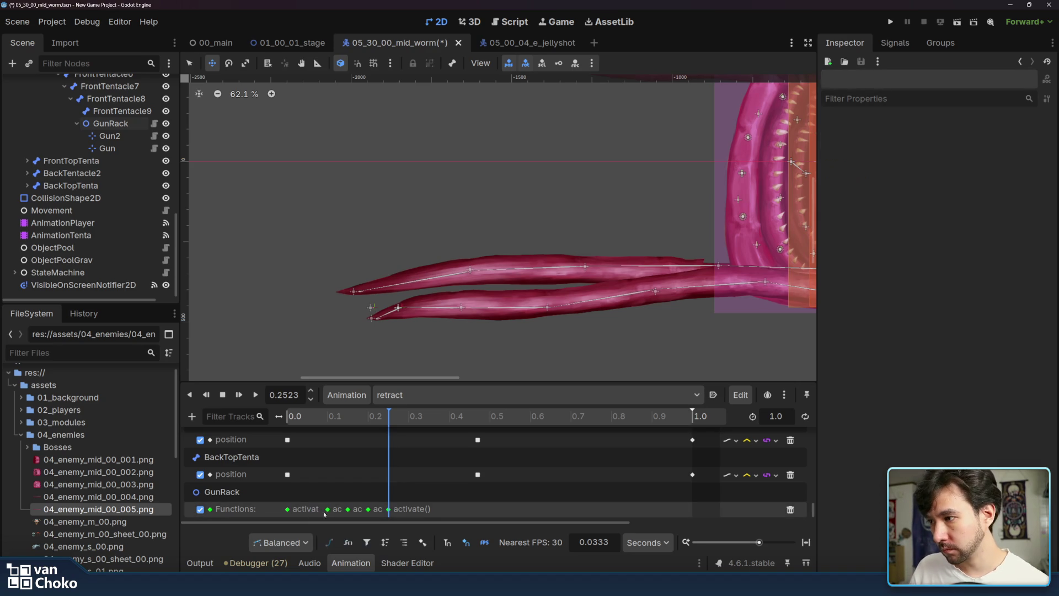
click(349, 509)
key(Delete)
drag(389, 509, 369, 509)
click(371, 422)
mouse_move(371, 423)
mouse_down()
mouse_move(302, 424)
mouse_move(375, 425)
mouse_move(337, 426)
mouse_up()
Step: Add a new activate() key on the GunRack track and set its time to 0.3 s
click(328, 509)
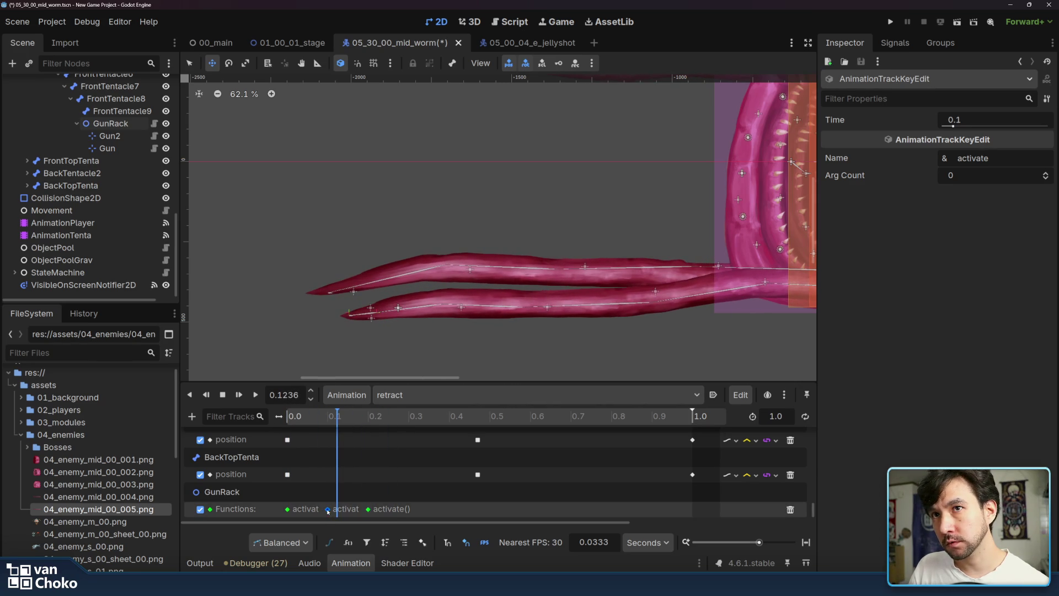
click(369, 509)
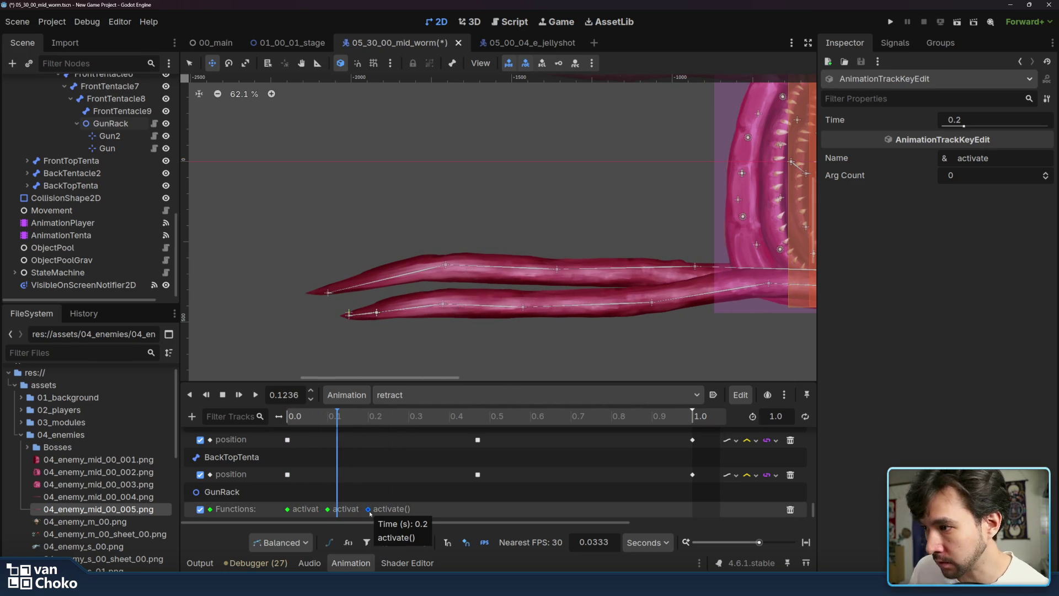
click(424, 423)
key(ctrl+d)
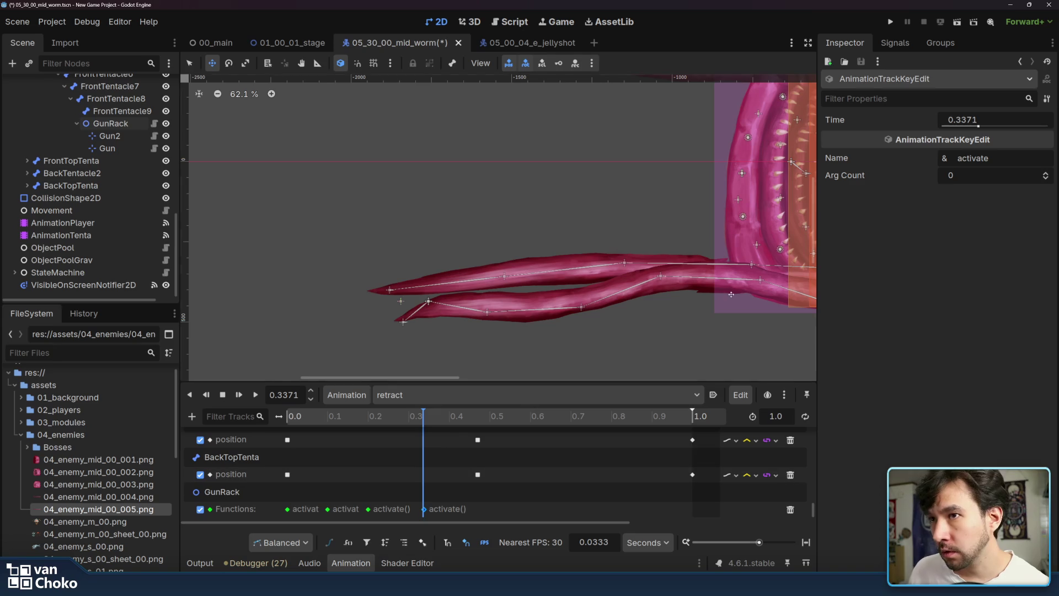
click(971, 120)
double_click(967, 120)
click(965, 119)
text(3)
key(Return)
click(994, 119)
click(994, 119)
key(BackSpace)
key(BackSpace)
key(BackSpace)
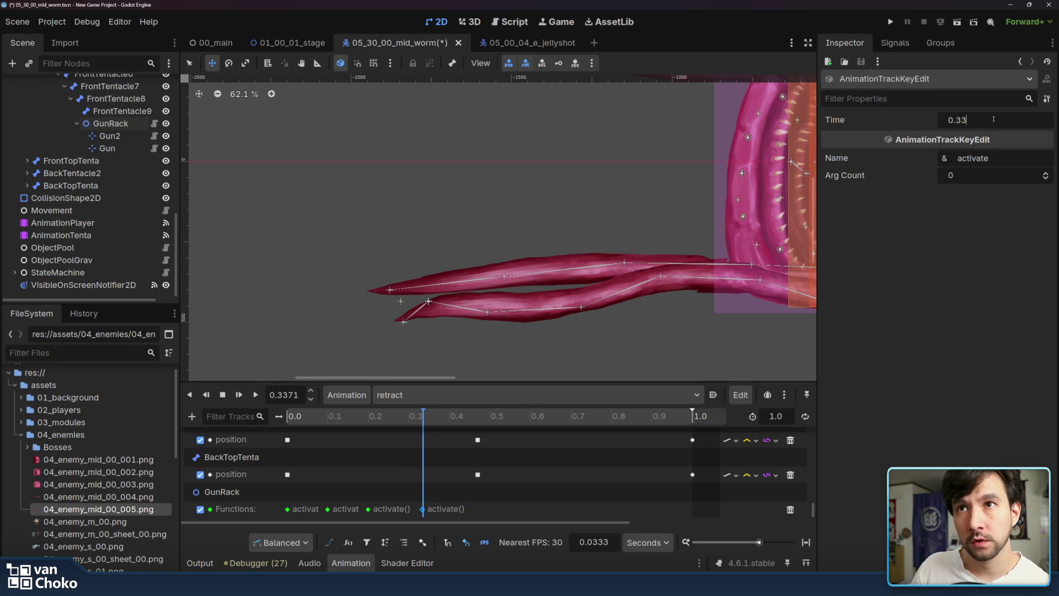
key(Return)
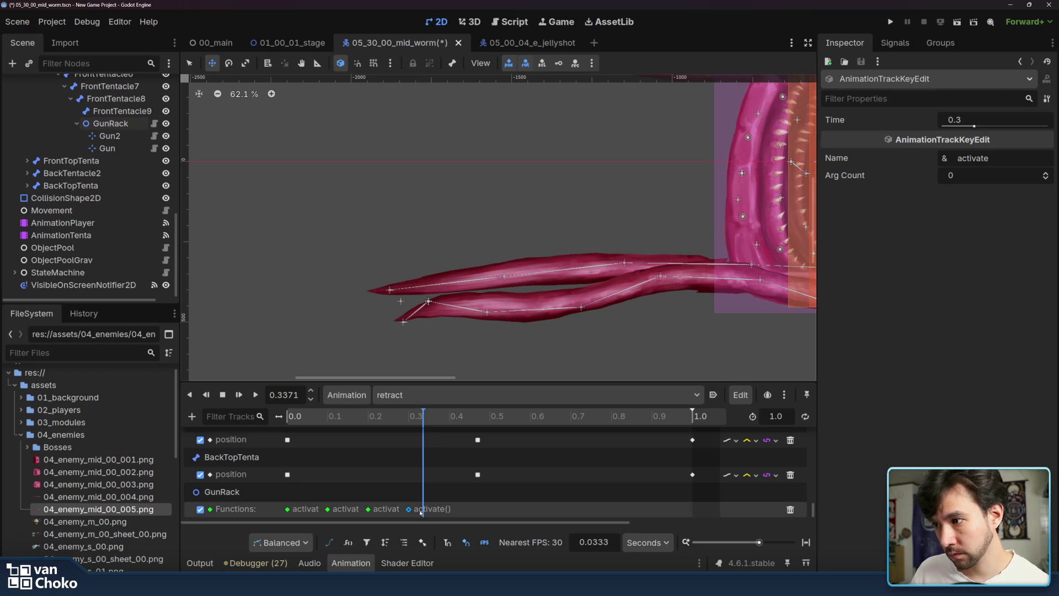
Step: Add activate() keys at 0.4 s and 0.5 s, then preview the retract pose
drag(414, 512, 428, 512)
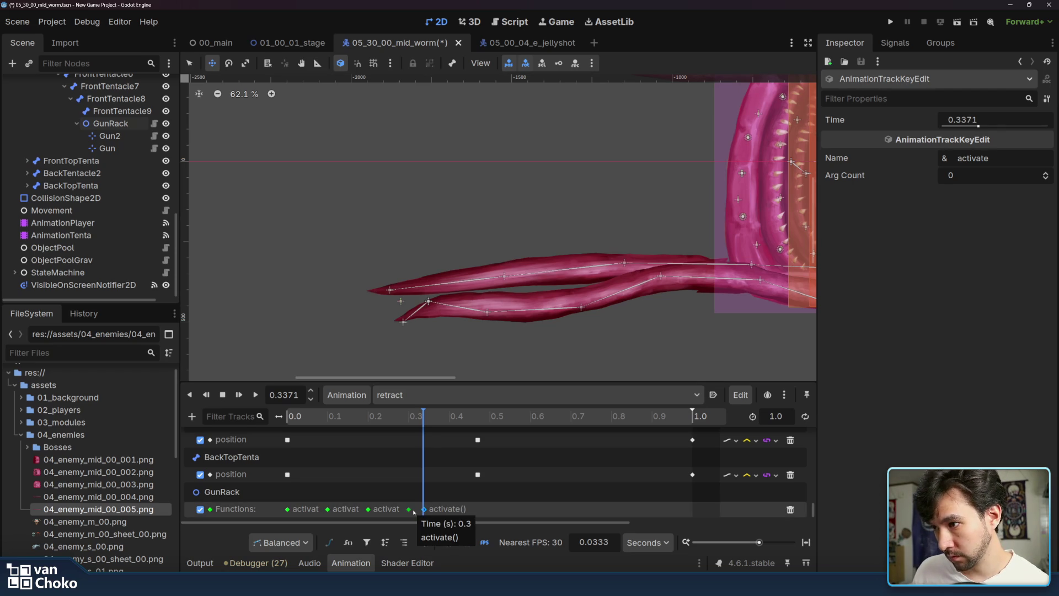
click(974, 118)
double_click(967, 120)
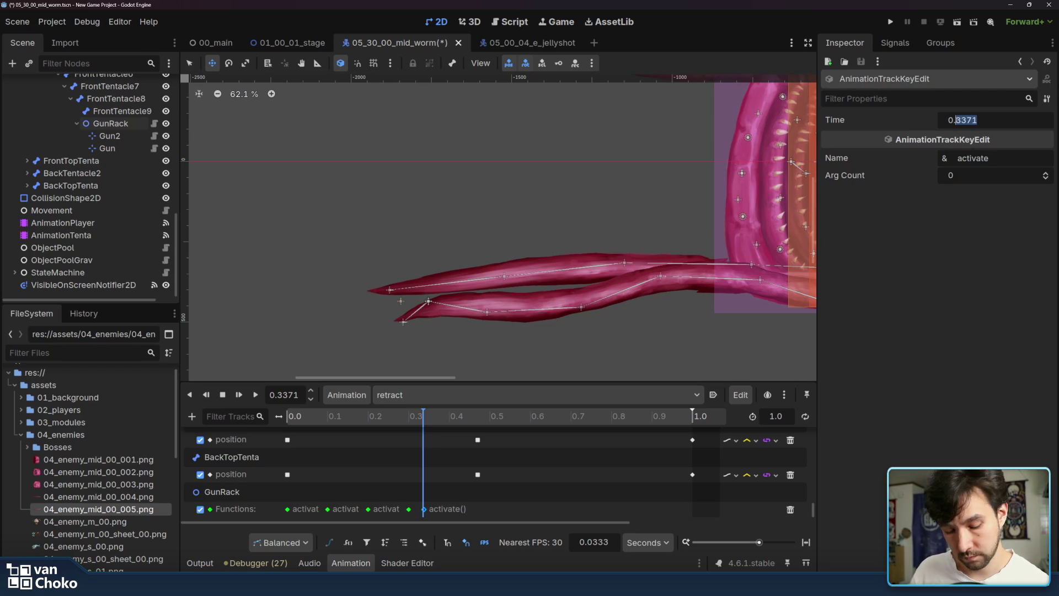
text(4)
key(Return)
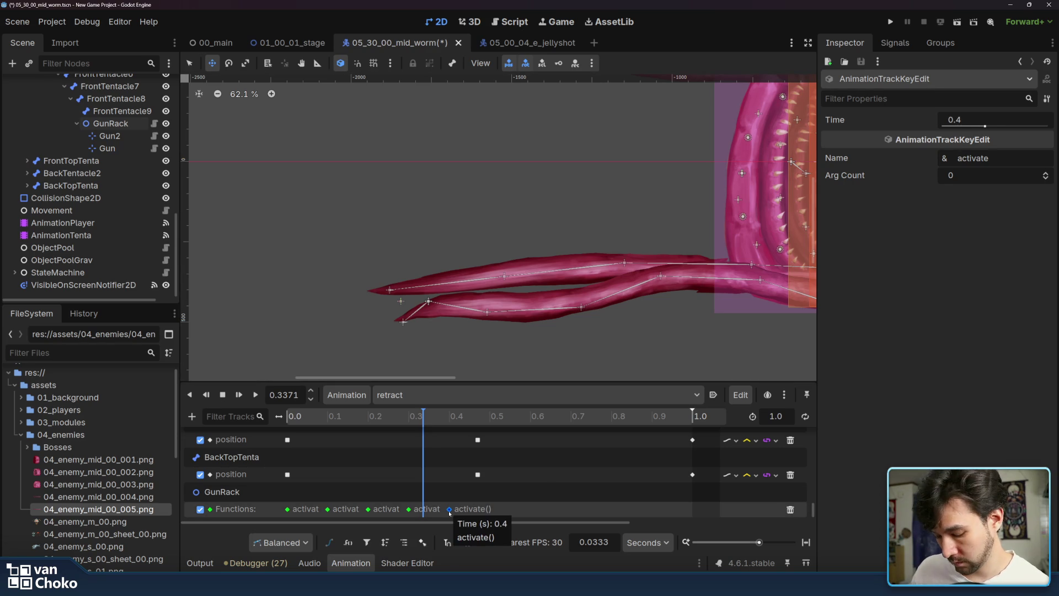
key(ctrl+z)
click(995, 121)
drag(996, 122, 956, 120)
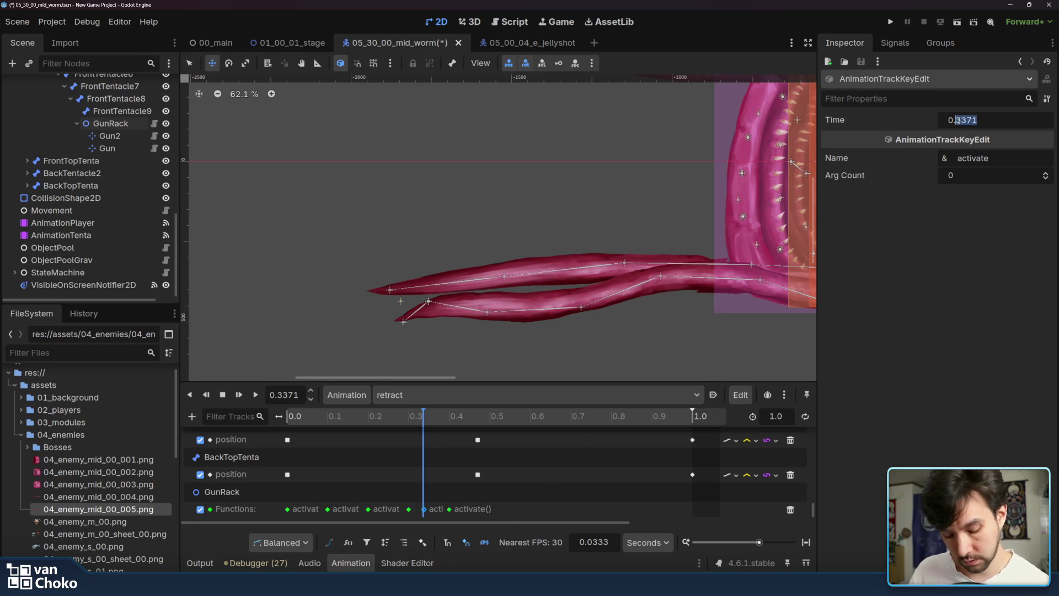
text(5)
key(Return)
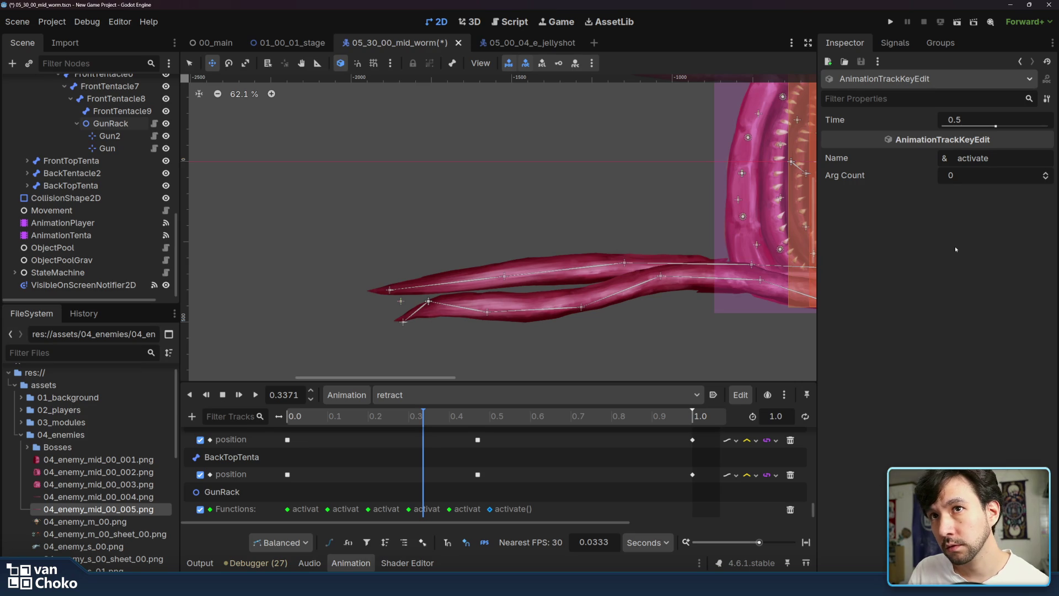
mouse_move(397, 418)
mouse_down()
mouse_move(473, 420)
mouse_move(290, 418)
mouse_move(518, 438)
mouse_up()
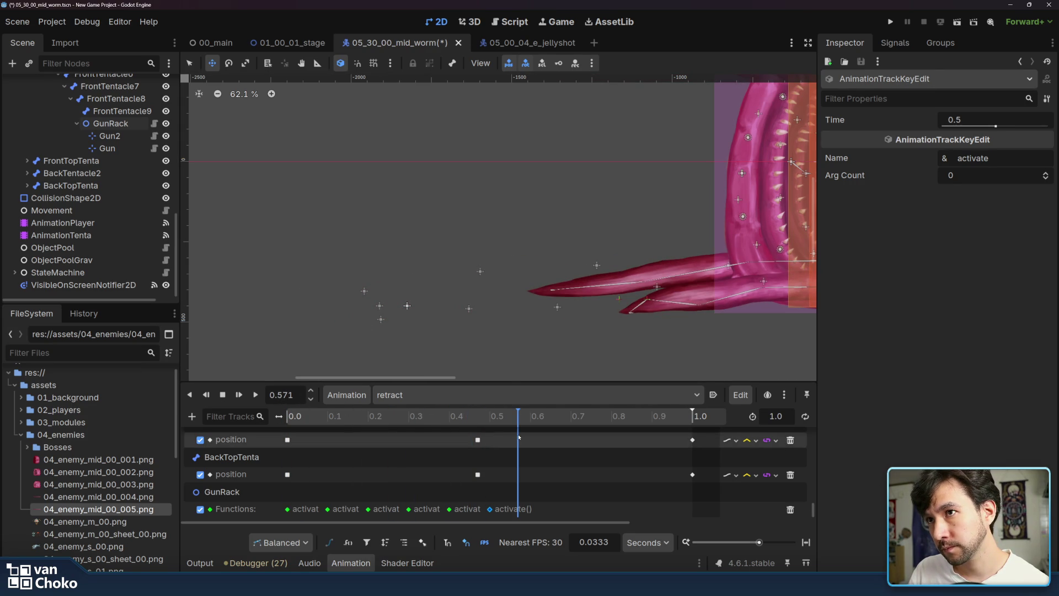
Step: Add an activate() key at 0.6 s, save the worm scene and launch a playtest
scroll(588, 313, down, 3)
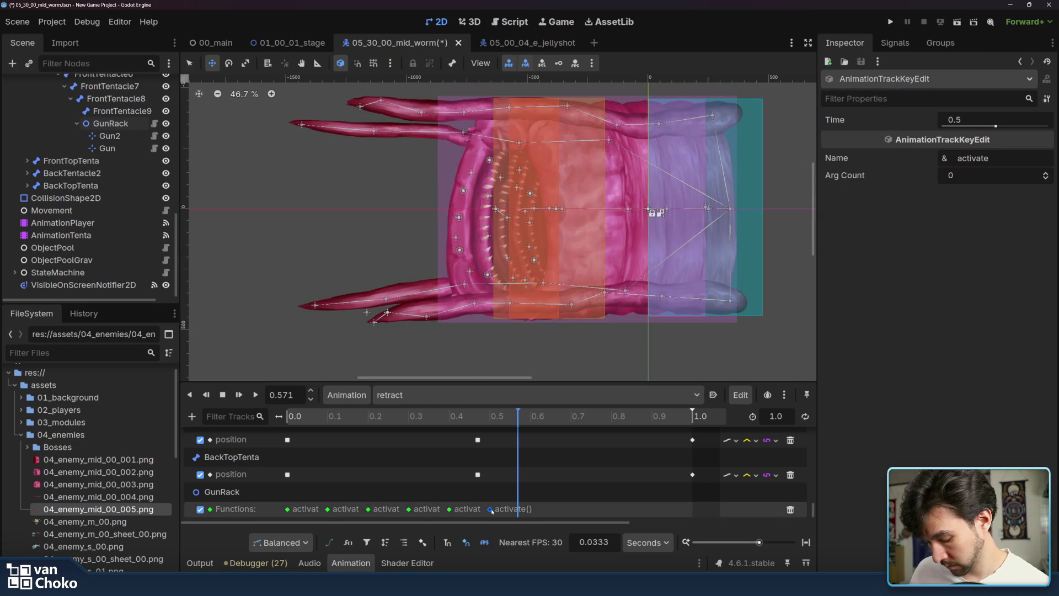
drag(492, 511, 519, 511)
click(990, 118)
key(BackSpace)
key(BackSpace)
key(BackSpace)
text(6)
key(Return)
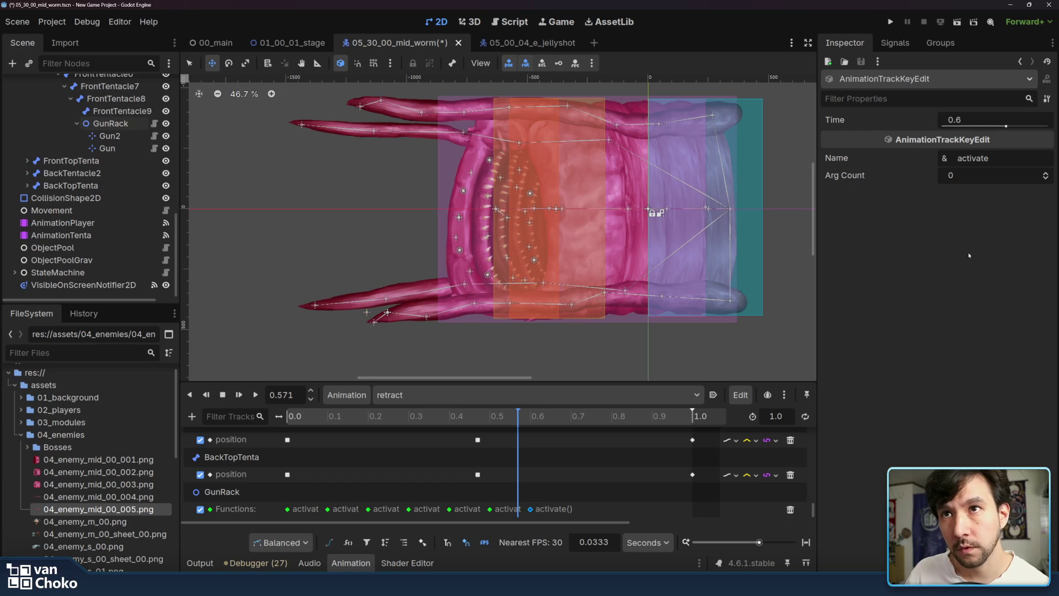
mouse_move(446, 429)
mouse_down()
mouse_move(289, 429)
mouse_move(713, 445)
mouse_up()
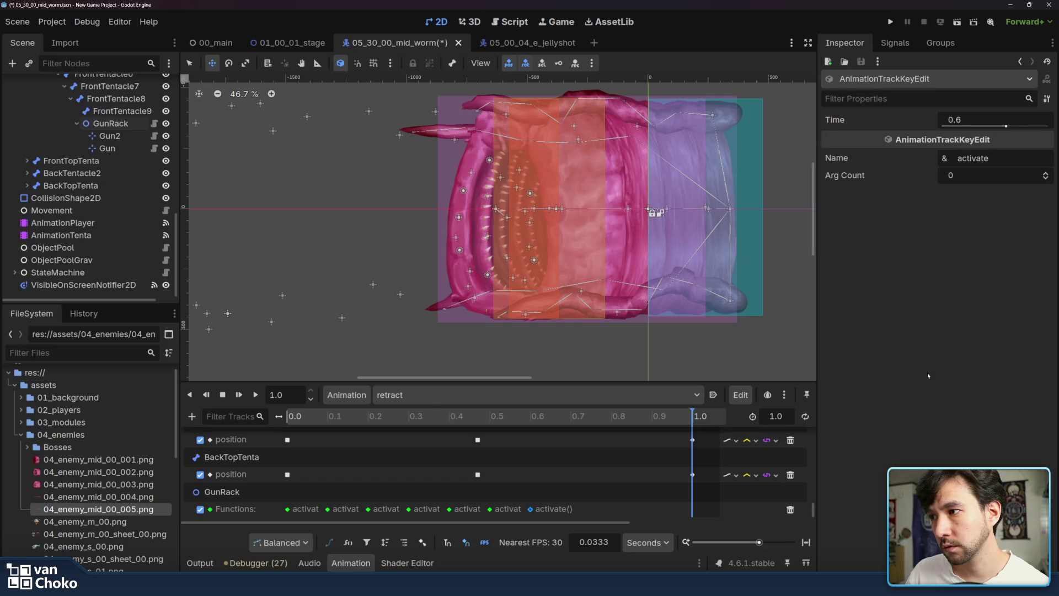
key(ctrl+s)
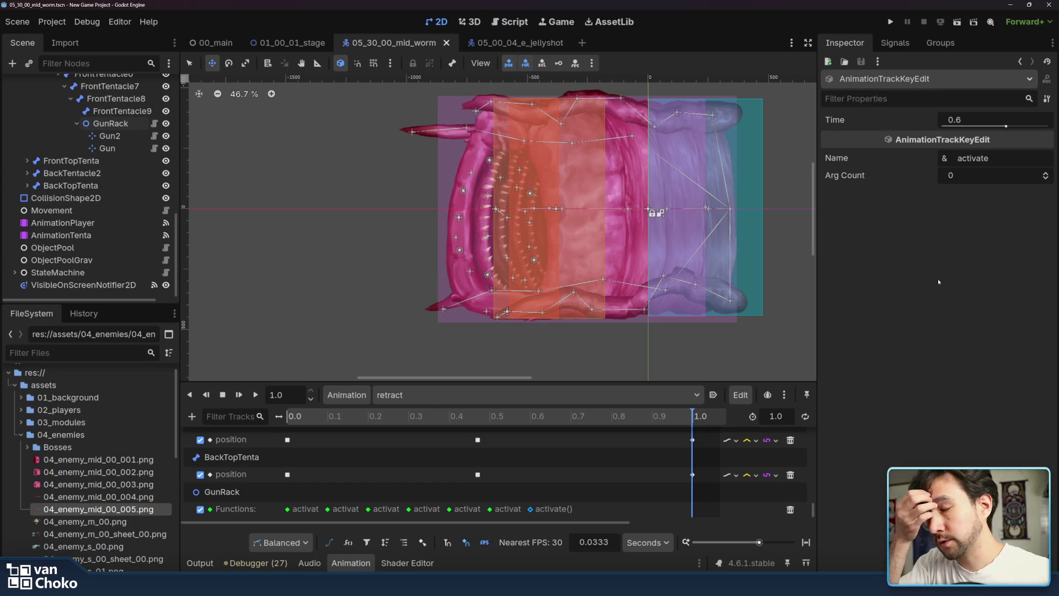
click(890, 22)
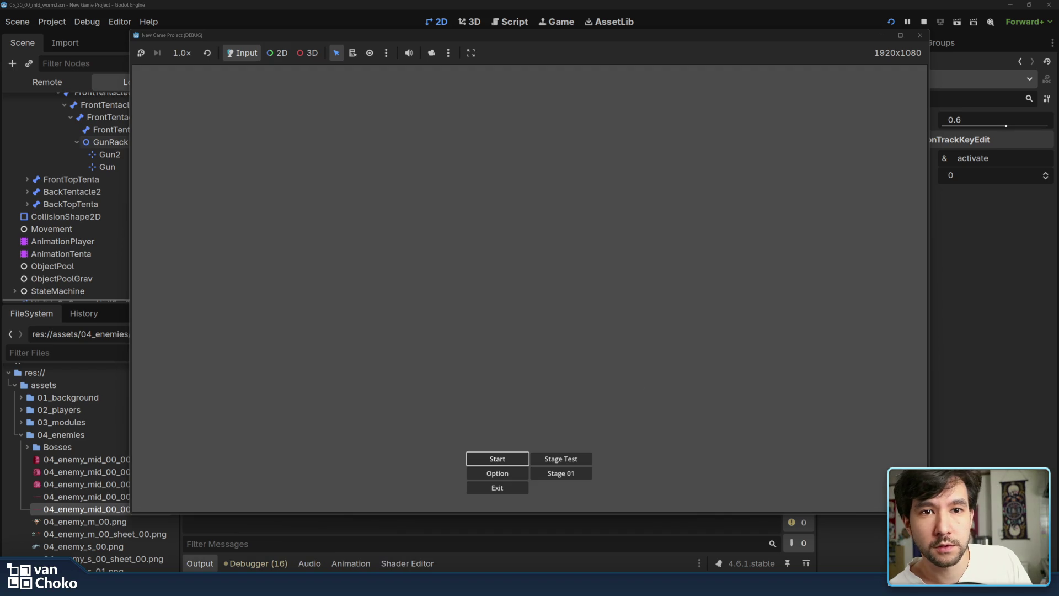
Step: Start a new game from the title menu and fly the ship right through Stage 1
key(Down)
key(Up)
key(Return)
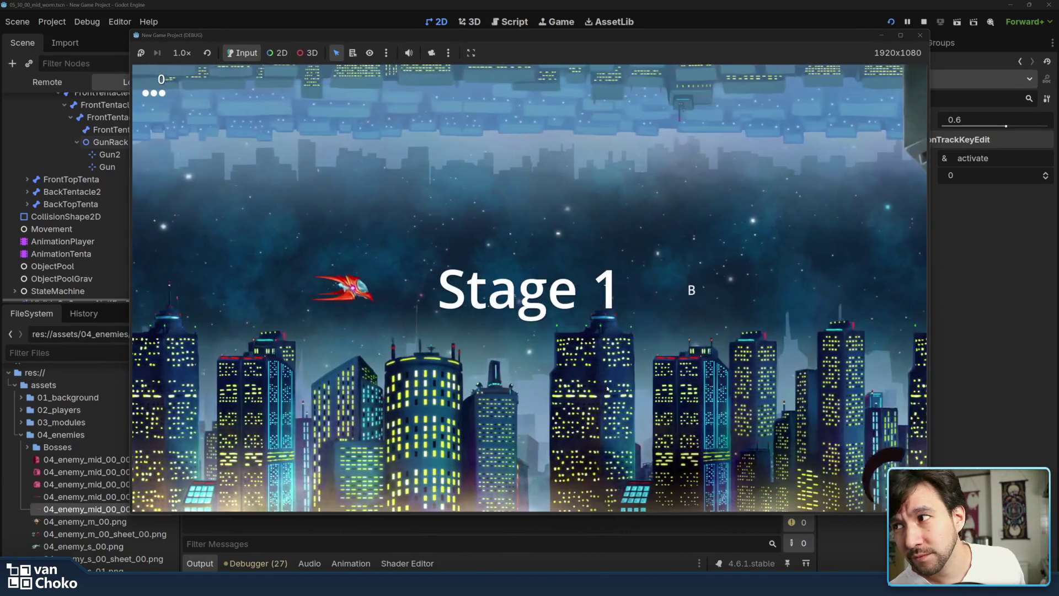
key(Up)
key(Right)
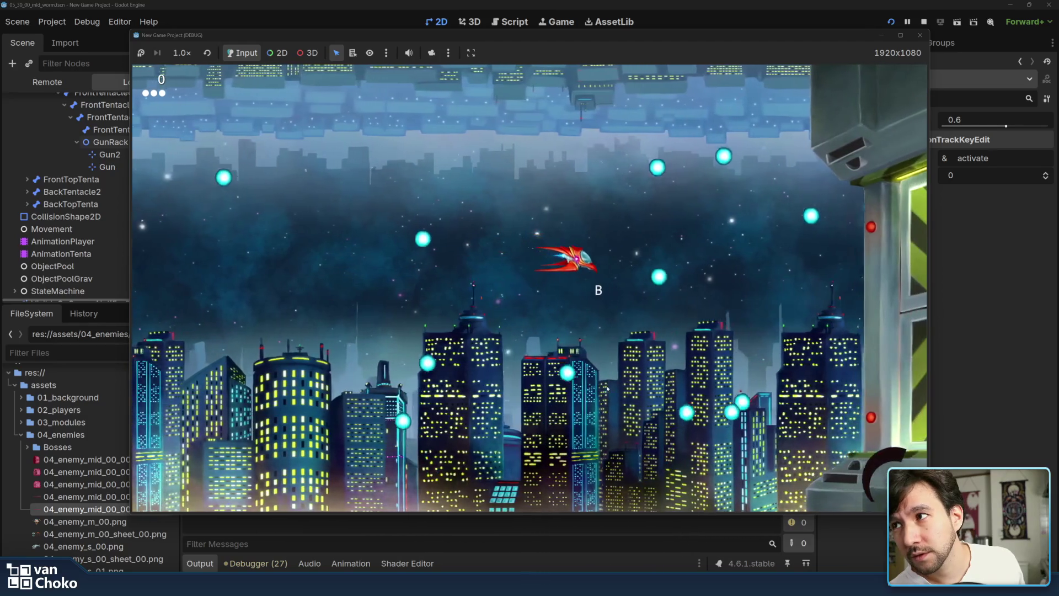
key(Right)
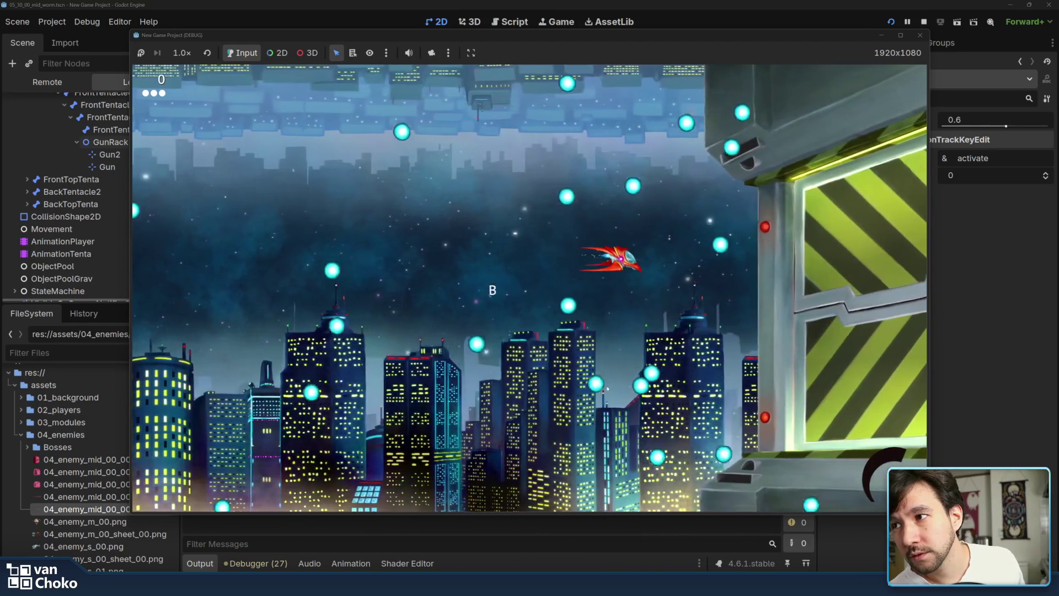
key(Left)
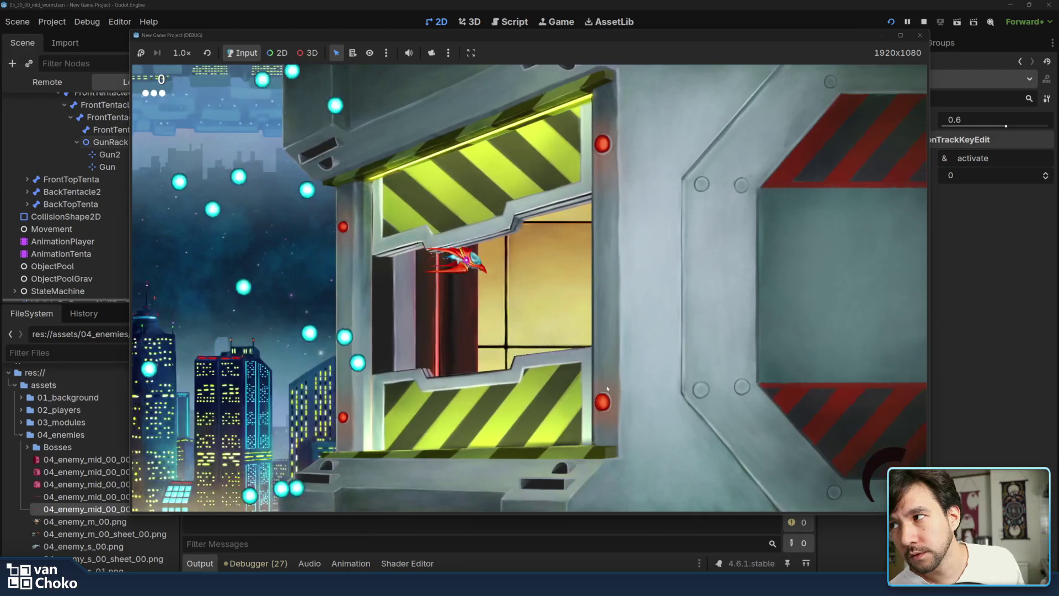
Step: Steer the ship up-left to the worm boss, watch its bullets, then stop the run
key(Down)
key(Left)
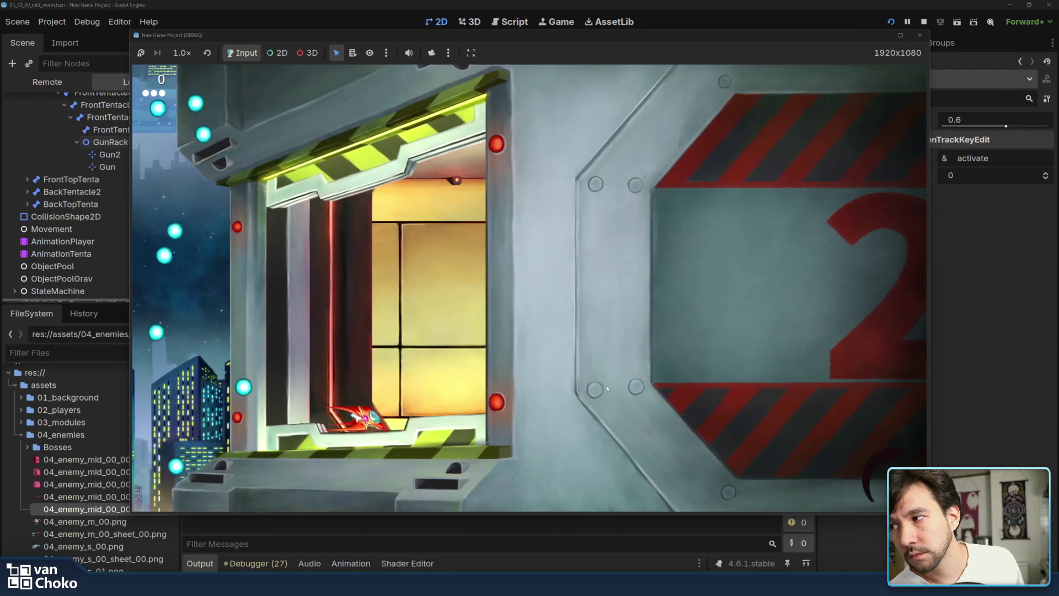
key(Up)
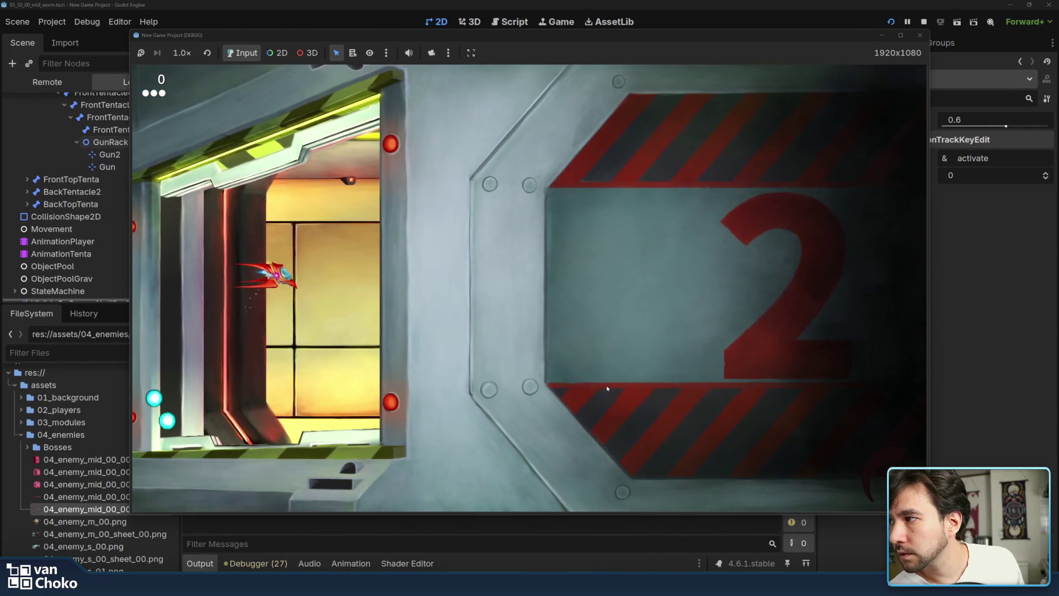
key(Left)
key(Up)
key(Left)
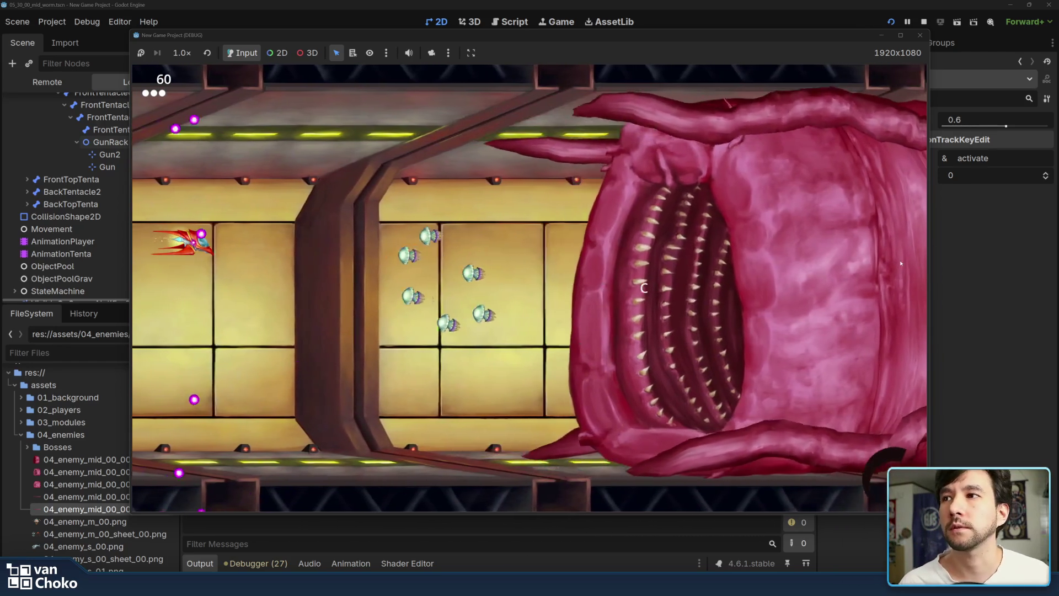
key(F8)
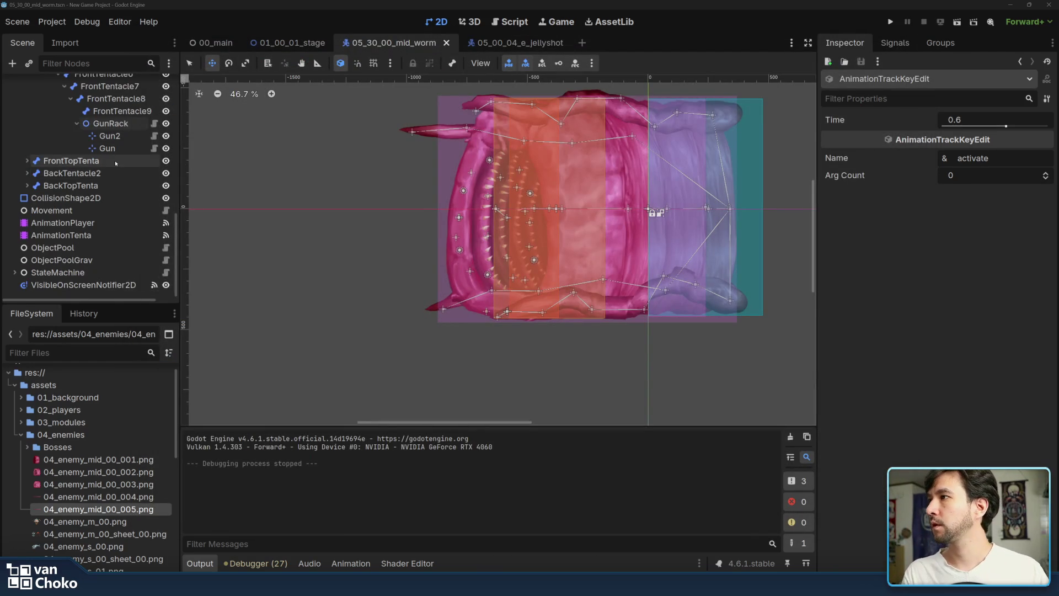
Step: Expand Transform on Gun2 and Gun to view their positions and rotations
scroll(110, 165, up, 2)
click(116, 189)
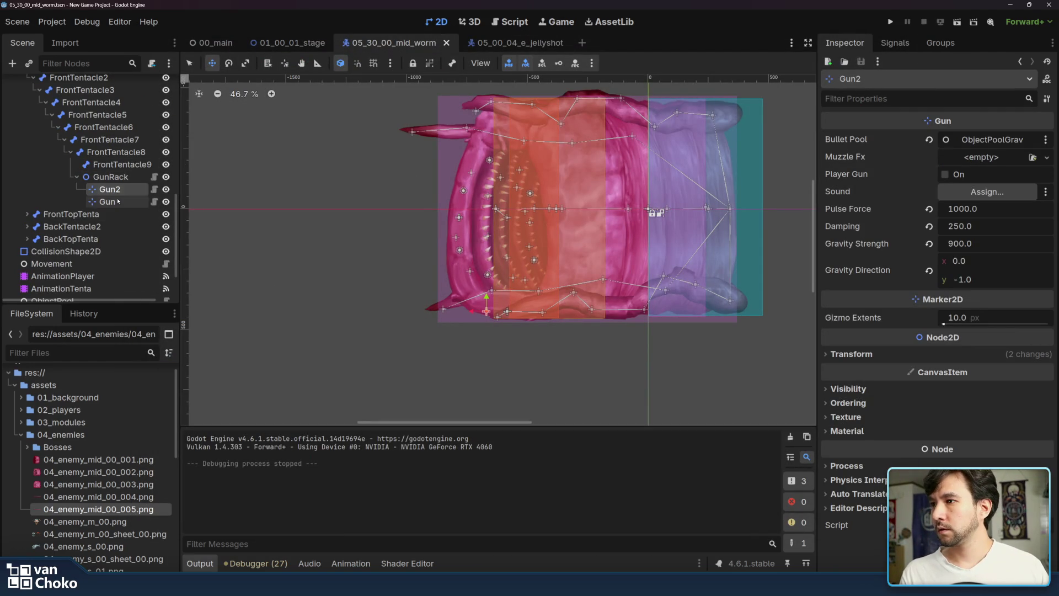
click(108, 202)
click(118, 190)
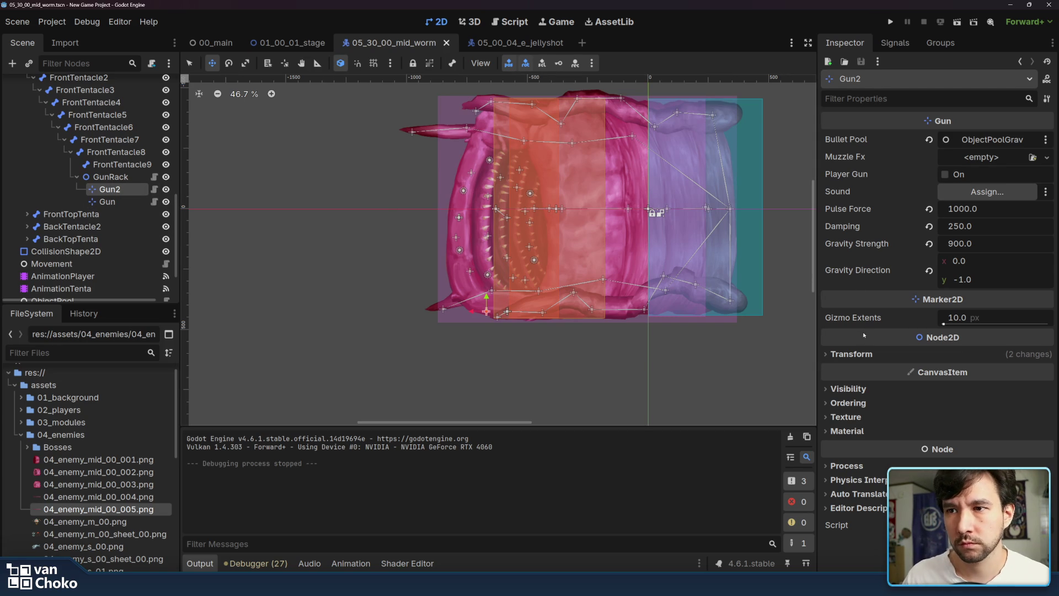
click(877, 356)
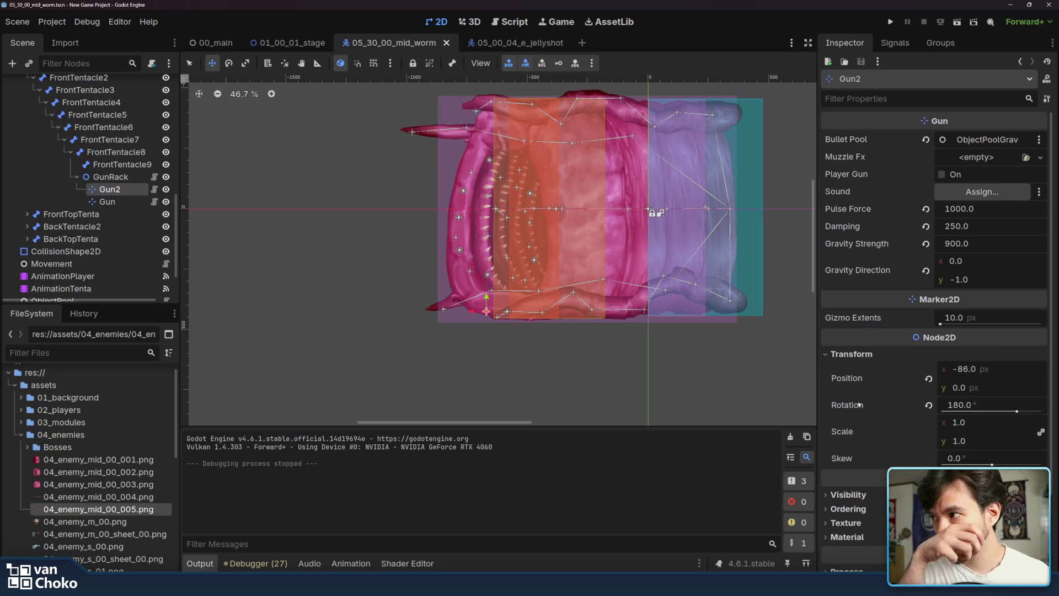
click(108, 202)
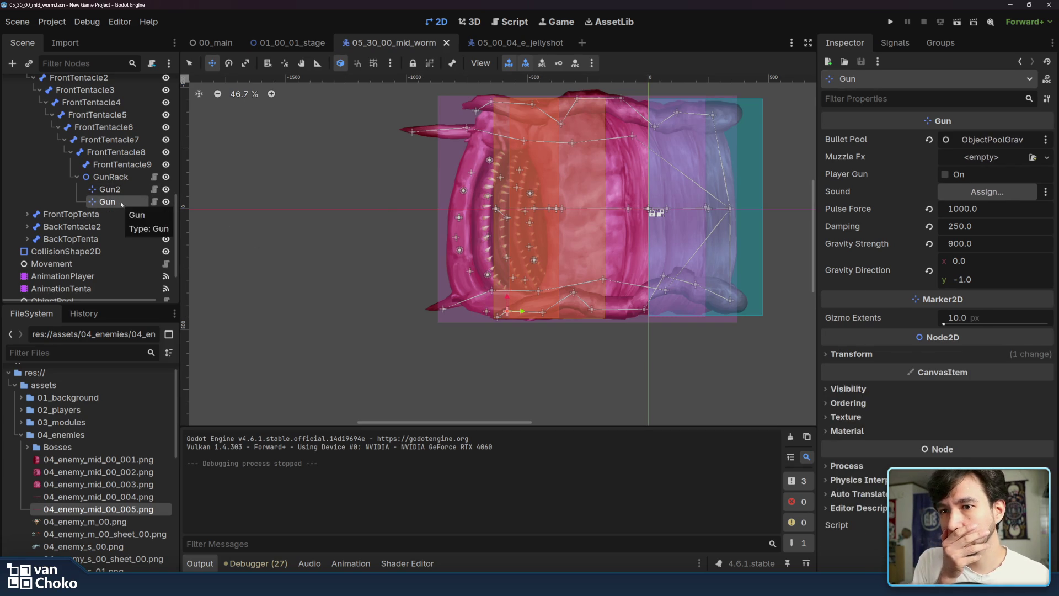
click(852, 354)
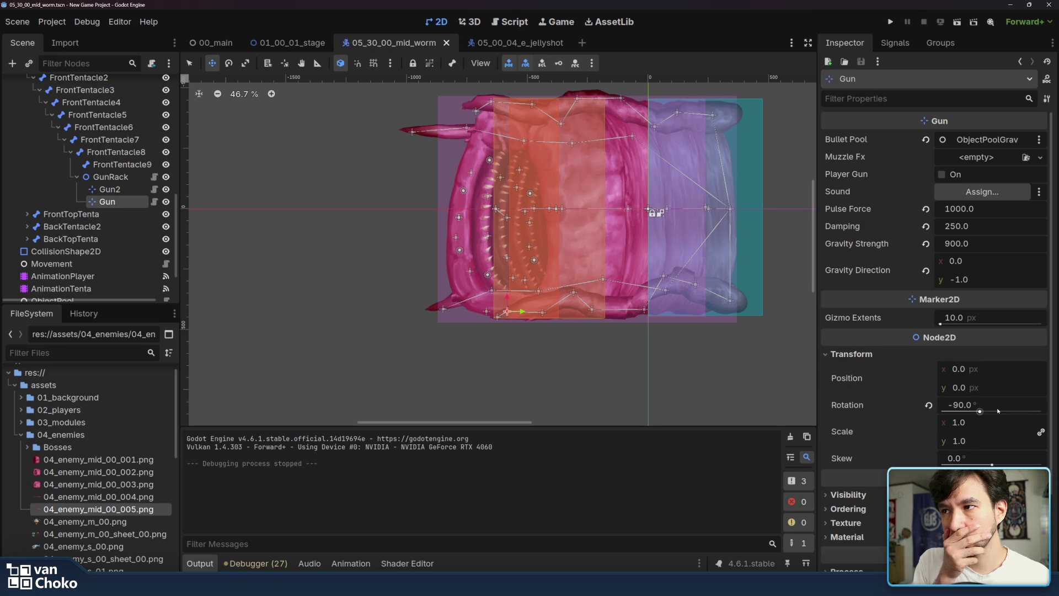
Step: Compare Gun2 against GunRack, then select AnimationTenta and play the retract animation
scroll(519, 323, up, 1)
scroll(518, 324, up, 17)
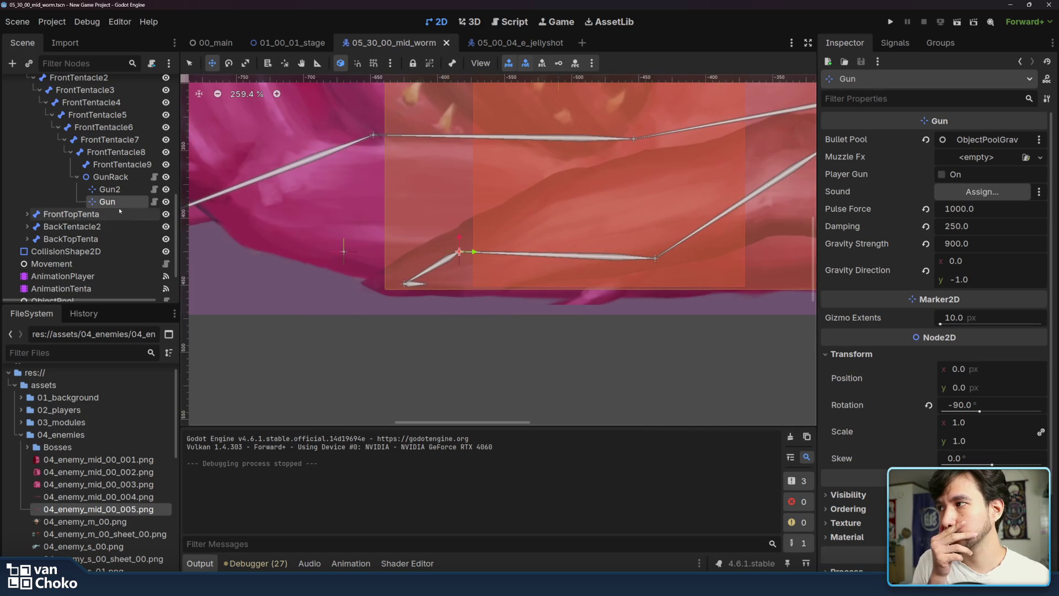
click(119, 189)
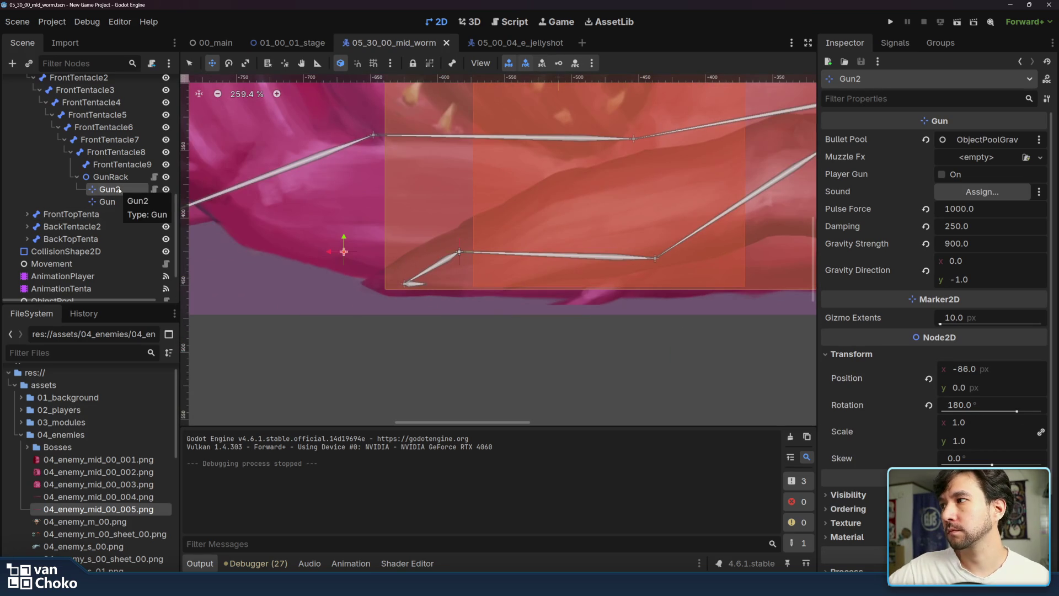
click(119, 182)
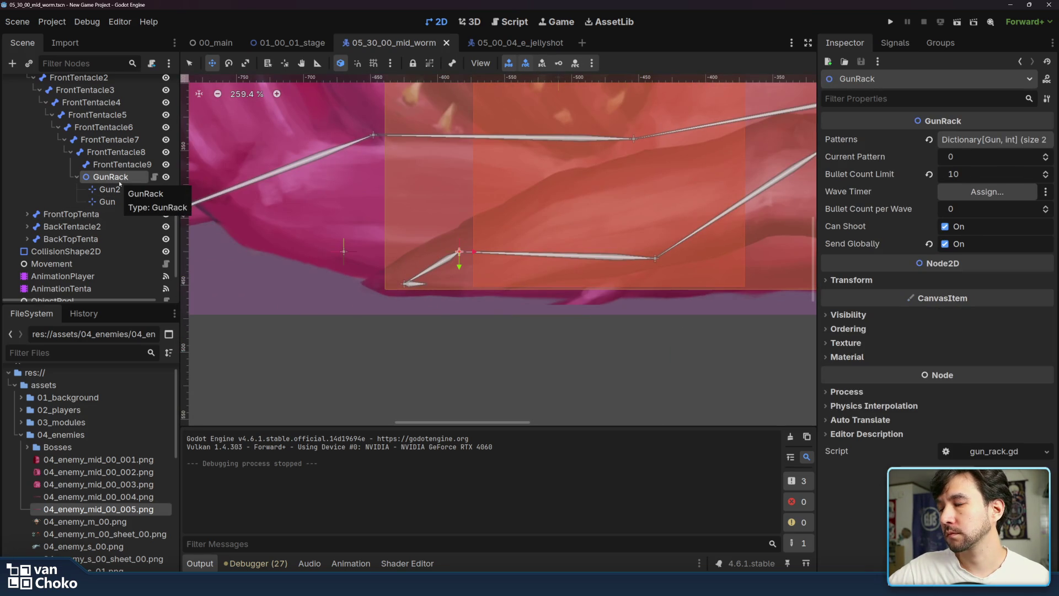
click(119, 189)
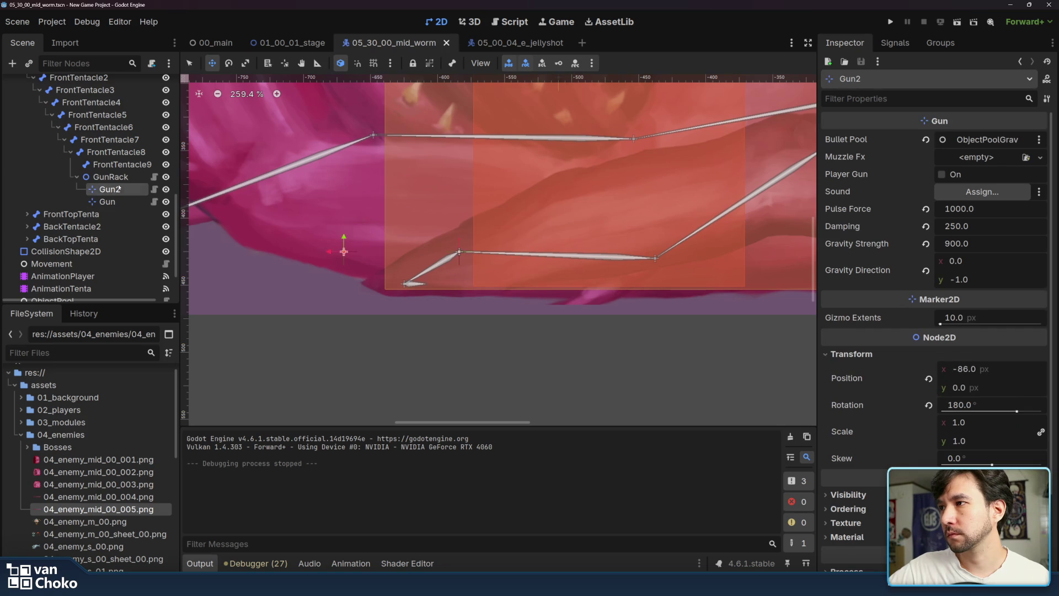
click(119, 177)
click(119, 189)
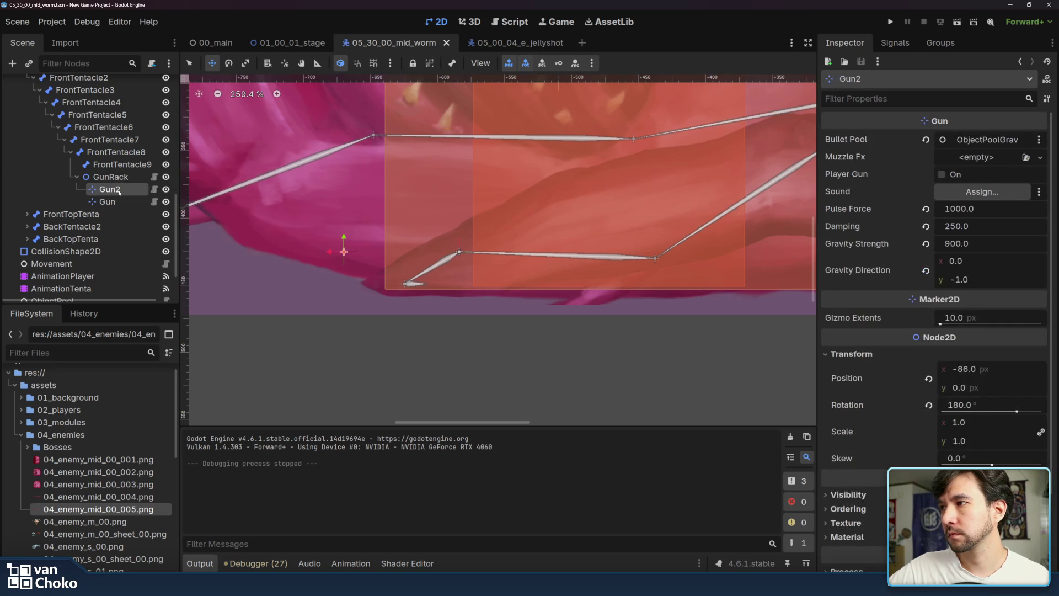
click(91, 289)
click(256, 395)
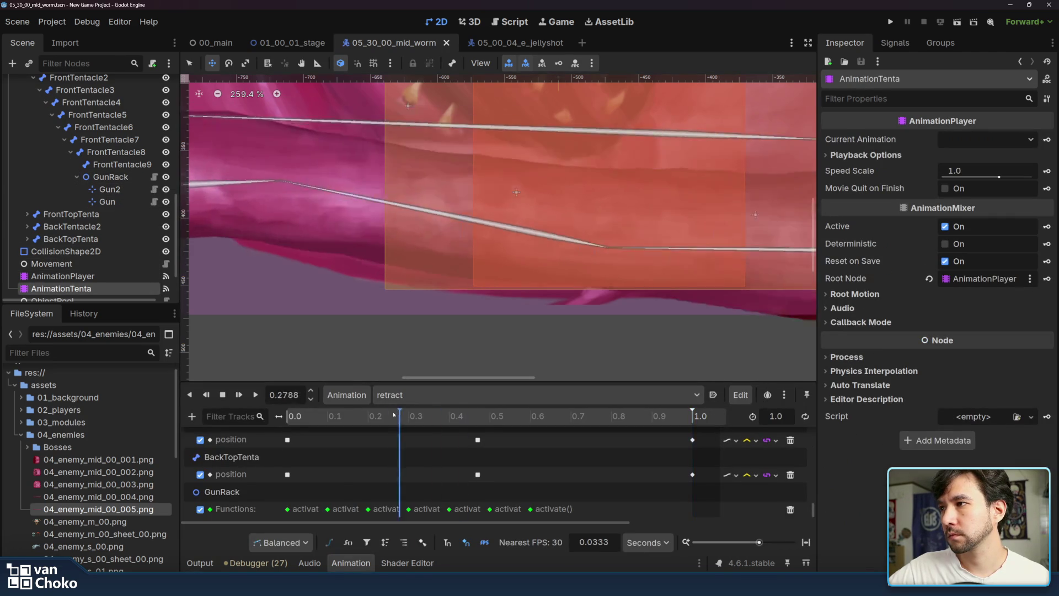
Step: Set Gun2's rotation to -90 and its Pulse Force 500, Gravity Strength 300, Damping 200
scroll(451, 272, left, 15)
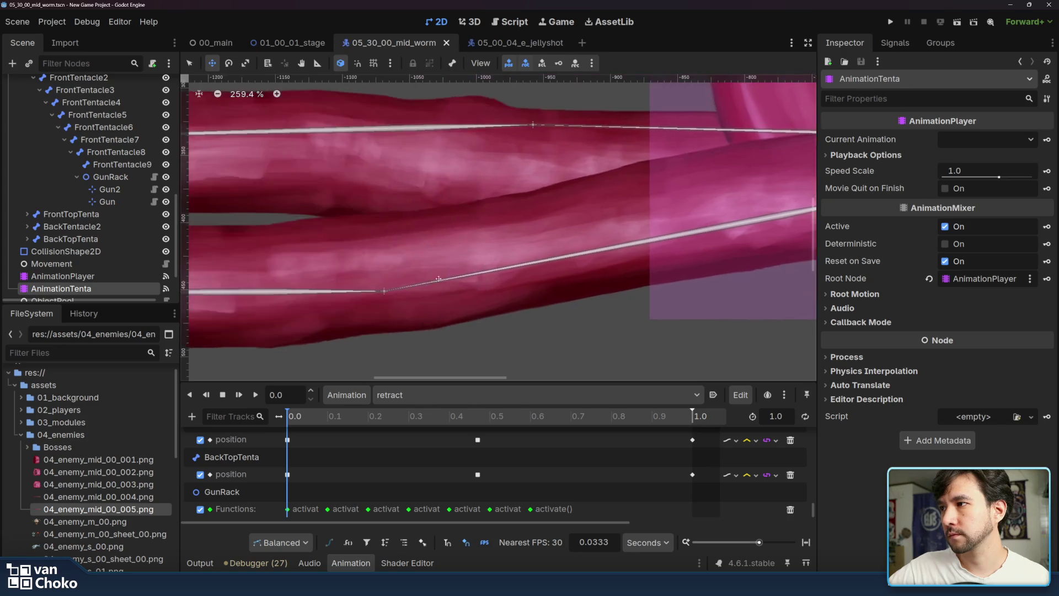
scroll(452, 272, left, 20)
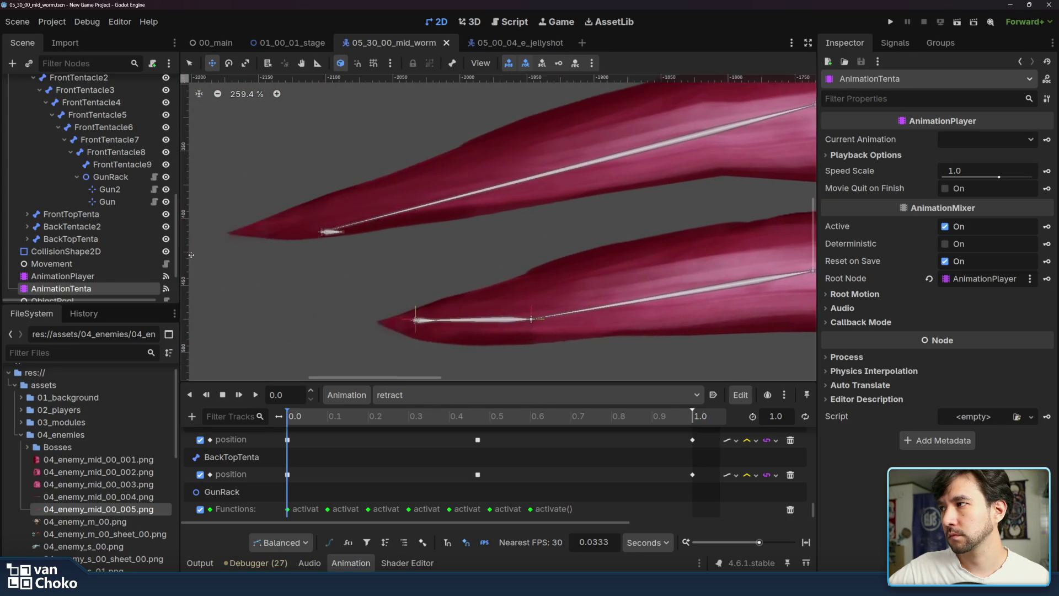
click(108, 202)
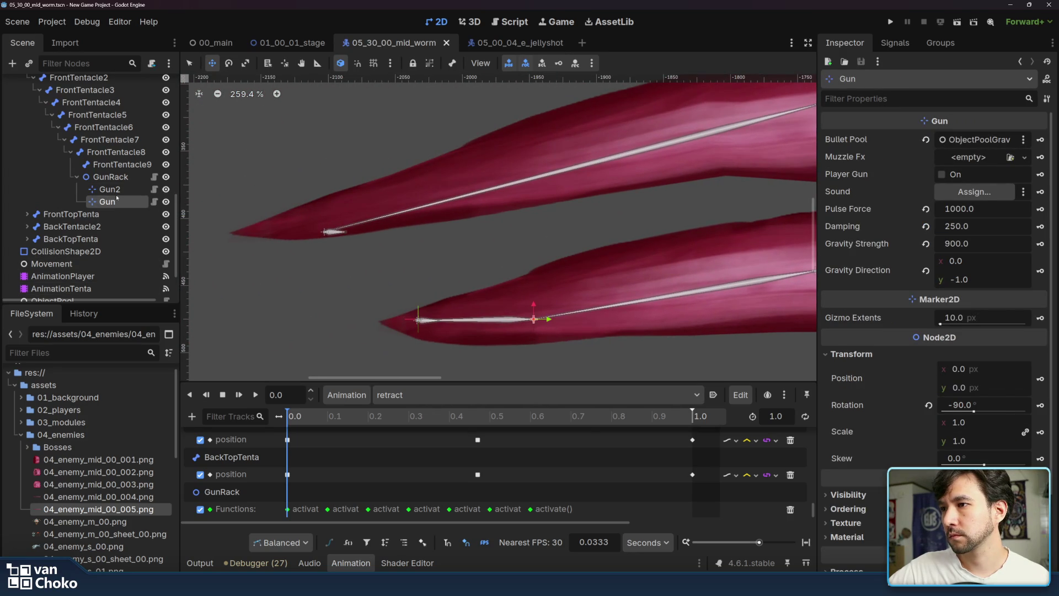
click(991, 406)
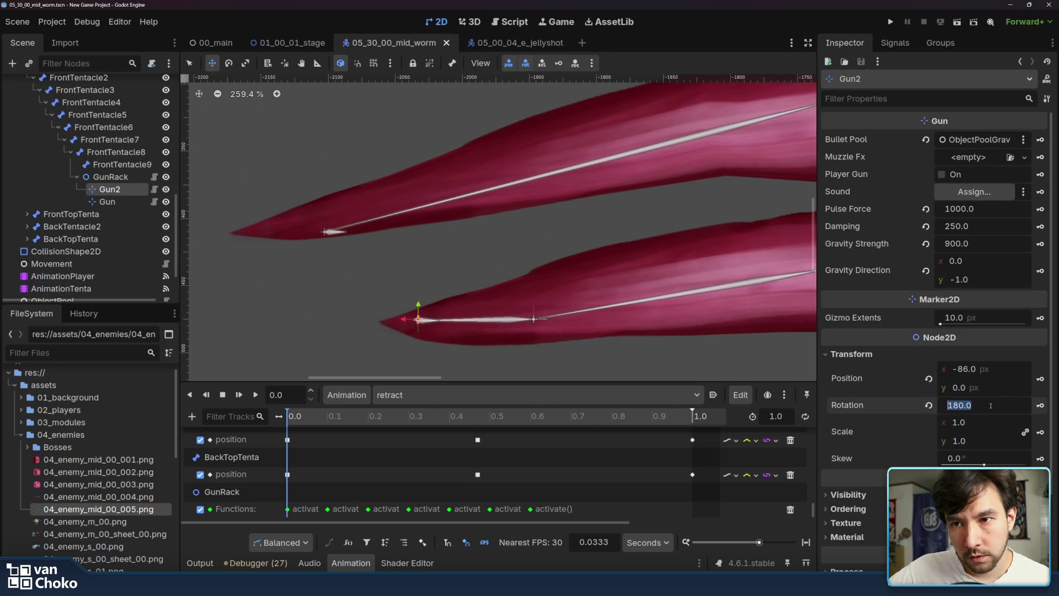
text(-90)
key(Return)
click(991, 212)
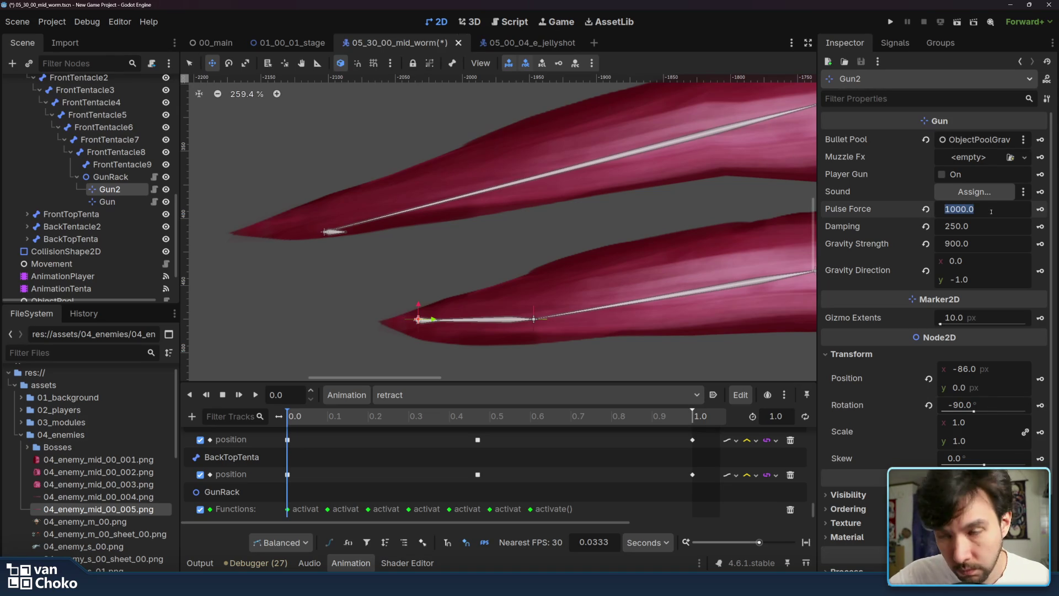
text(500)
click(979, 241)
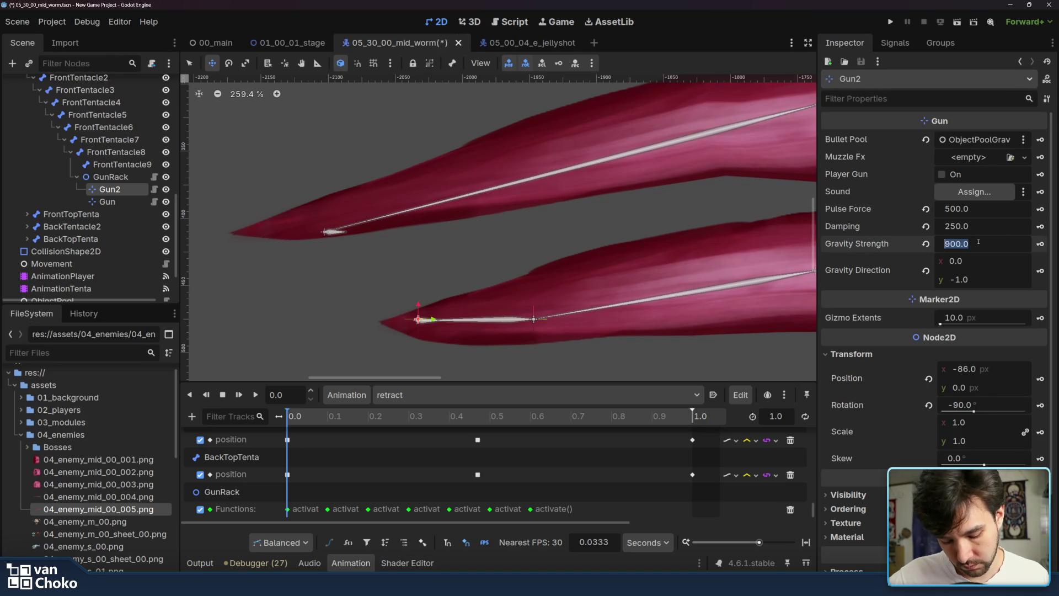
text(300)
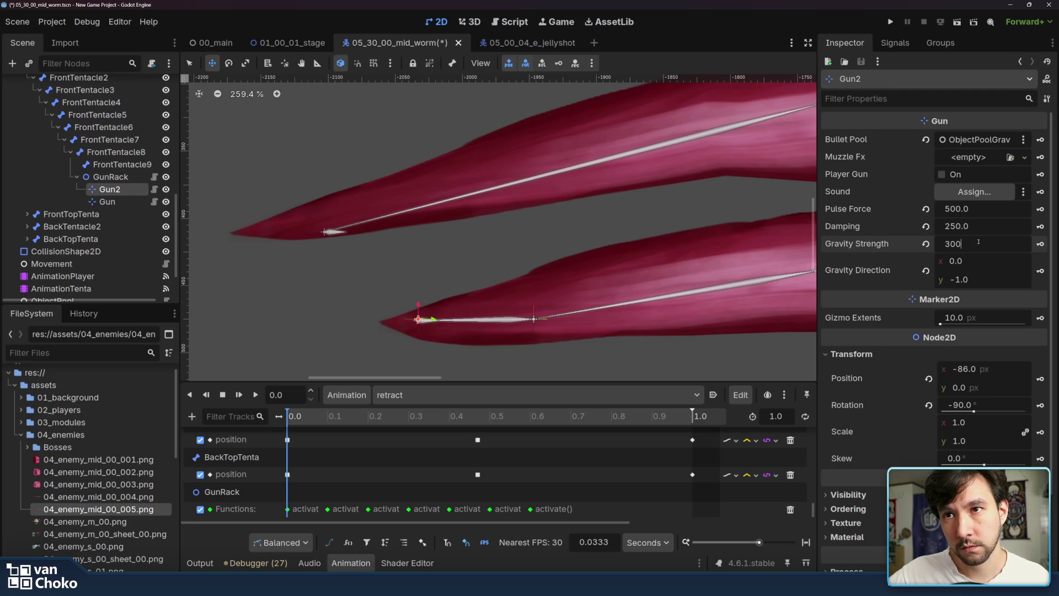
click(979, 230)
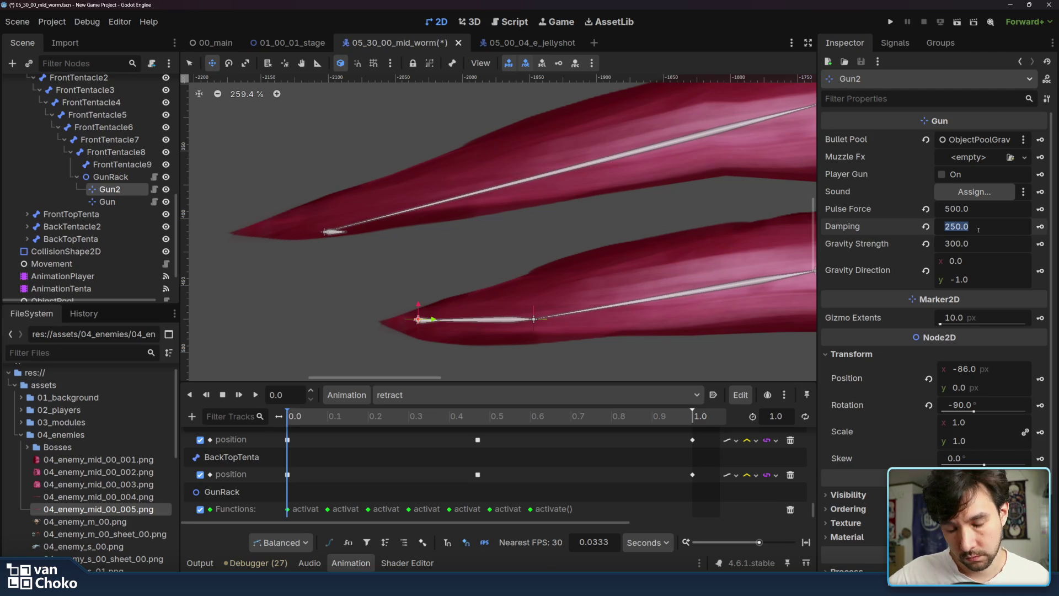
text(200)
key(Return)
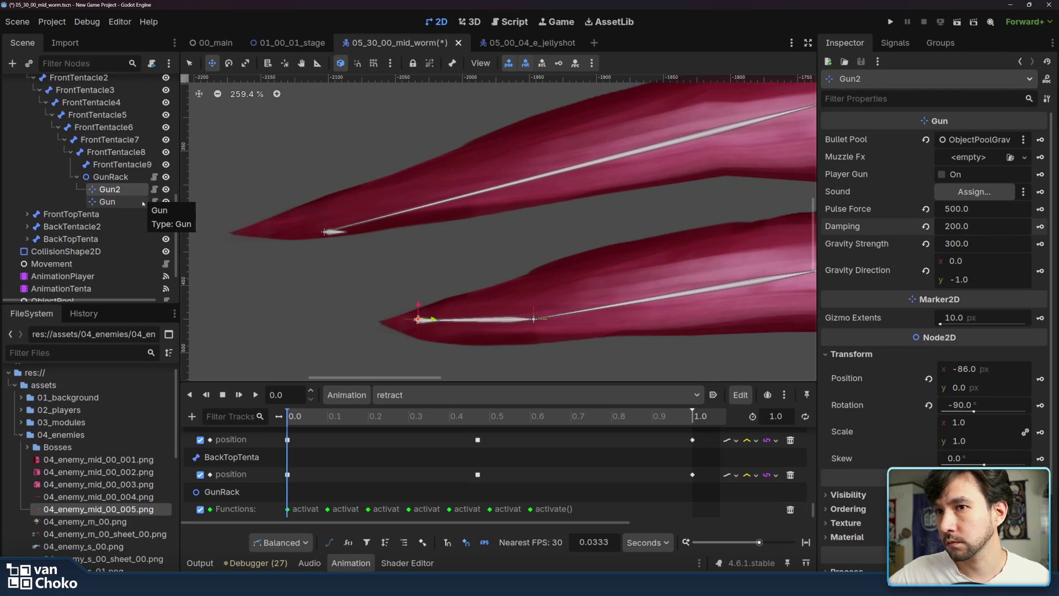
Step: Give Gun Pulse Force 500, Damping 200 and Gravity Strength 300, then launch the game
click(126, 202)
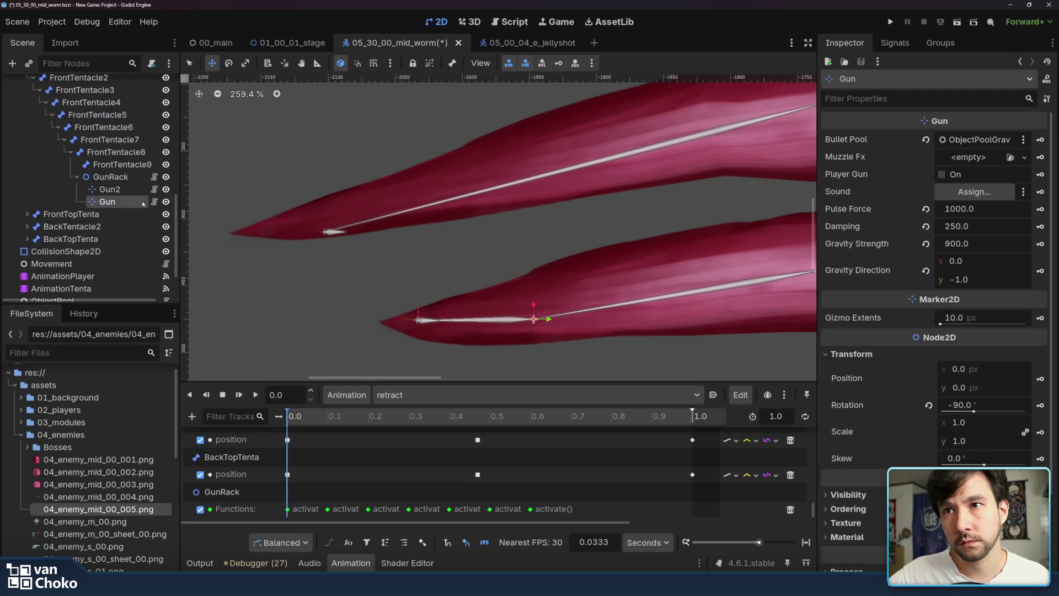
click(993, 209)
text(500)
key(Return)
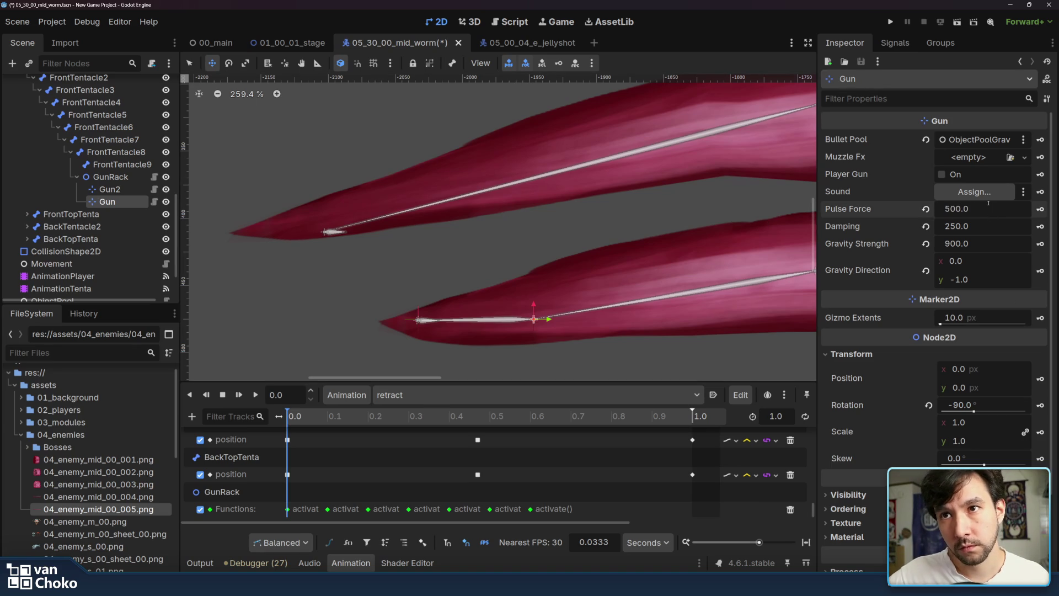
click(984, 226)
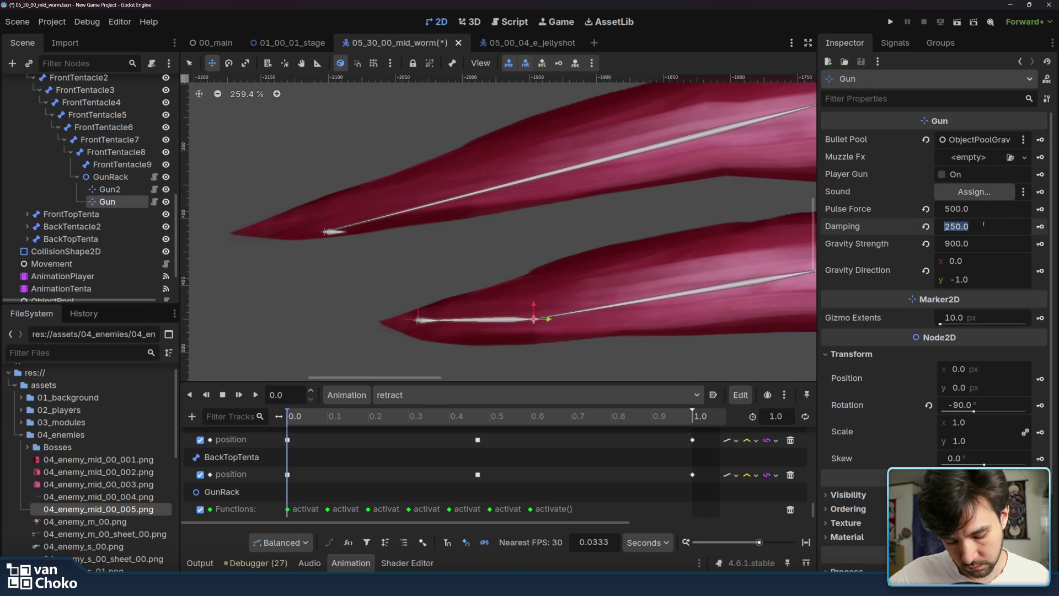
text(200)
key(Return)
click(984, 244)
text(300)
key(Return)
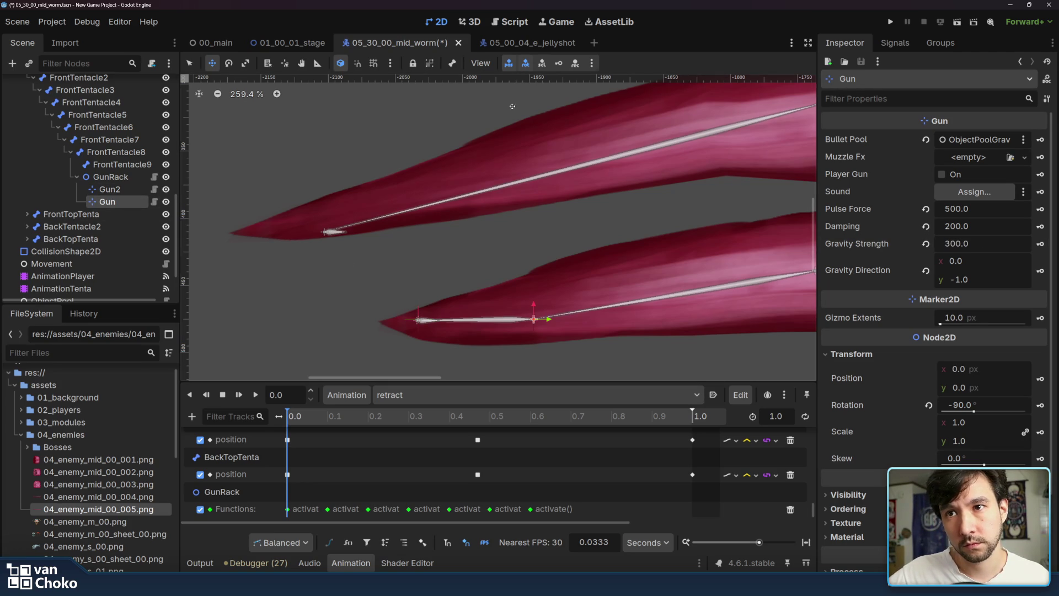
click(892, 23)
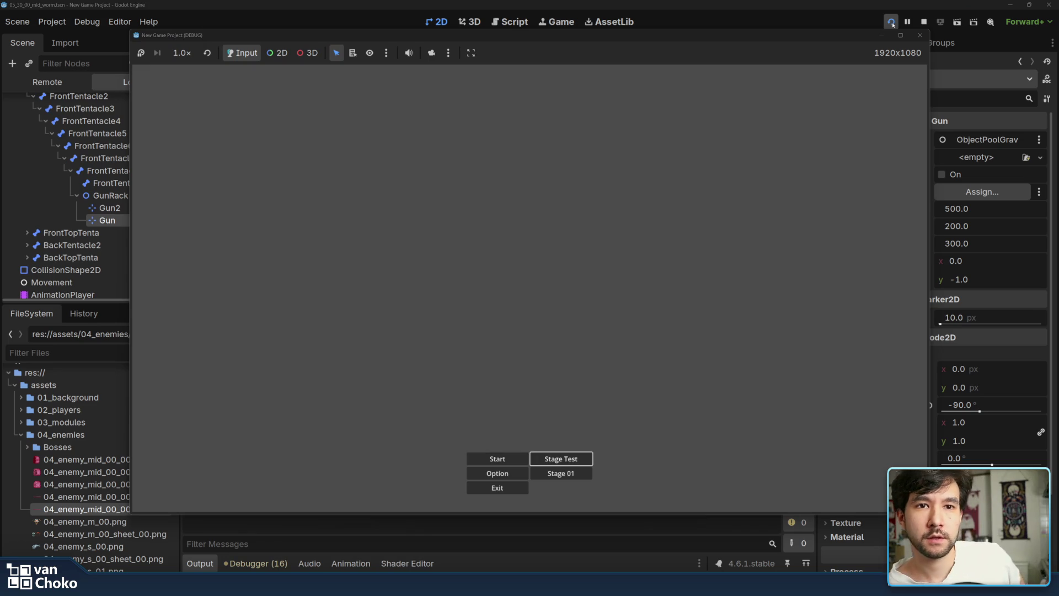
Step: Start Stage Test, dodge through to the worm mid-boss's bullet bursts, then stop the run
key(Return)
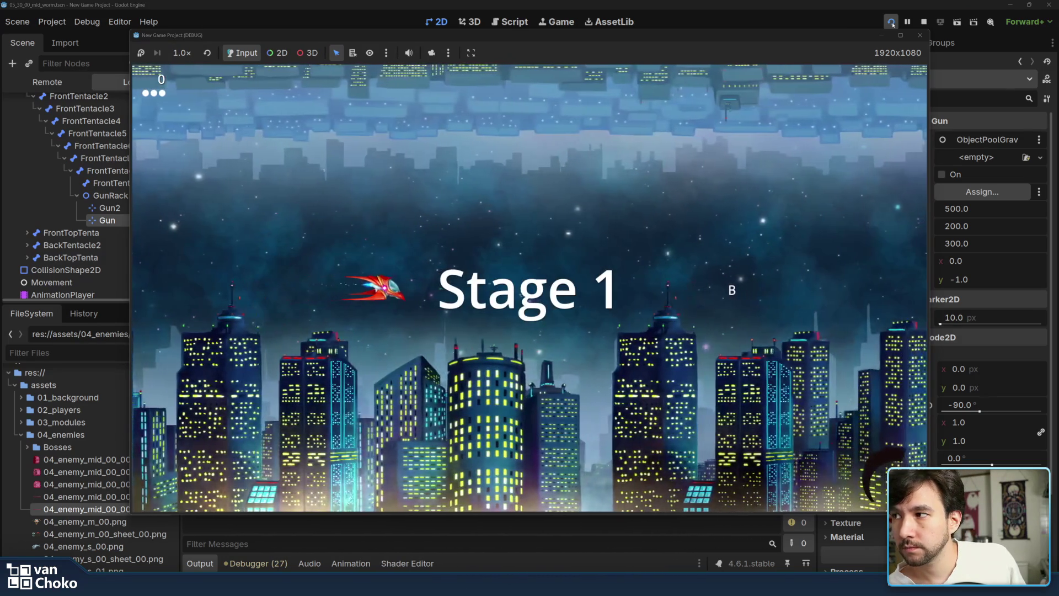
key(Left)
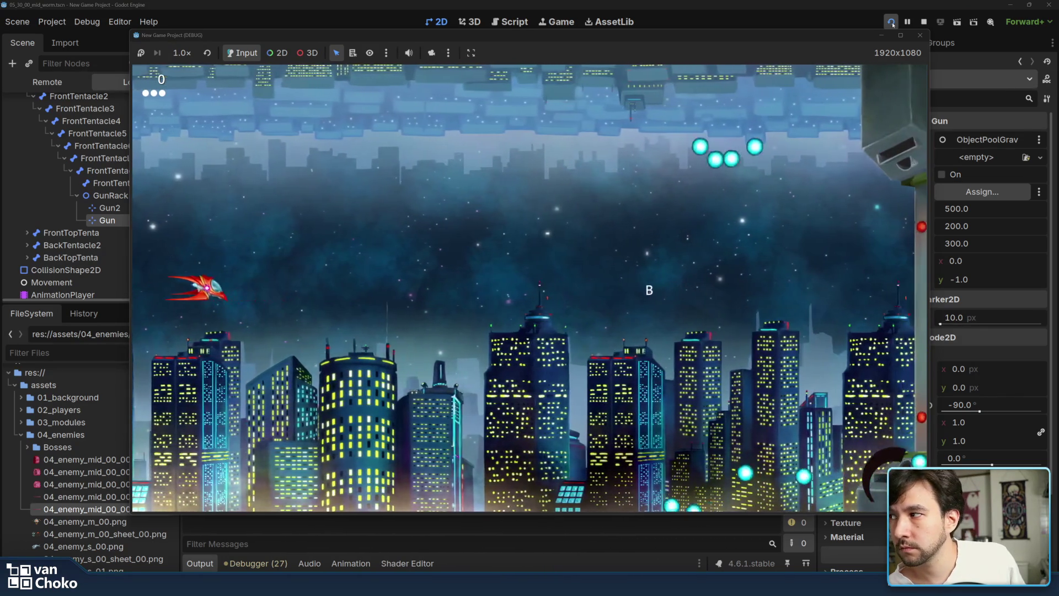
key(Up)
key(Down)
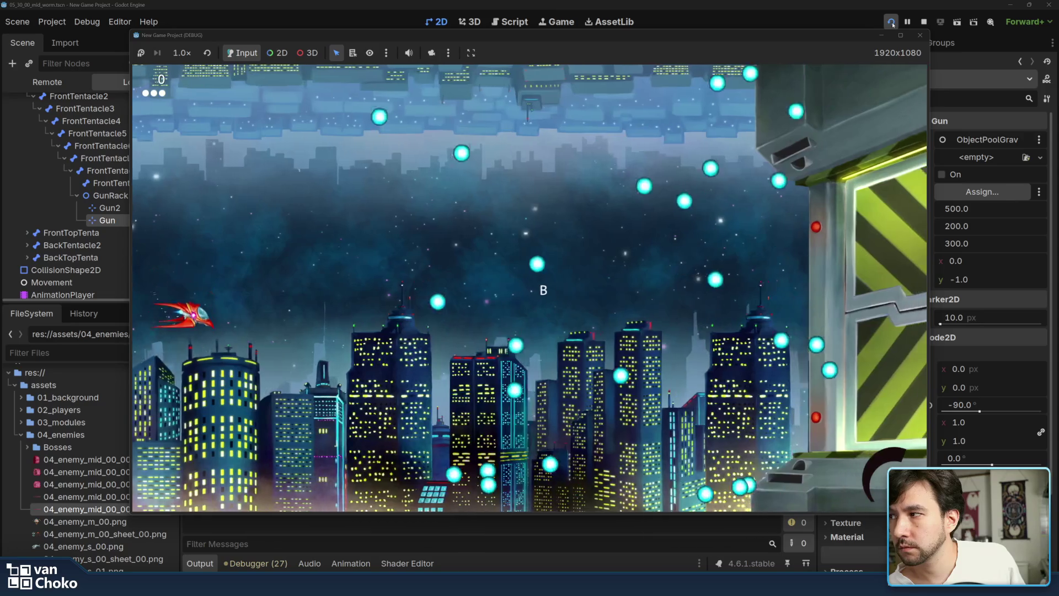
key(Up)
key(Right)
key(Left)
key(Down)
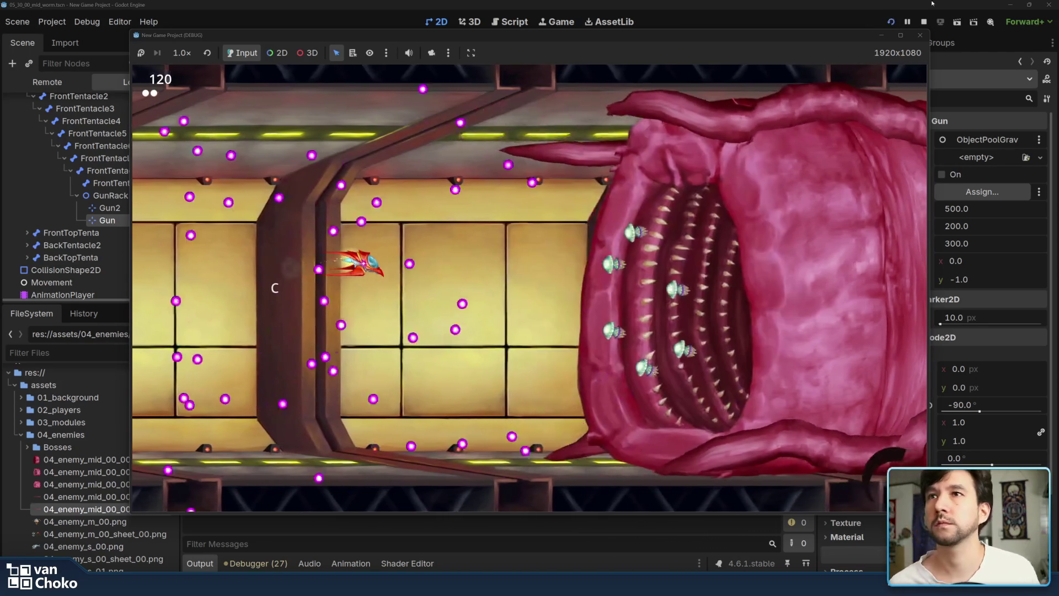
click(924, 22)
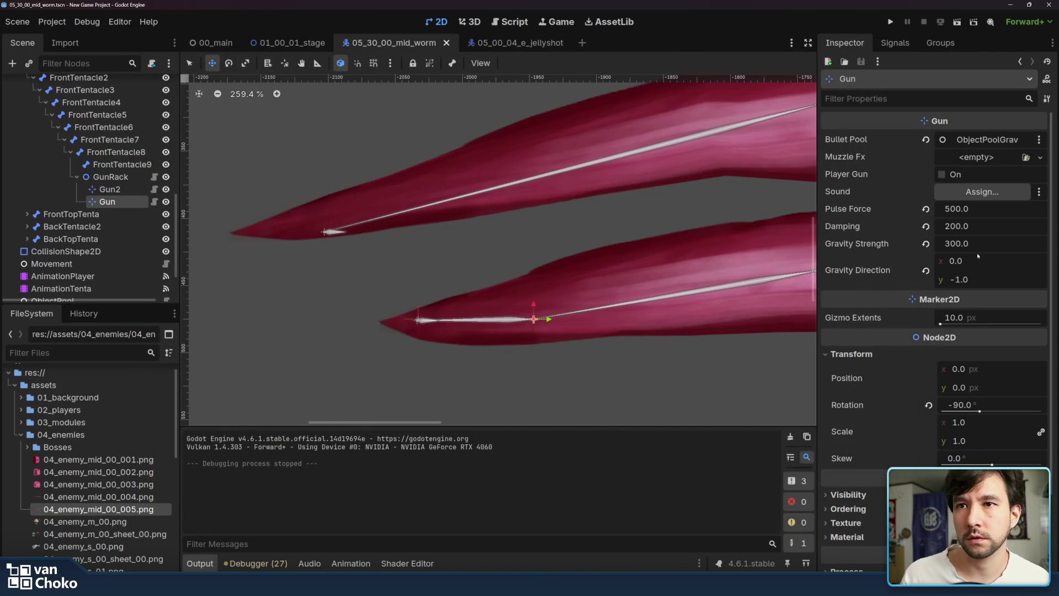
Step: Set Gravity Direction y to 1.0 on Gun and on Gun2, then relaunch the game
click(976, 281)
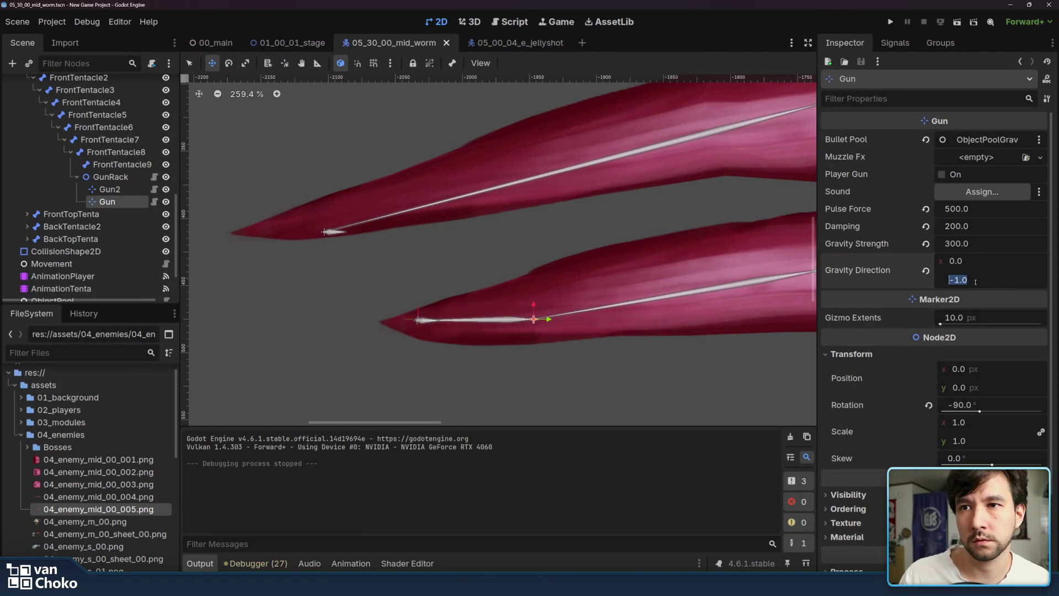
text(1)
key(Return)
click(145, 190)
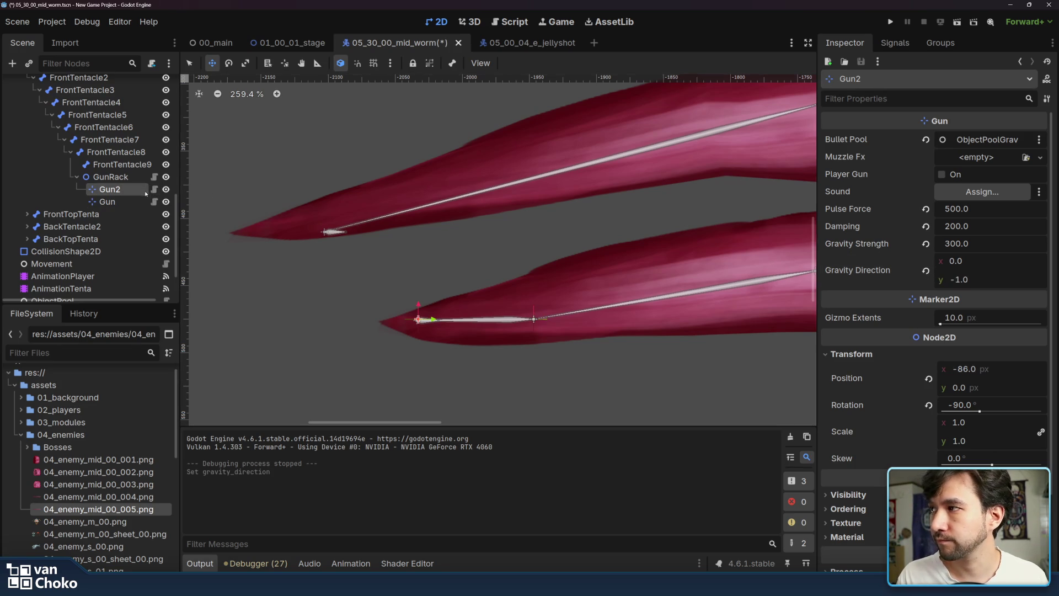
click(1005, 281)
text(1)
key(Return)
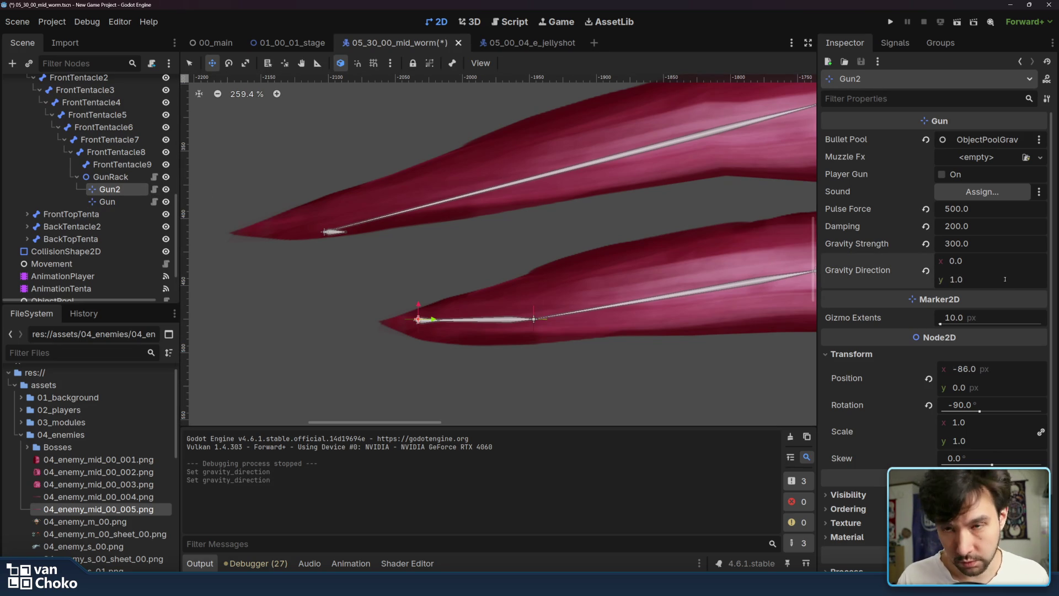
click(892, 22)
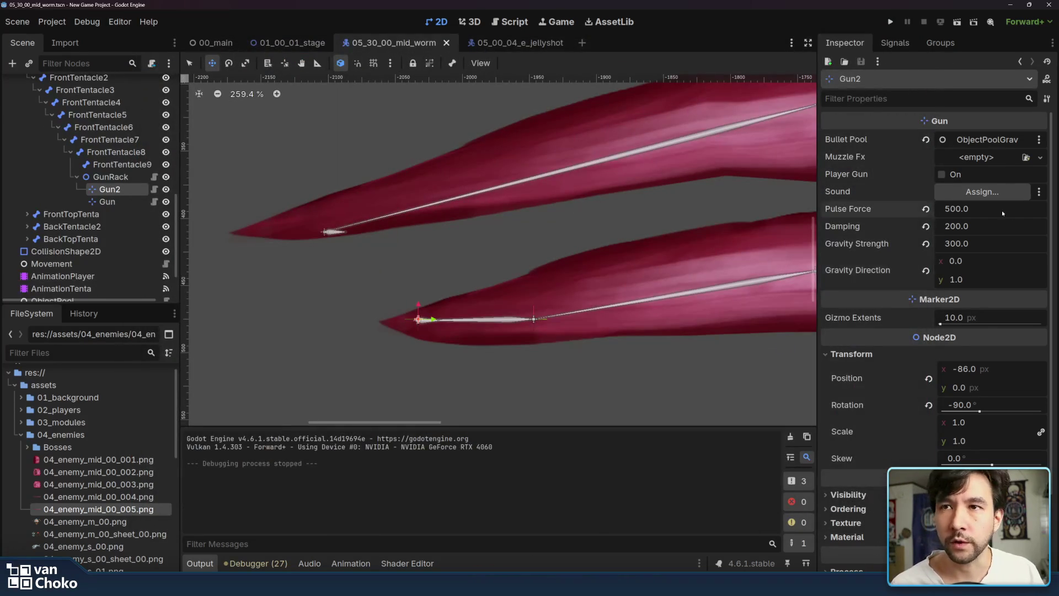
Step: Set Gun2 to Pulse Force 1200, Damping 600 and Gravity Strength 800
click(1003, 210)
text(125)
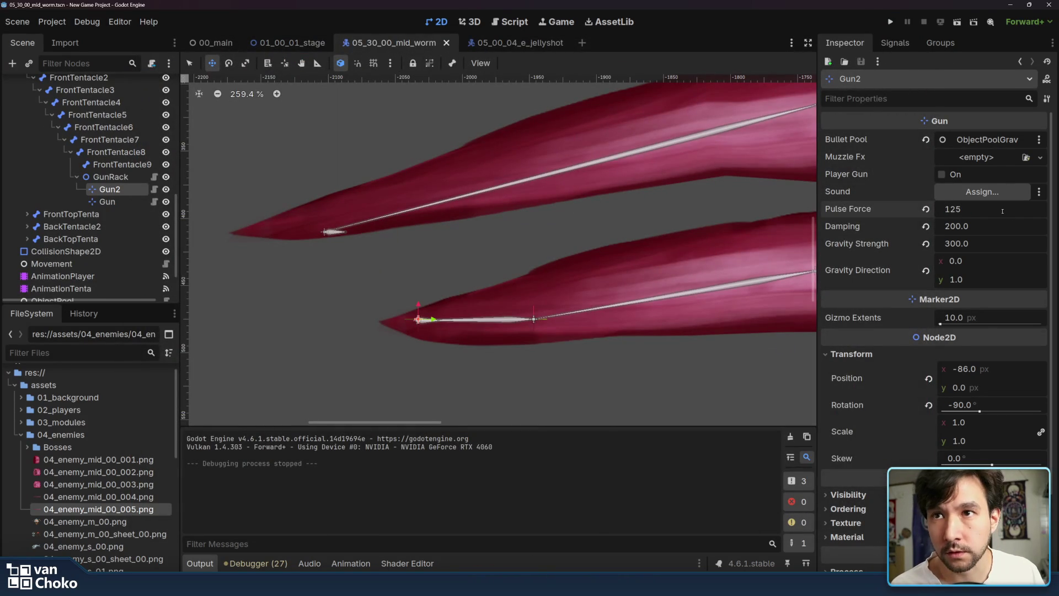
key(BackSpace)
text(00)
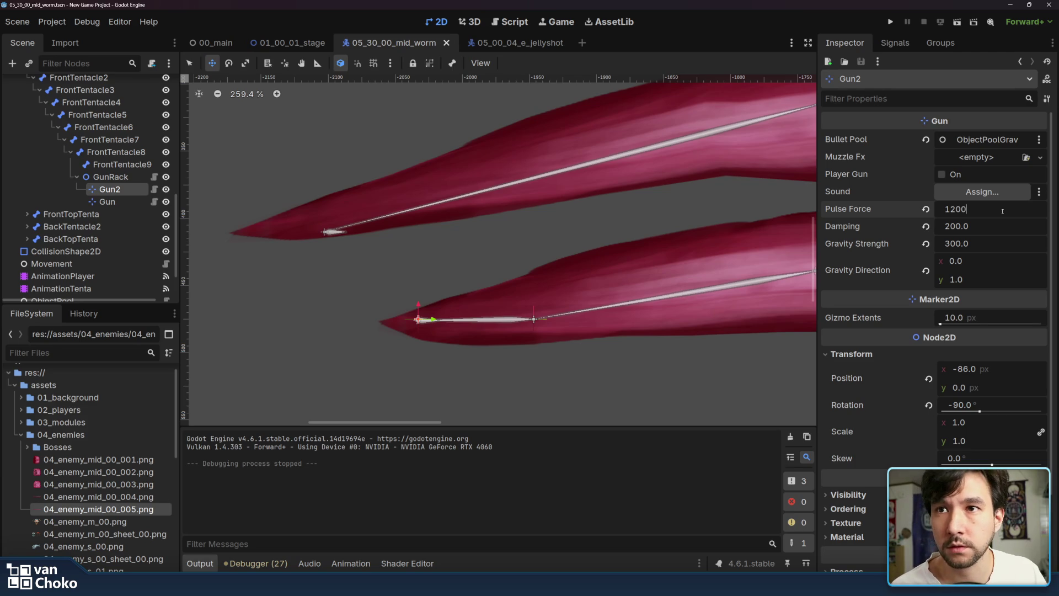
click(1000, 227)
text(600)
click(993, 241)
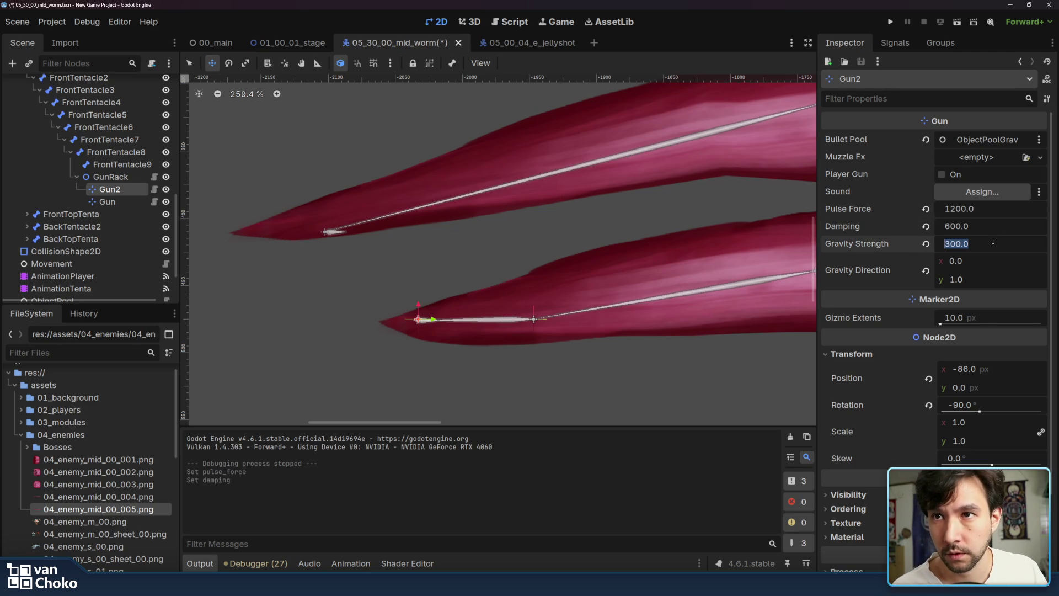
text(900)
double_click(981, 246)
text(800)
key(Return)
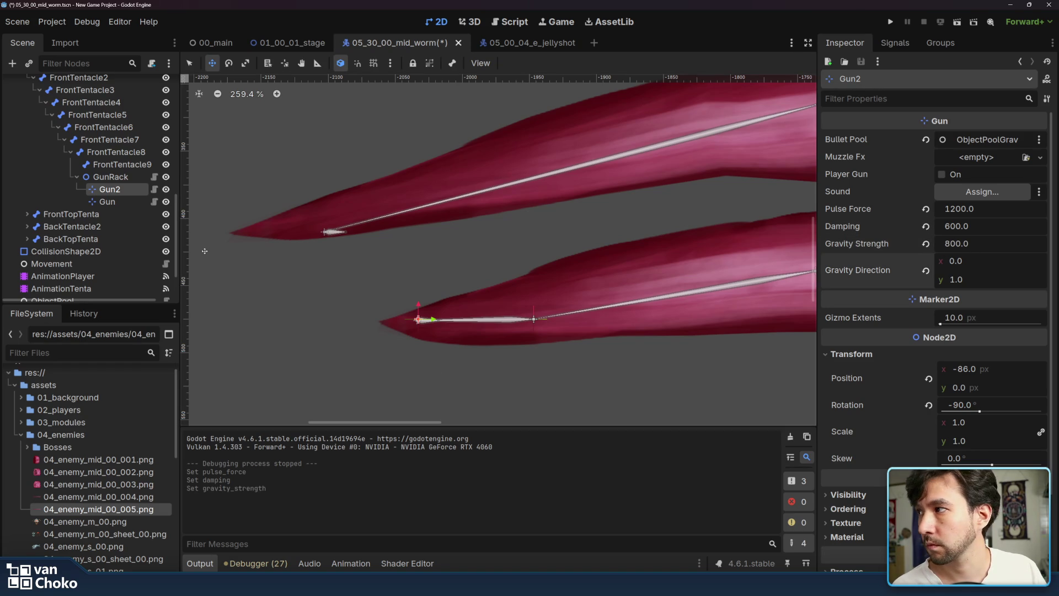
Step: Set Gun to Pulse Force 1000, Damping 500 and Gravity Strength 800, then launch the game
click(108, 202)
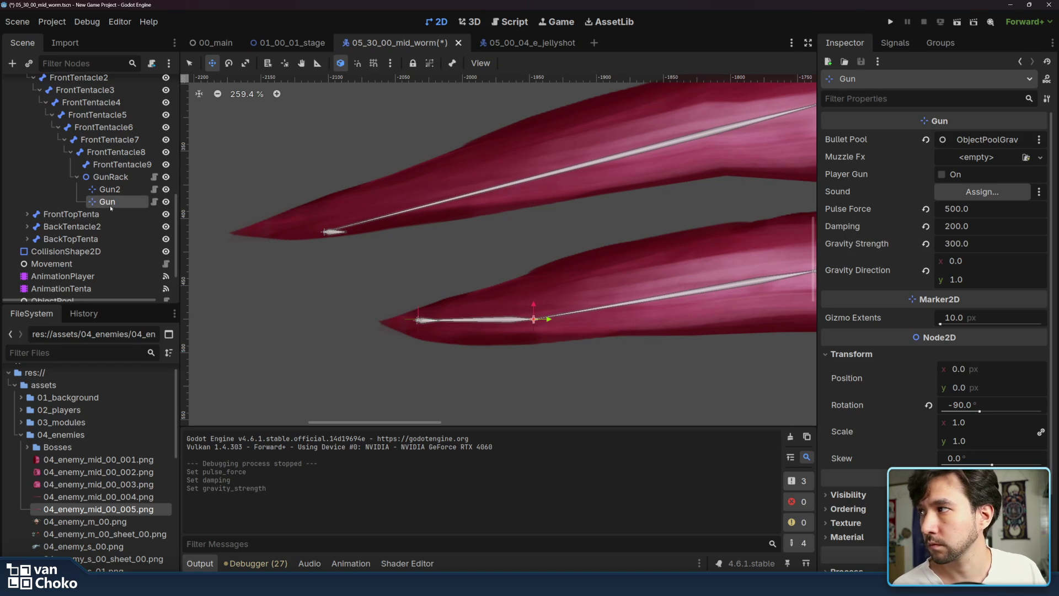
click(981, 210)
text(100)
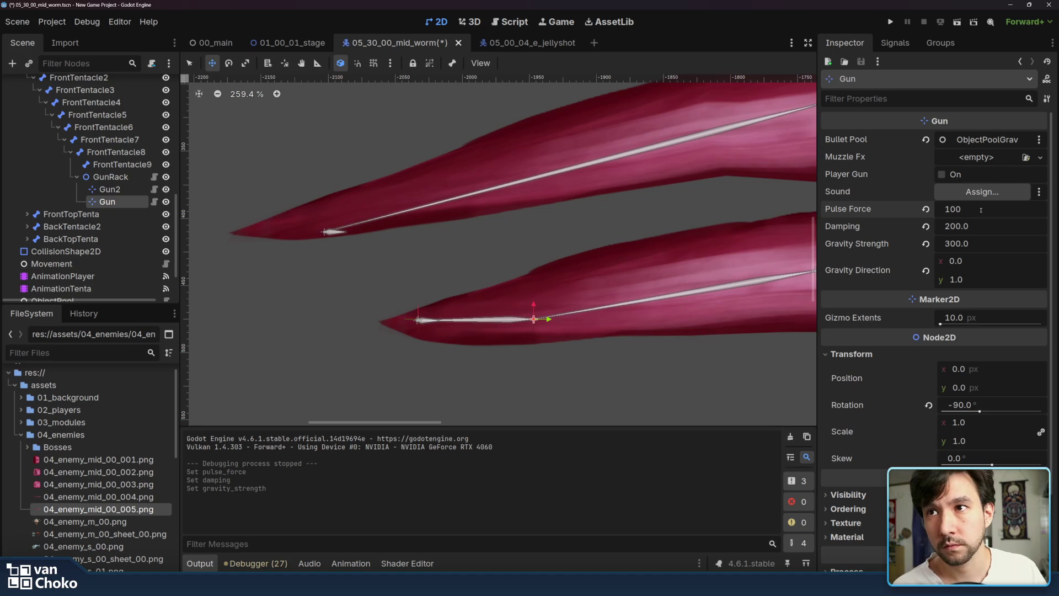
text(0)
key(Return)
click(981, 223)
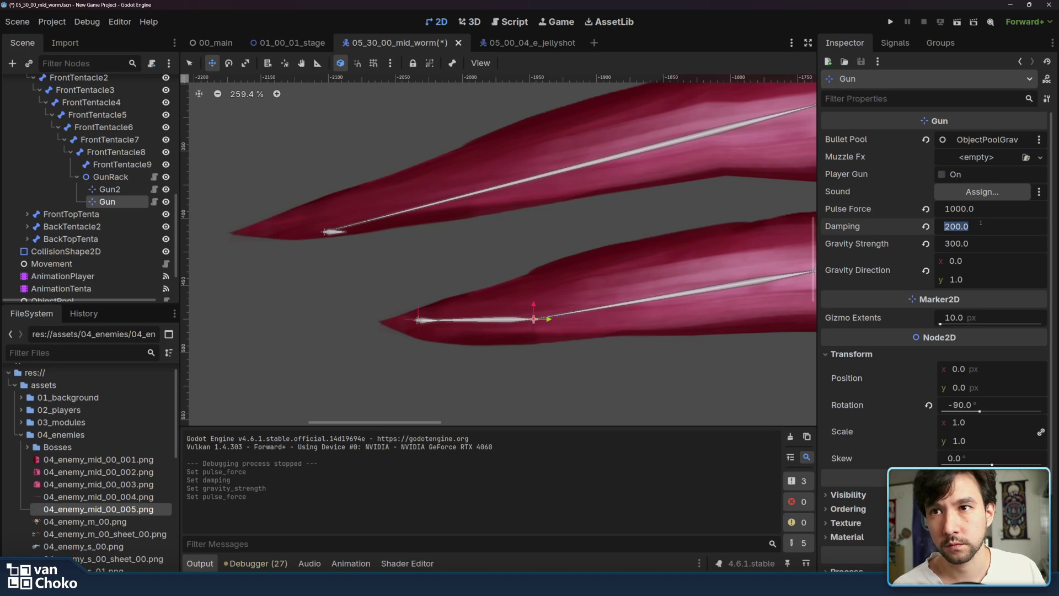
text(500)
click(981, 245)
text(800)
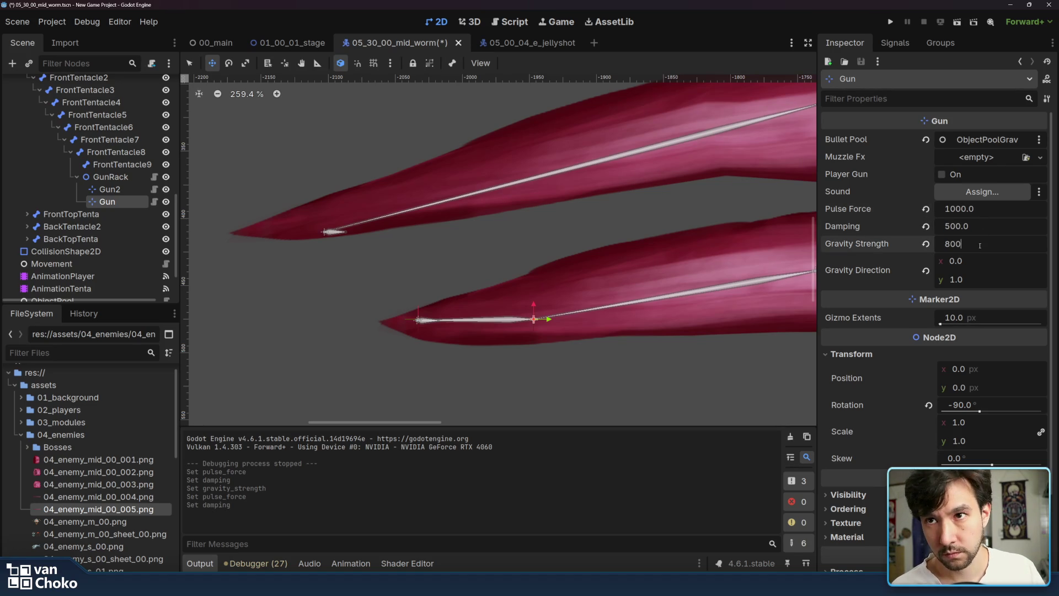
key(Return)
click(891, 22)
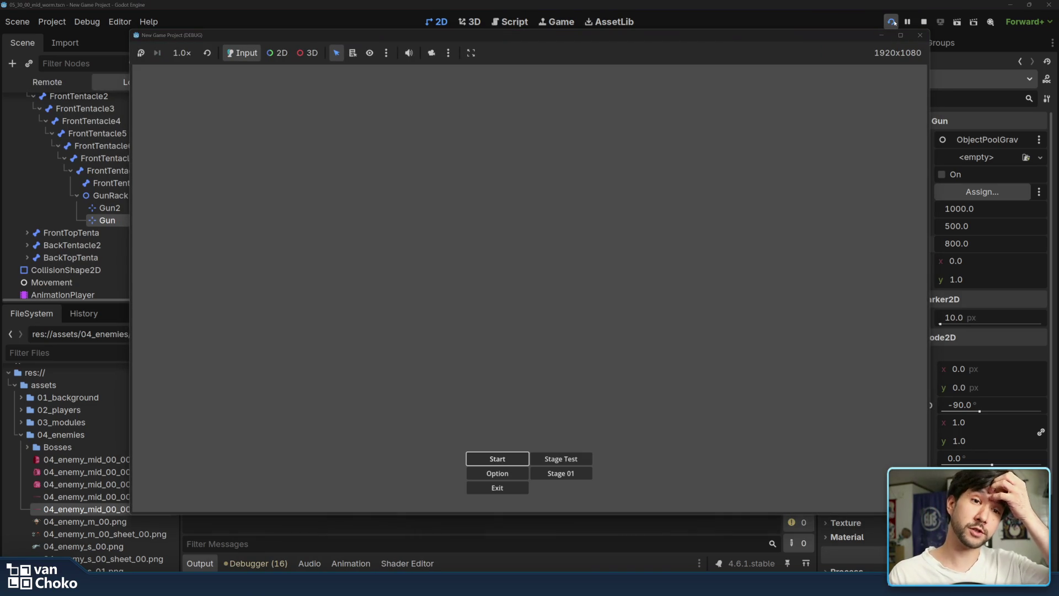
Step: Pick Stage Test, play to the worm boss's new bullet bursts, then stop the game
key(Right)
key(Return)
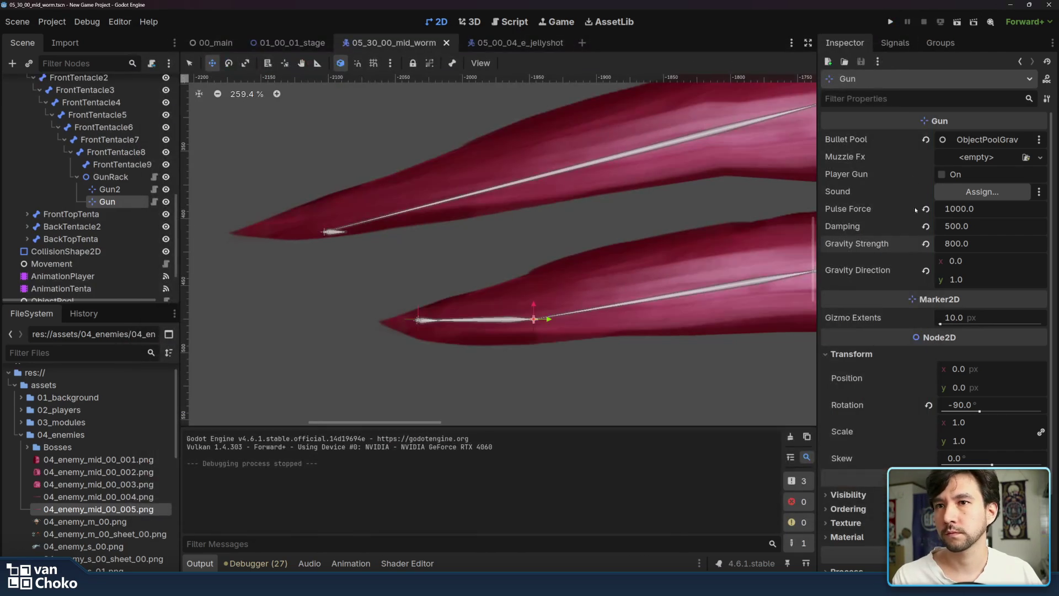
click(989, 209)
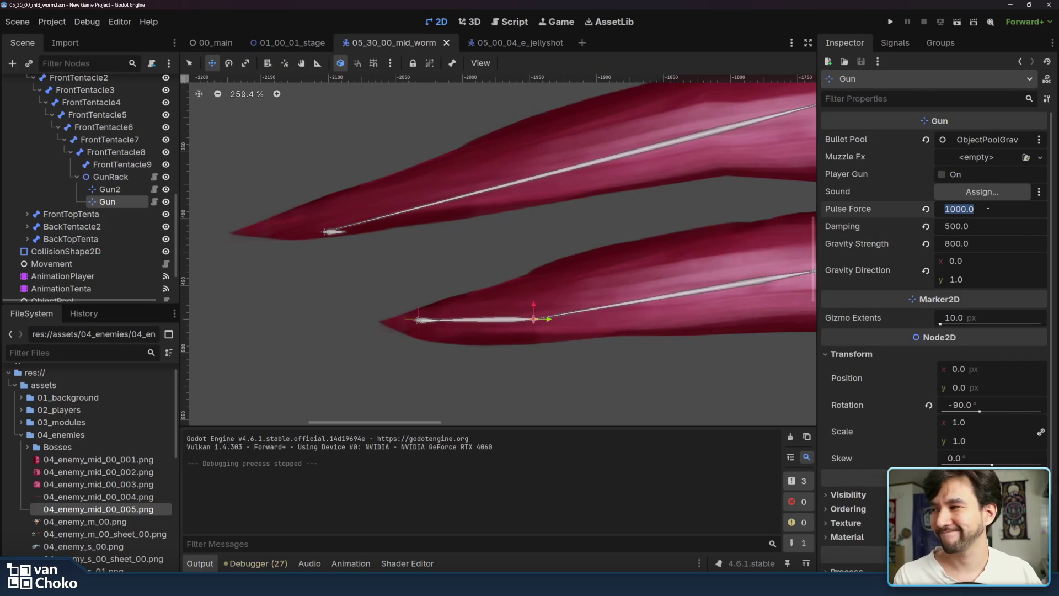
Step: Set Gun's Pulse Force to 2000 and Damping to 700
text(2000)
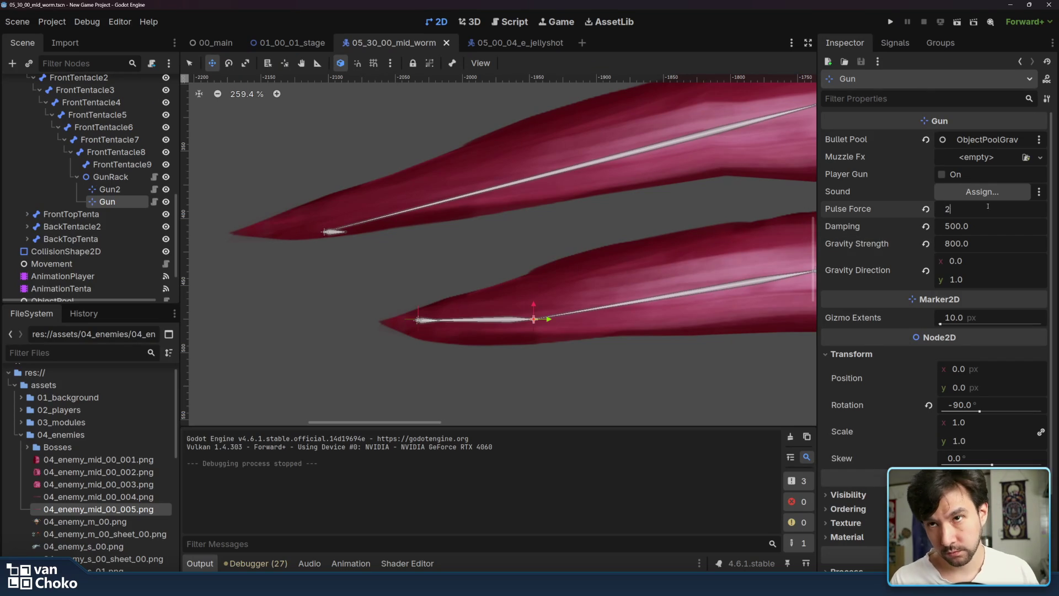
key(Return)
click(979, 226)
text(7)
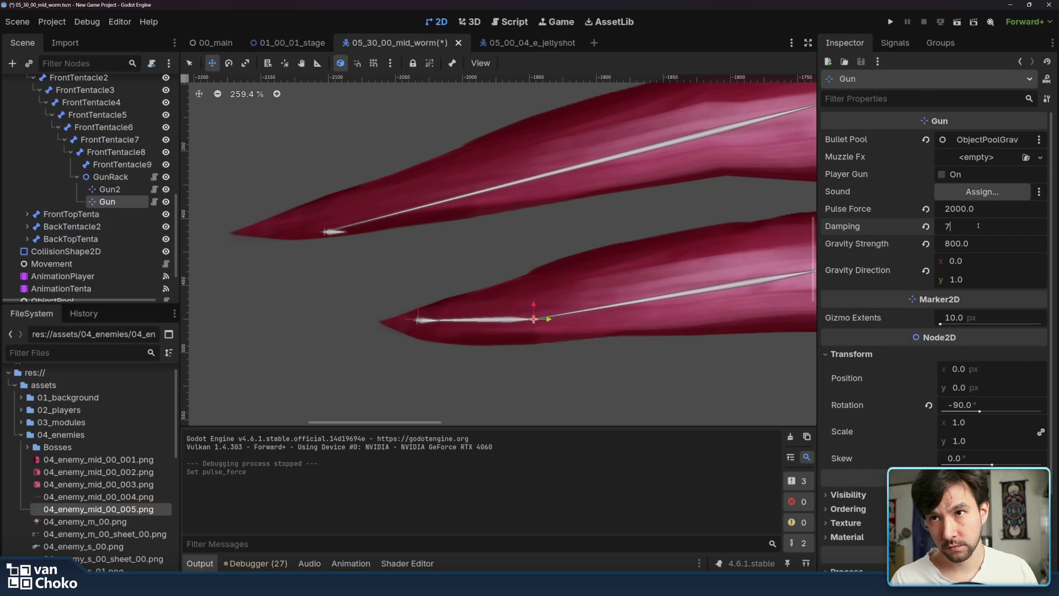
text(00)
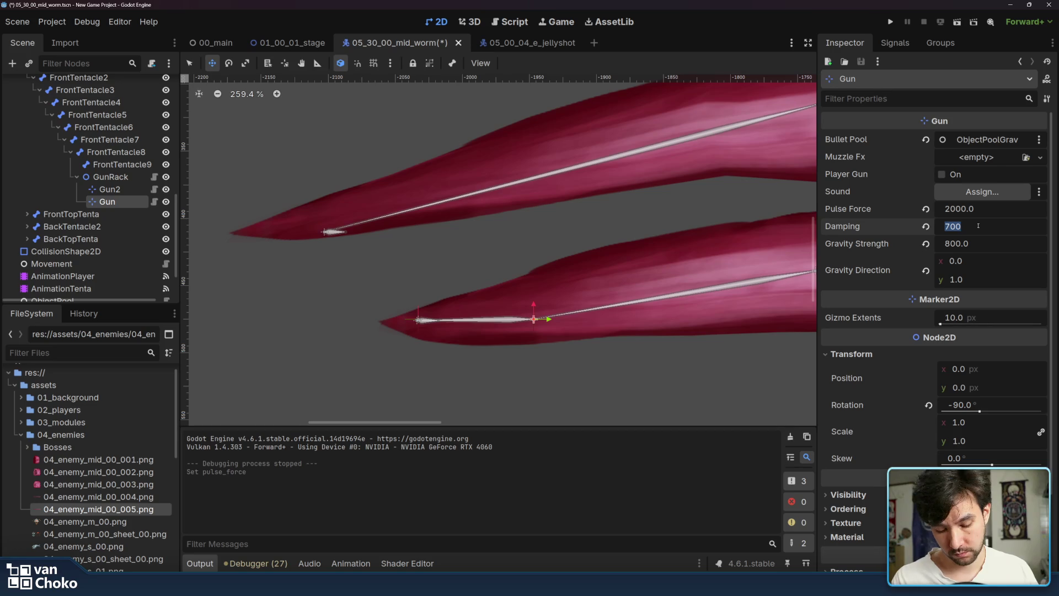
click(993, 207)
Step: Change Gun's Pulse Force to 1200, trying Damping 100 and 120 before settling on 200
text(1200)
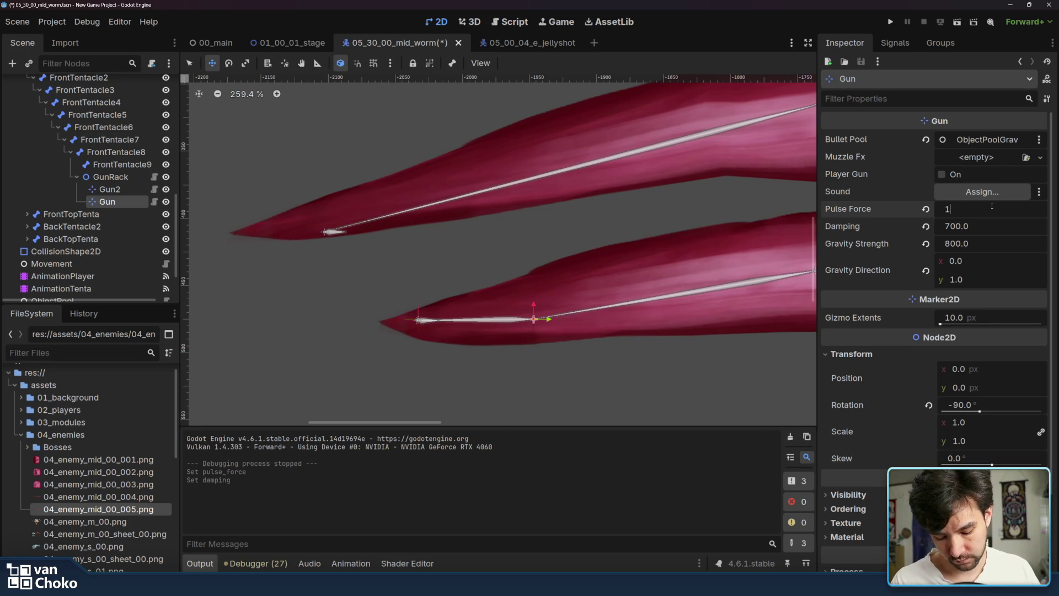
click(987, 227)
text(100)
key(Tab)
click(980, 226)
text(120)
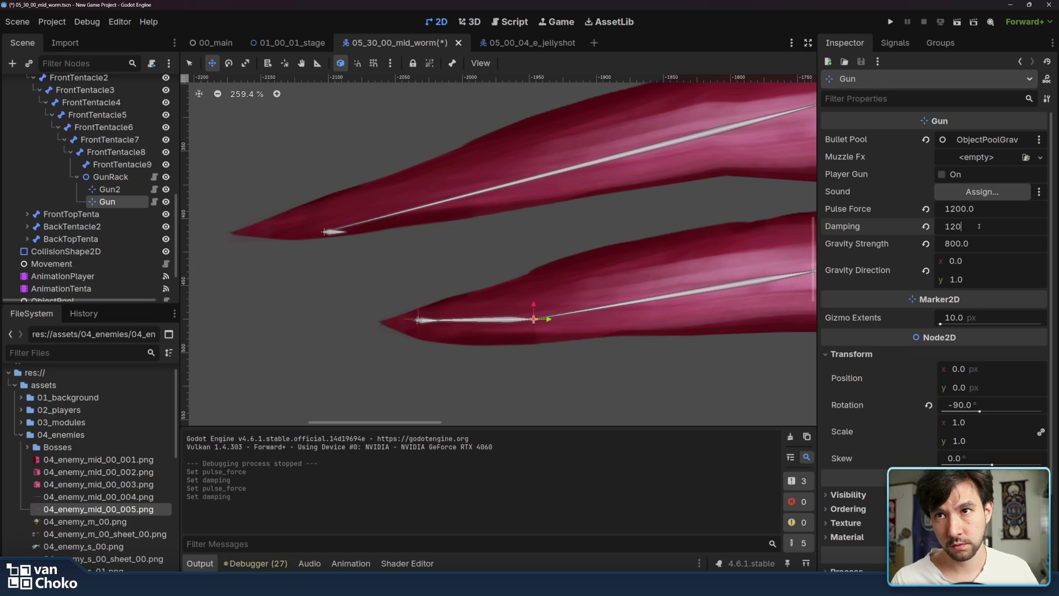
key(Tab)
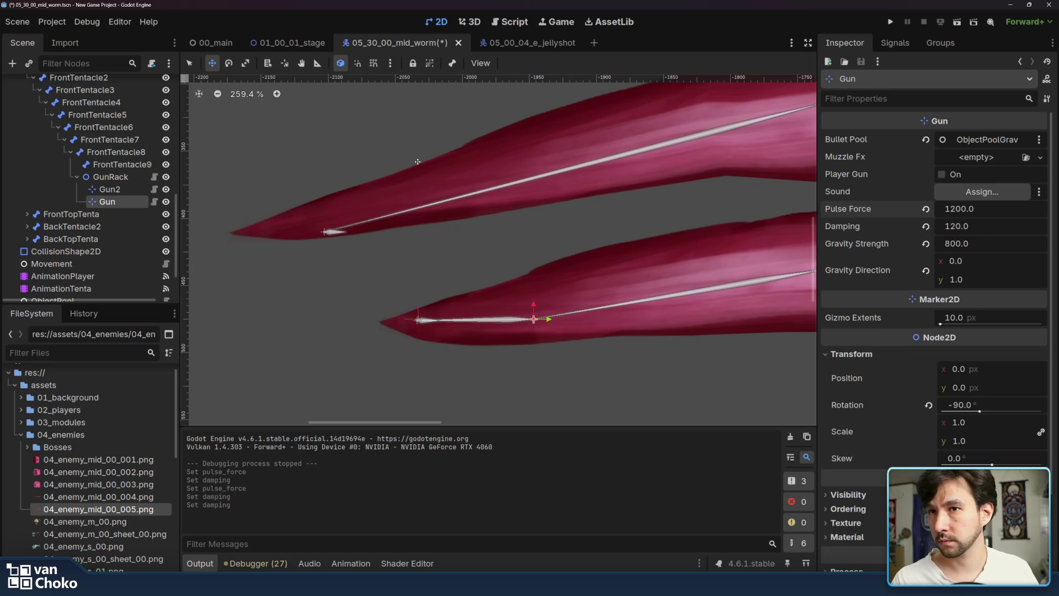
click(986, 227)
text(25)
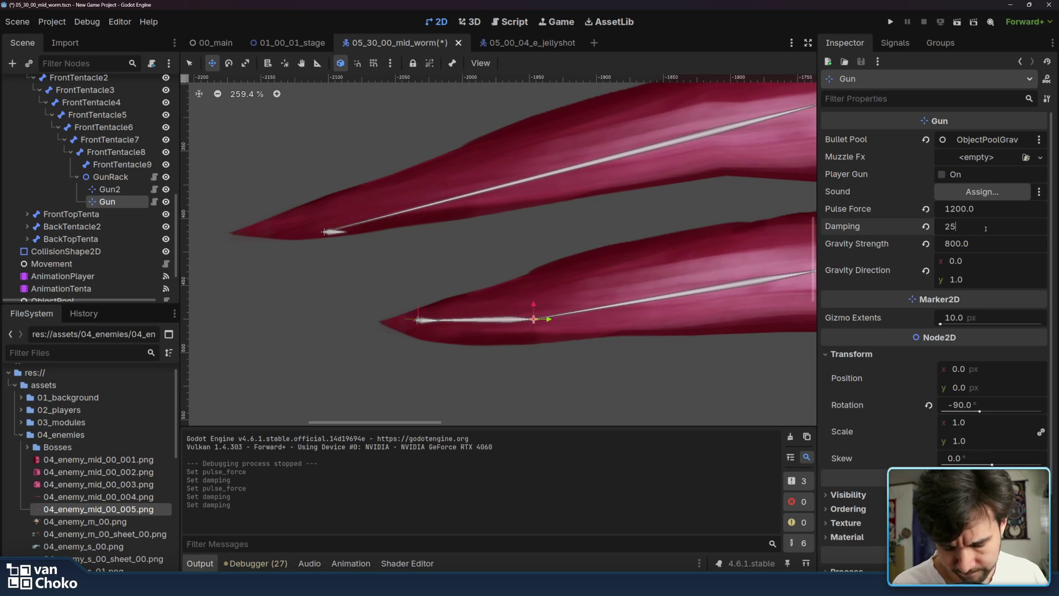
key(BackSpace)
text(00)
key(Return)
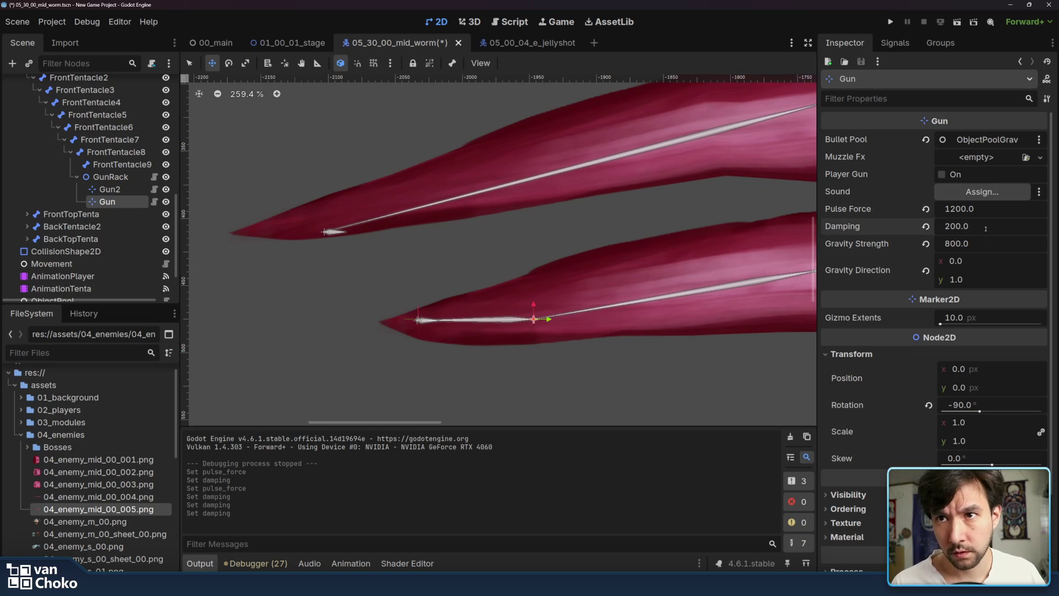
Step: Set Gun2's Damping to 200
click(108, 190)
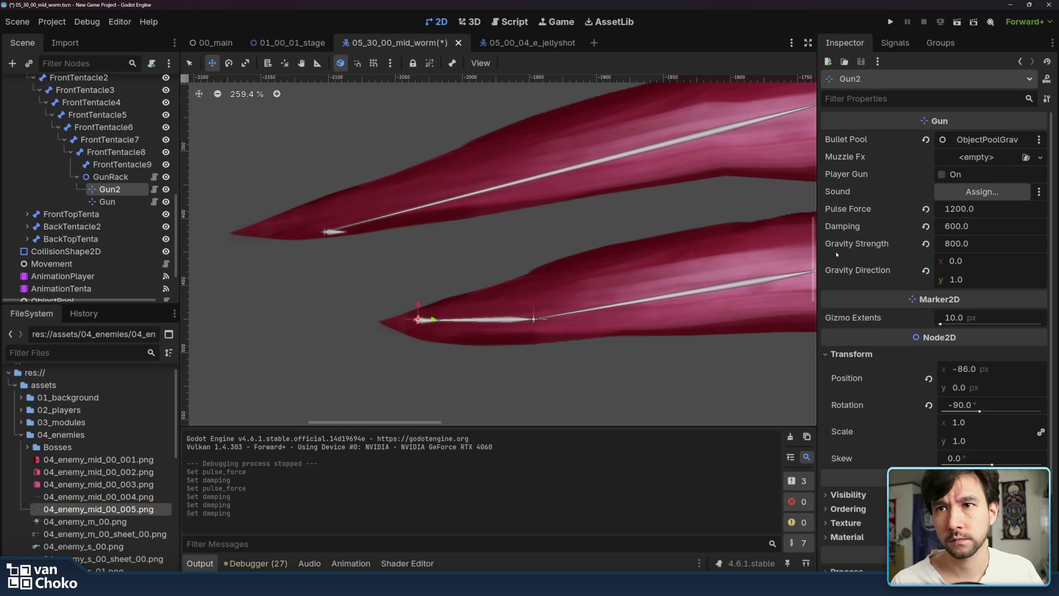
click(997, 227)
text(200)
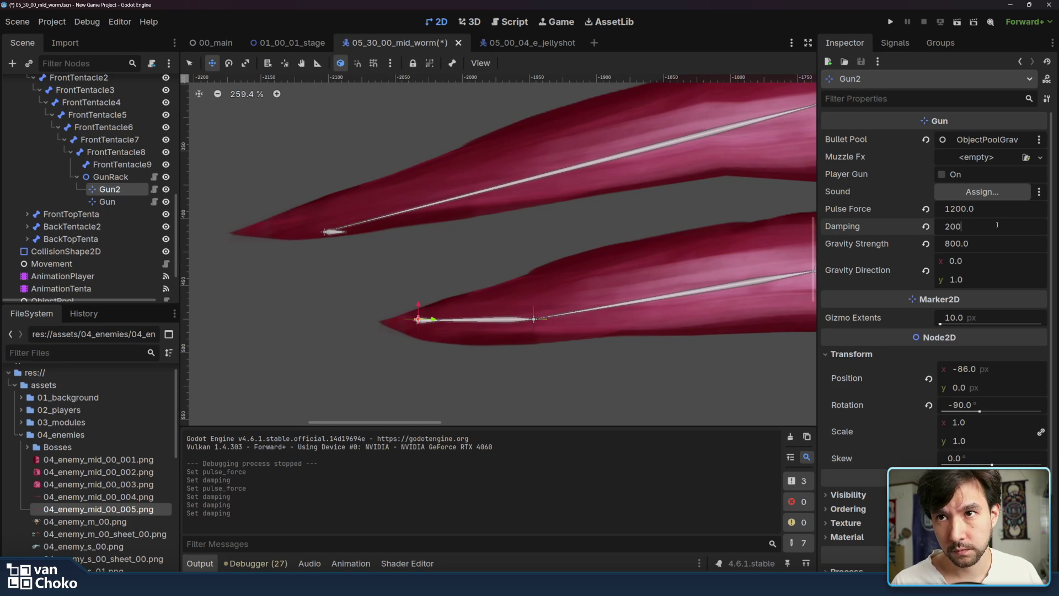
key(Return)
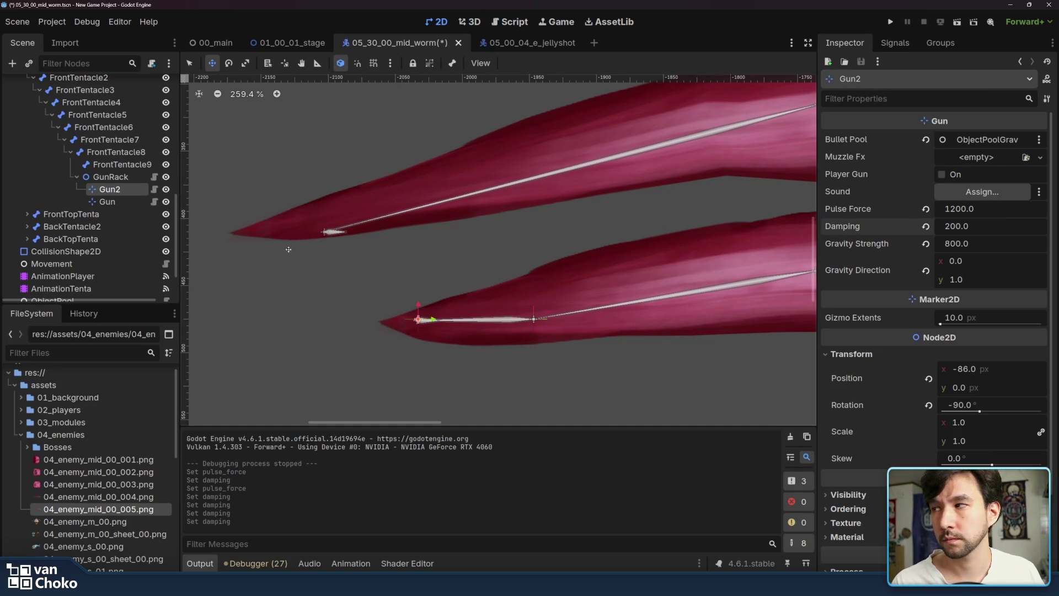
Step: Set Gun's Pulse Force to 1000 and Damping to 150, then run the project
click(107, 201)
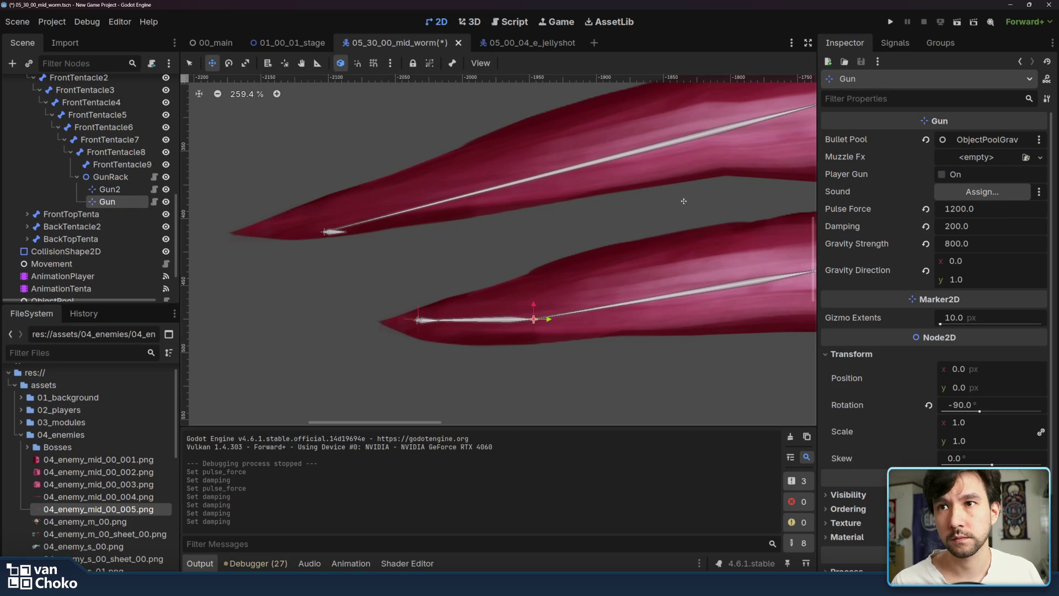
click(982, 209)
text(1000)
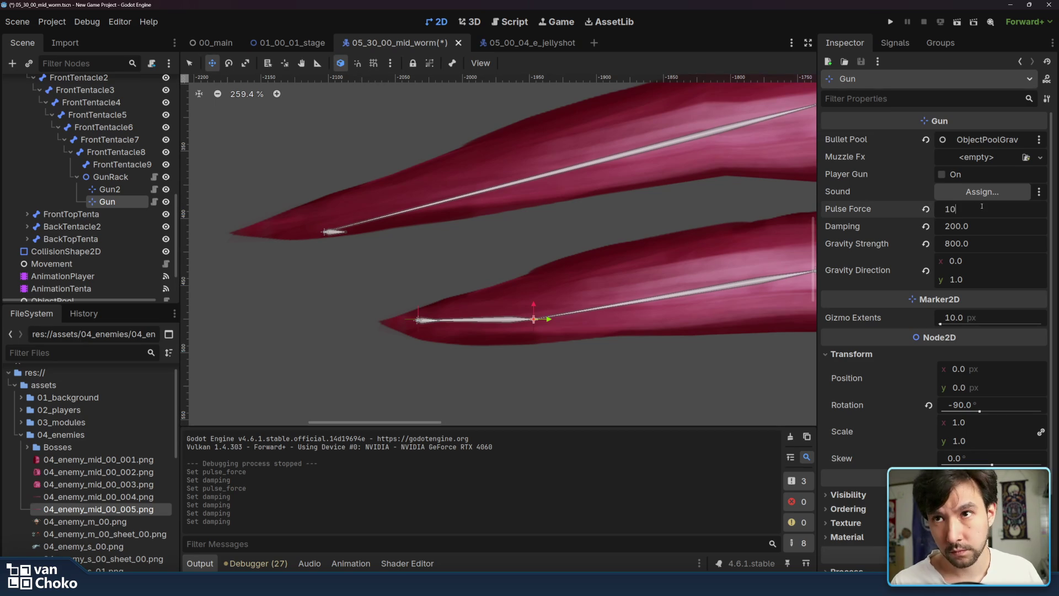
key(Return)
click(981, 231)
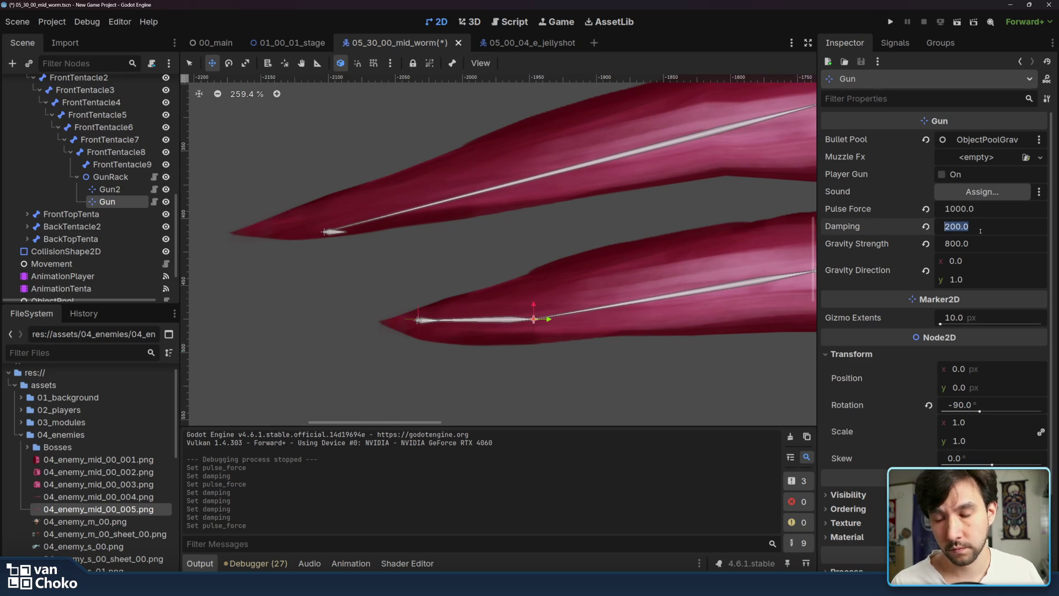
text(150)
key(Return)
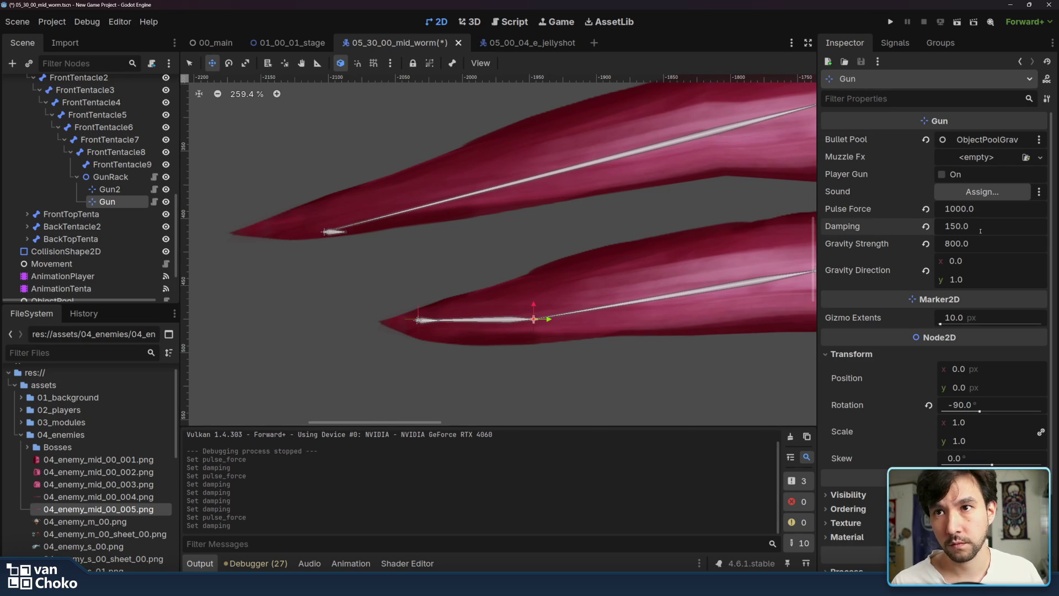
click(891, 22)
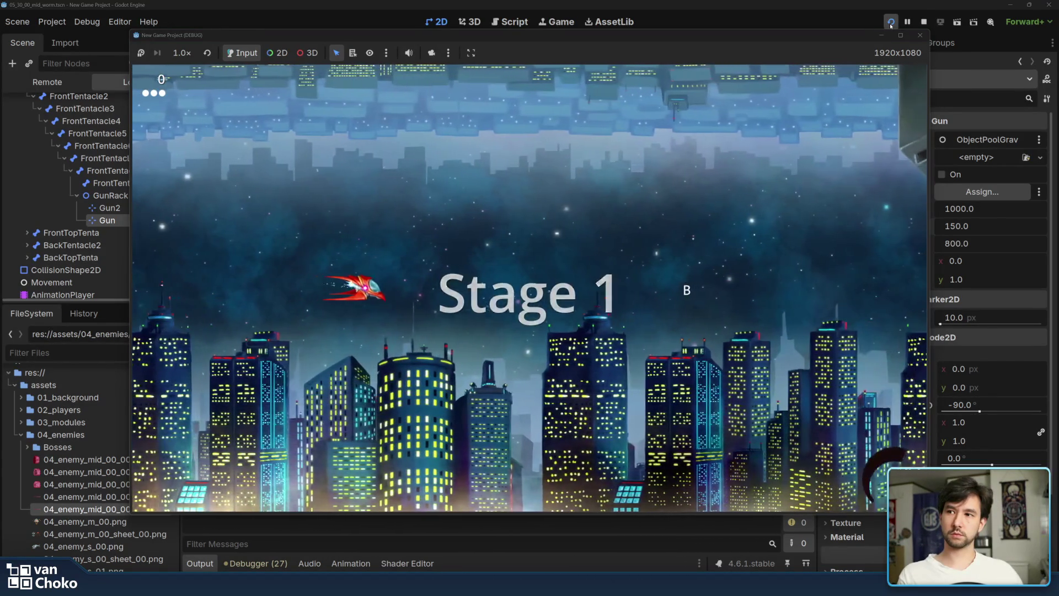
Step: Fly the ship through Stage 1 to the worm mid-boss, then stop the game
key(Right)
key(Right)
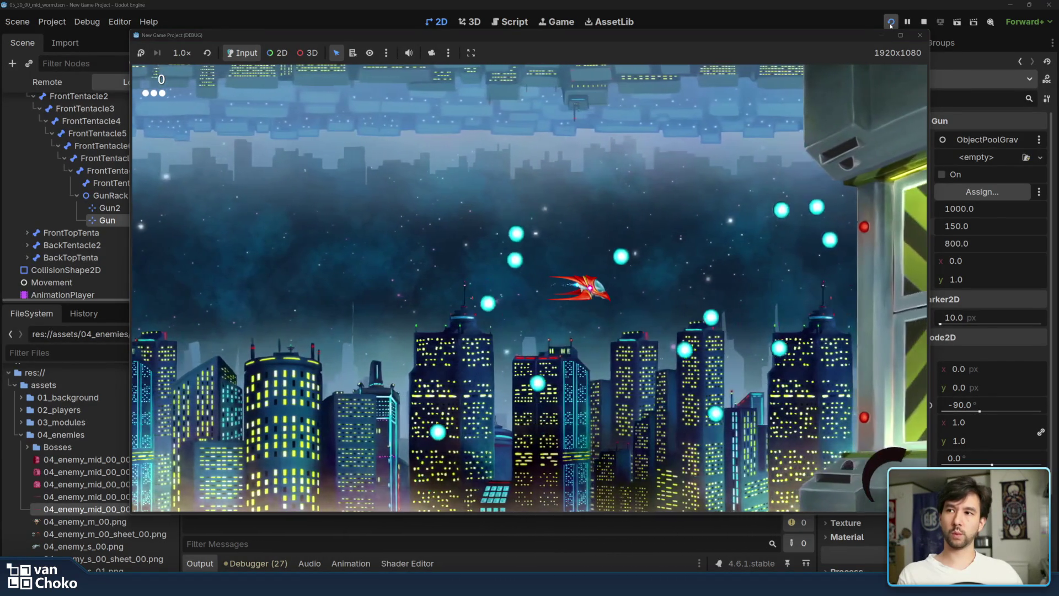
key(Right)
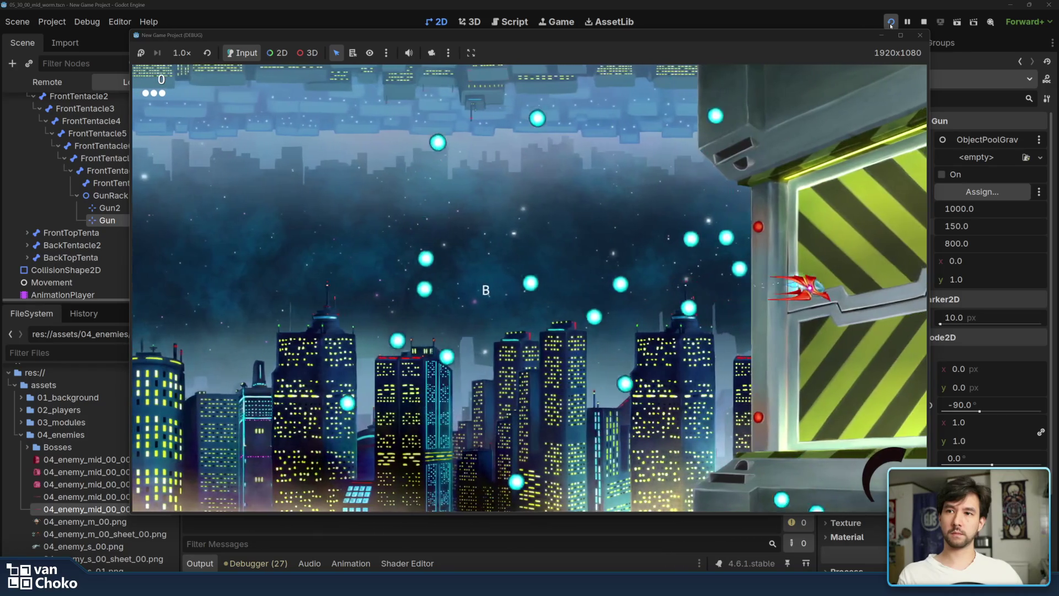
key(Left)
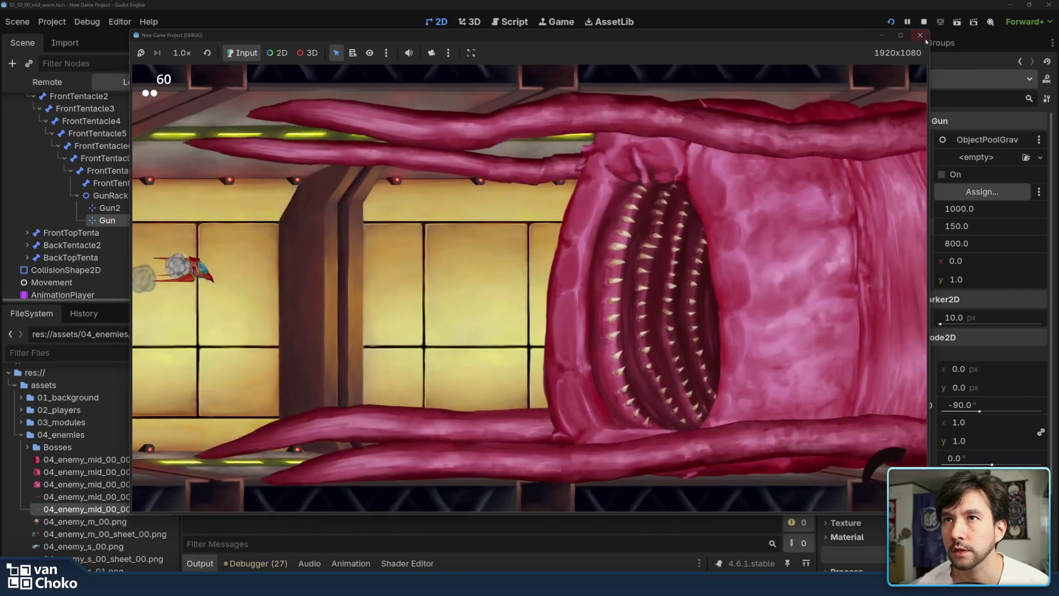
click(924, 22)
click(983, 227)
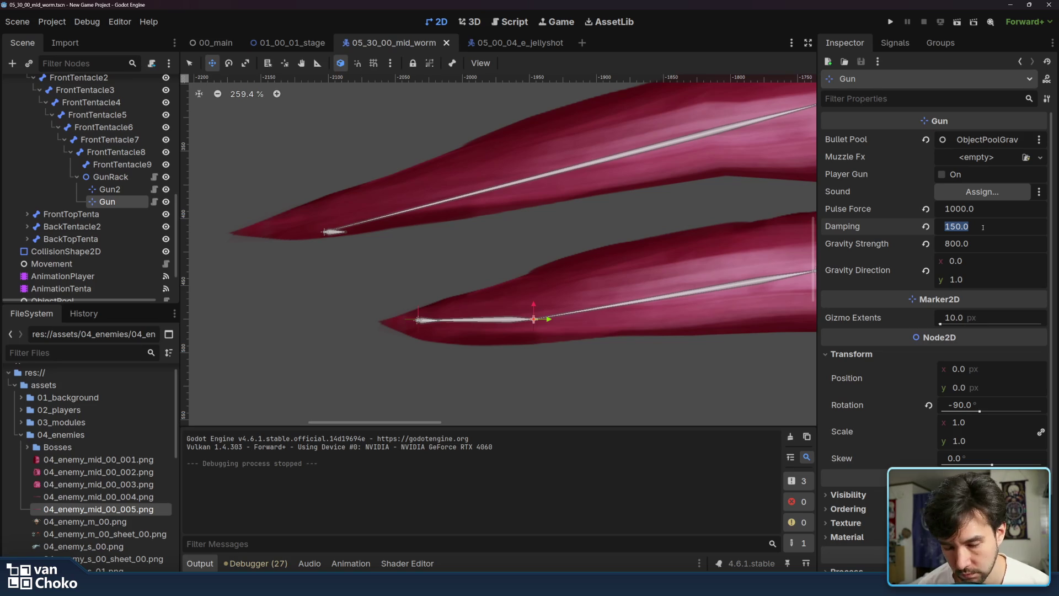
Step: Set Gun's Damping to 120 and Pulse Force to 1400
text(120)
key(Return)
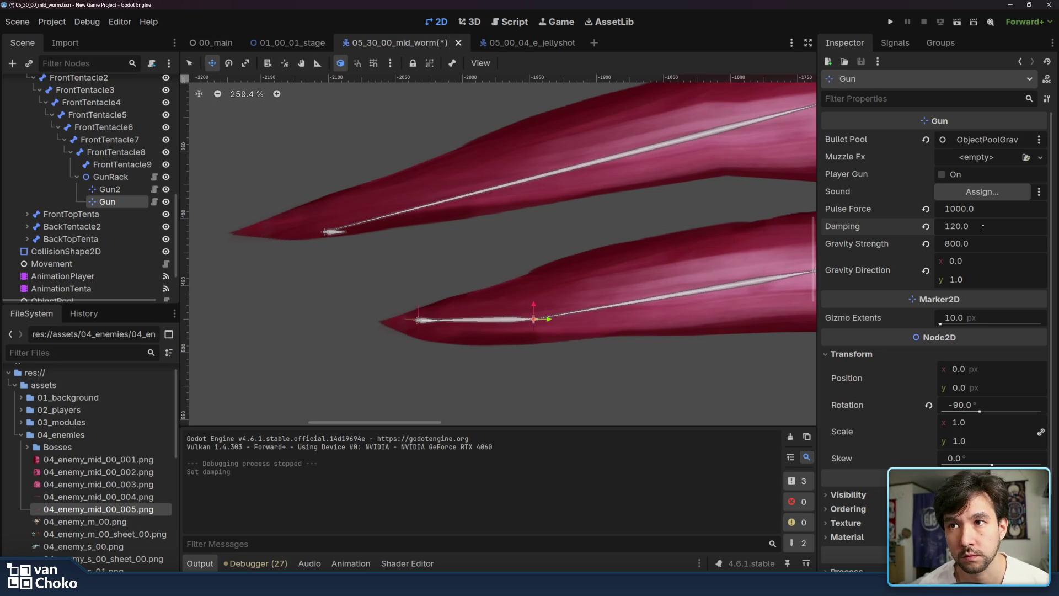
click(1012, 203)
text(1)
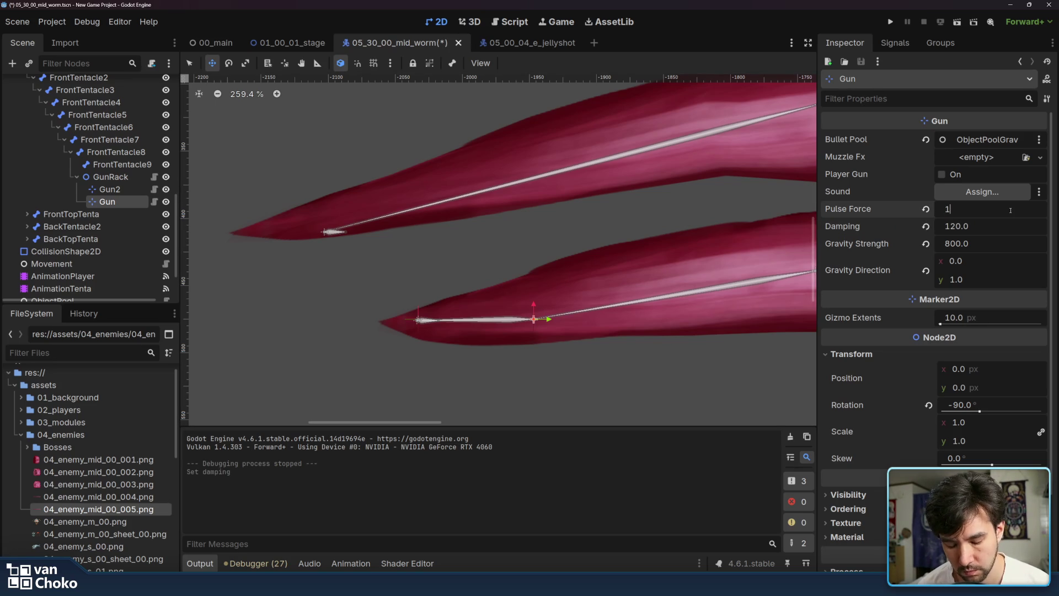
text(400)
key(Return)
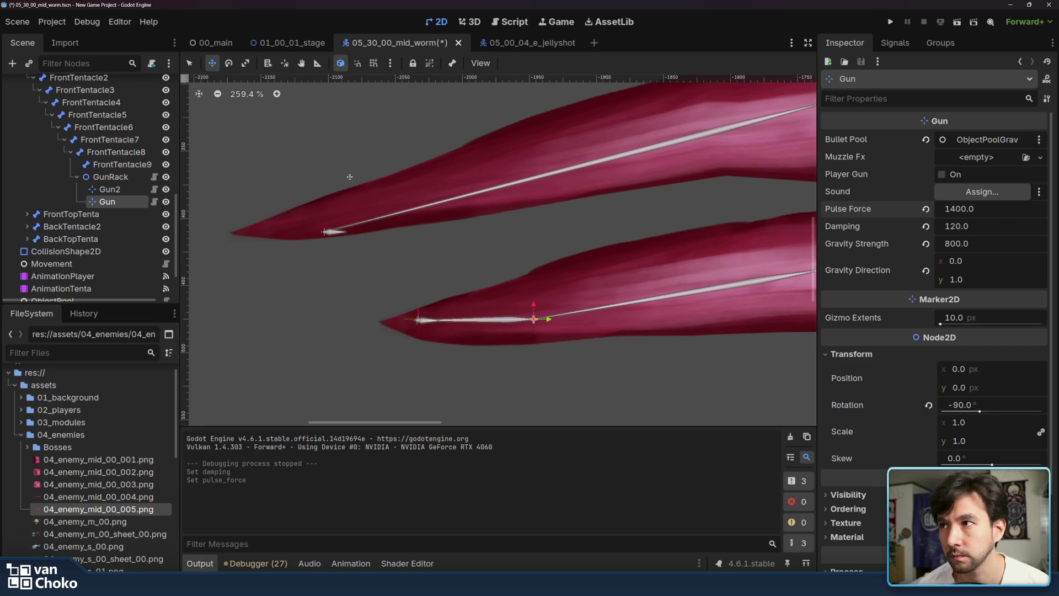
Step: Set Gun2's Pulse Force to 1500, then save and run the project
click(107, 189)
click(984, 209)
text(1500)
key(Return)
click(982, 229)
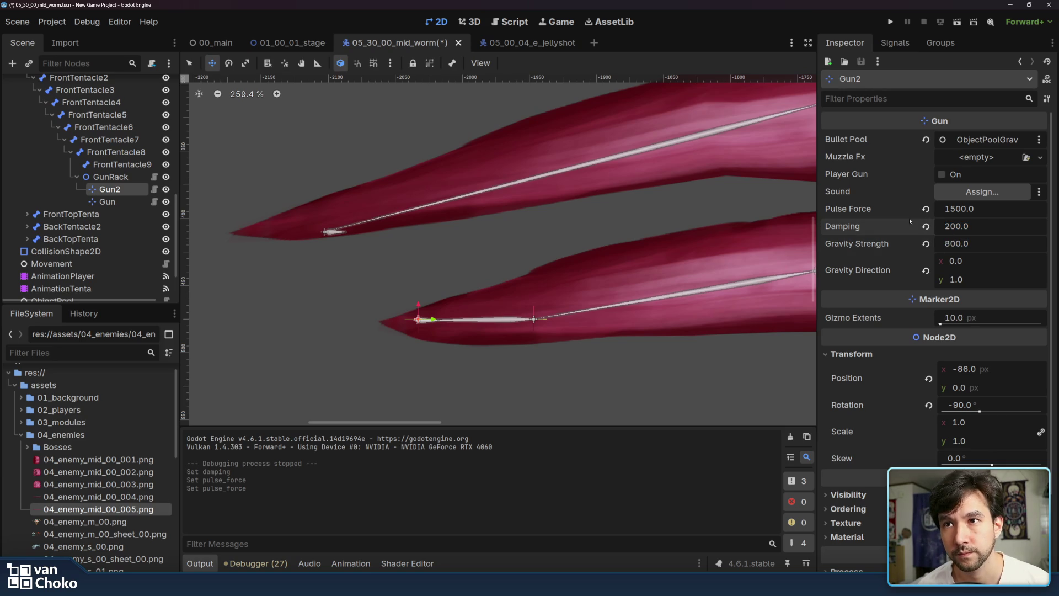
click(892, 22)
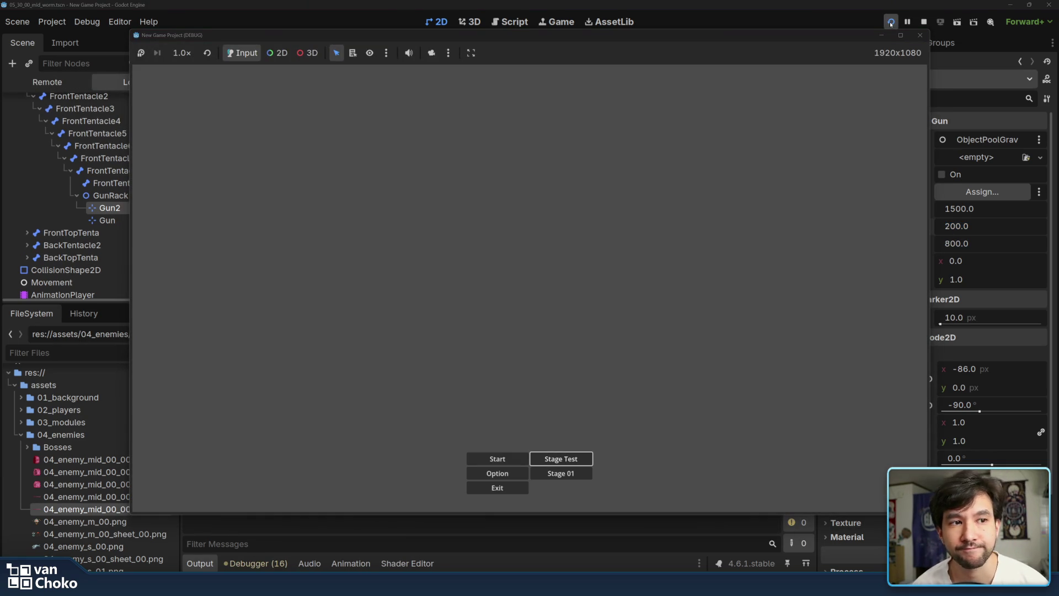
Step: Start the game from the title menu, play to the worm boss, then stop it
key(Return)
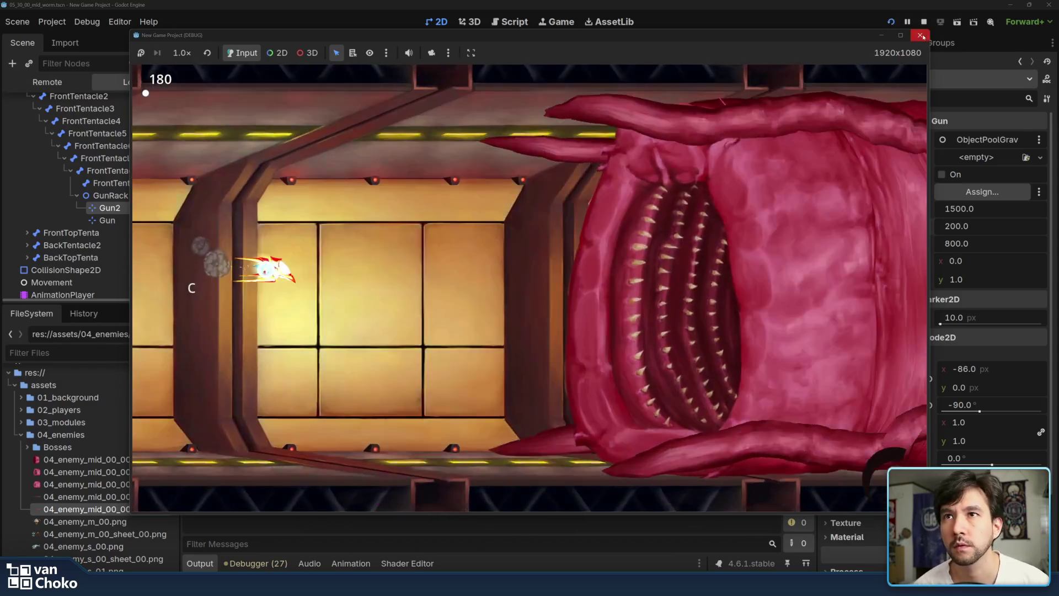
click(924, 21)
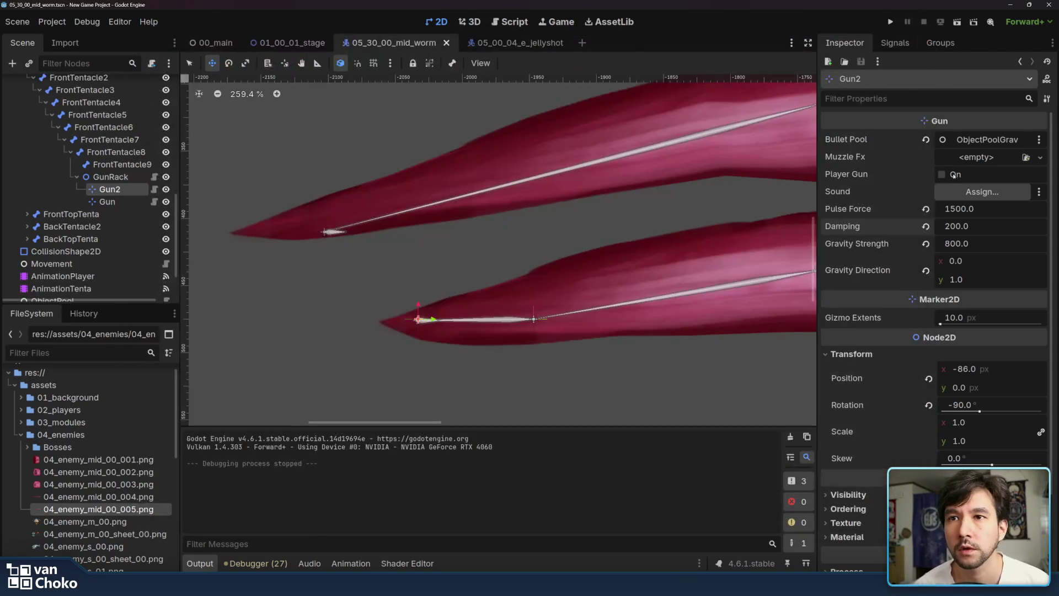
Step: Raise Gun2's Damping to 300, then to 350
click(990, 229)
text(300)
key(Return)
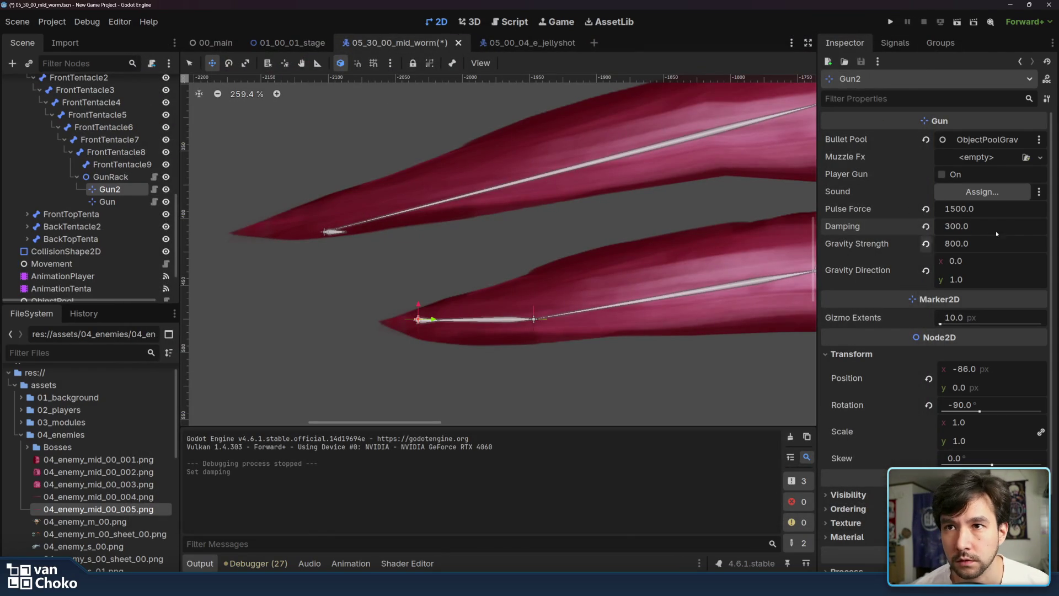
click(1001, 225)
text(350)
key(Return)
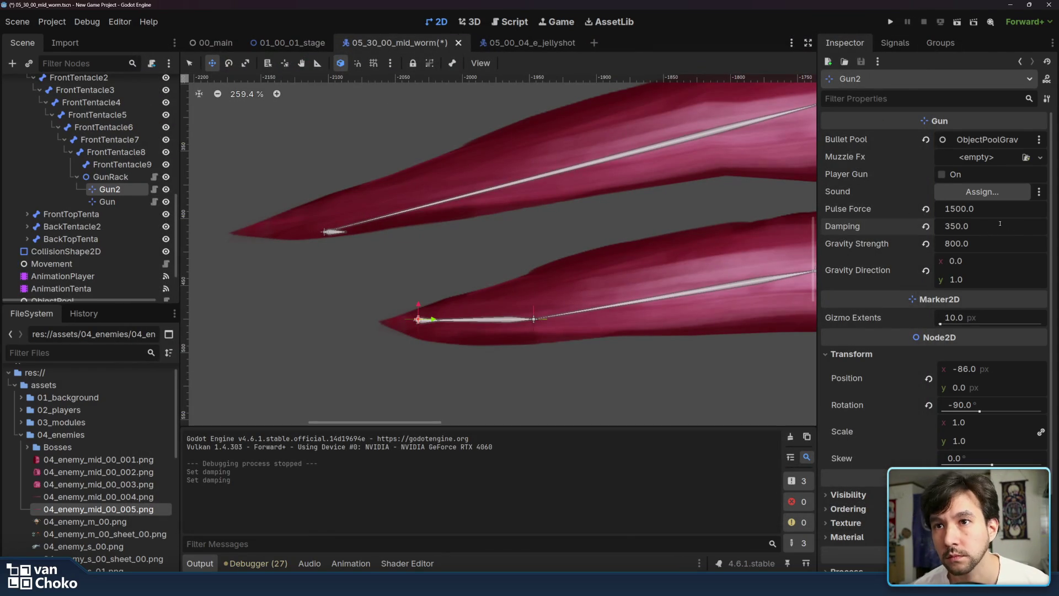
Step: Set Gun's Damping to 200, then save and run the project
click(107, 201)
click(980, 225)
text(200)
key(Return)
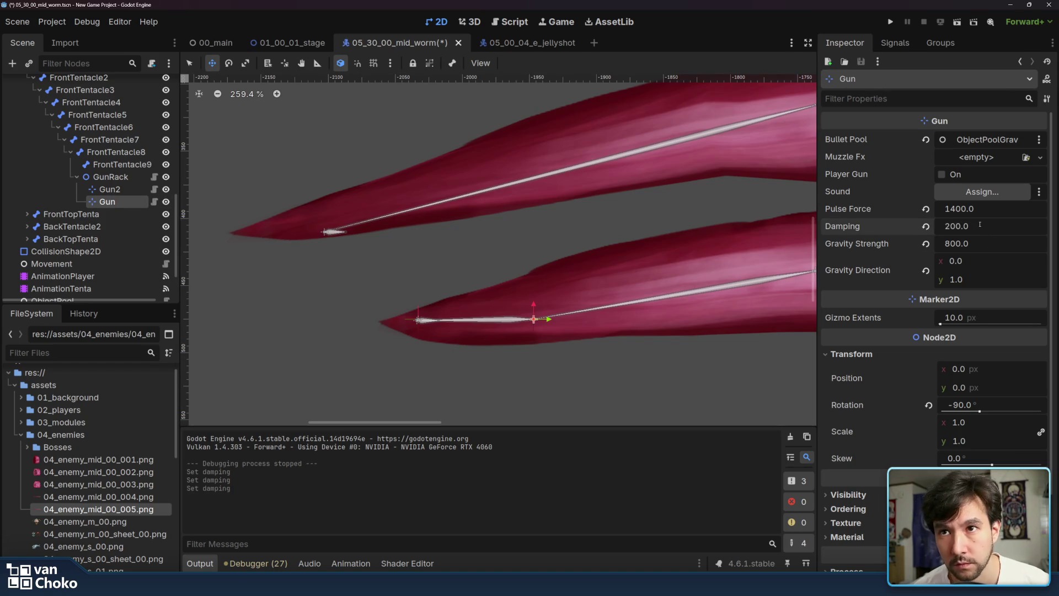
click(890, 23)
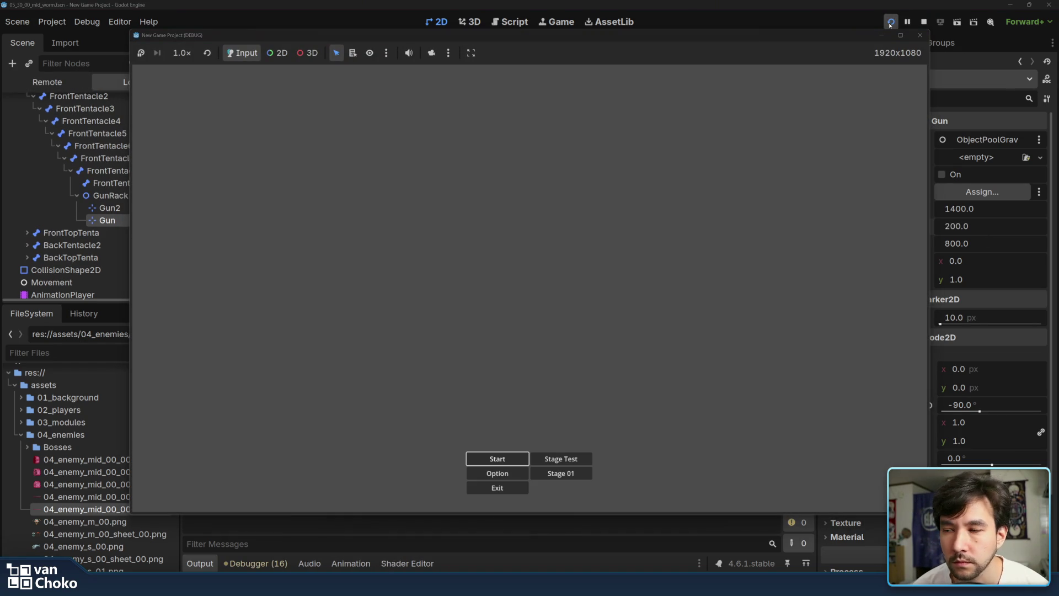
Step: Play past the worm mid-boss, then restart the game and start Stage 1 again
key(Return)
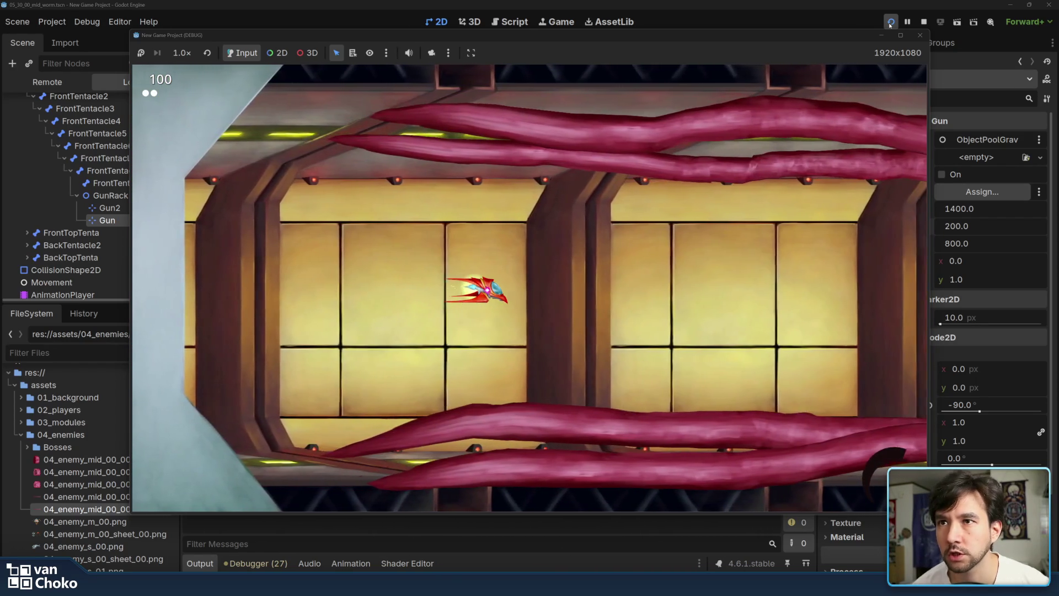
click(892, 22)
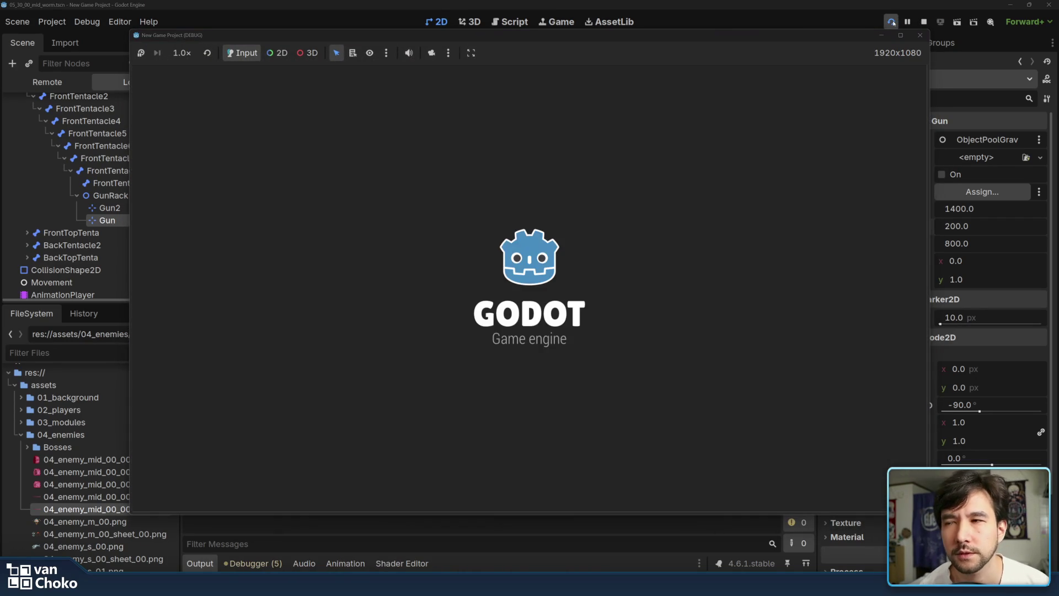
key(Return)
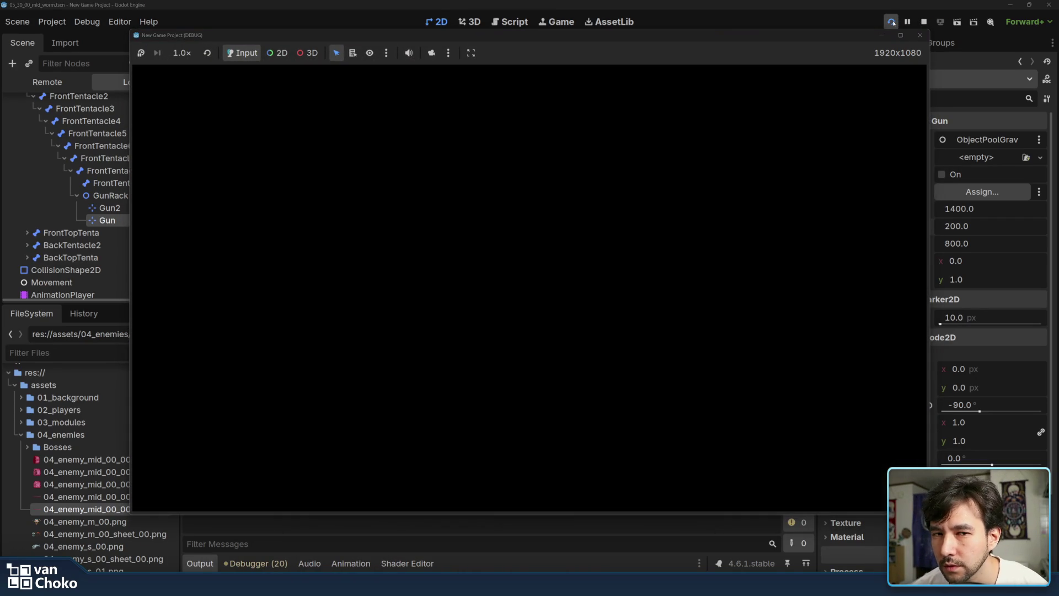
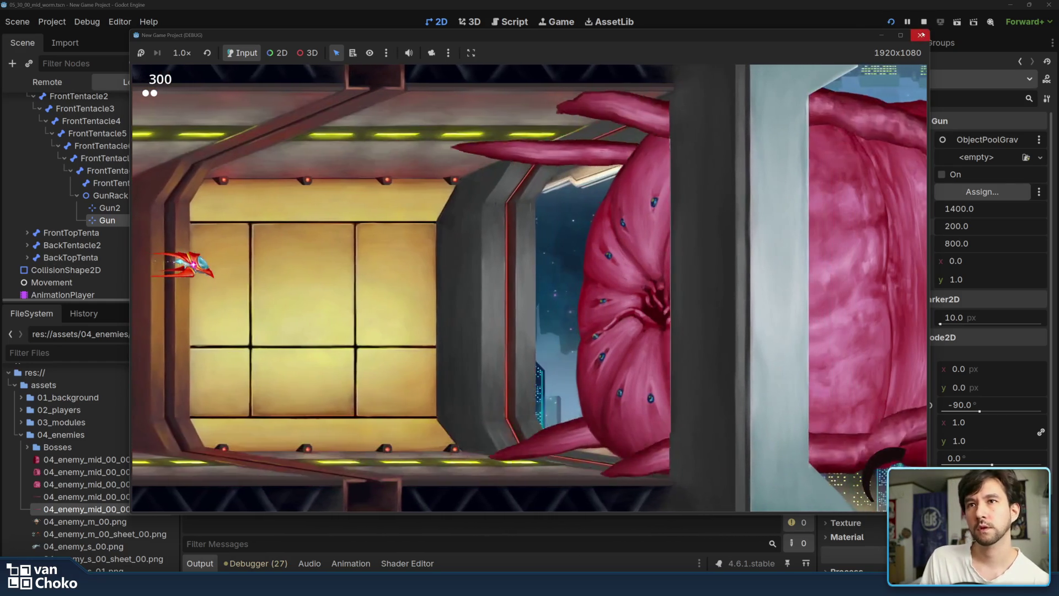
Step: Stop the running game and select the worm's GunRack node
click(922, 34)
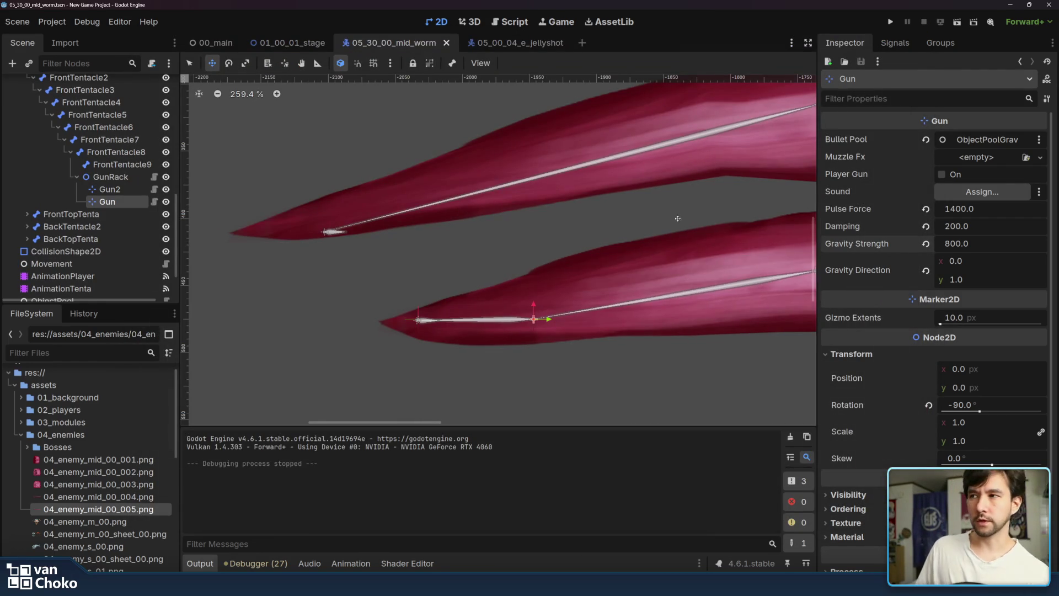
drag(684, 219, 584, 225)
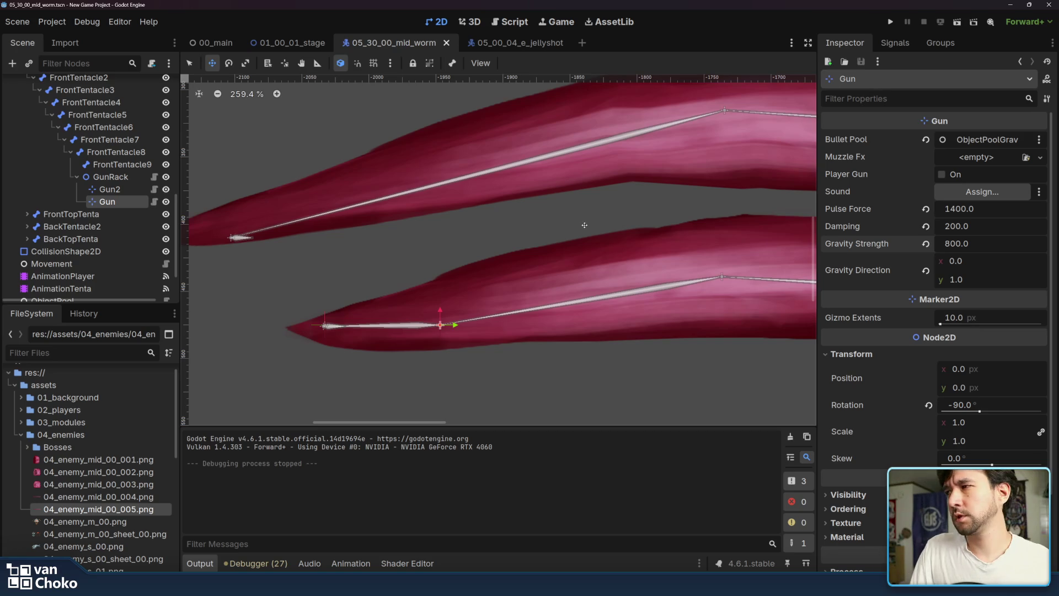
click(131, 178)
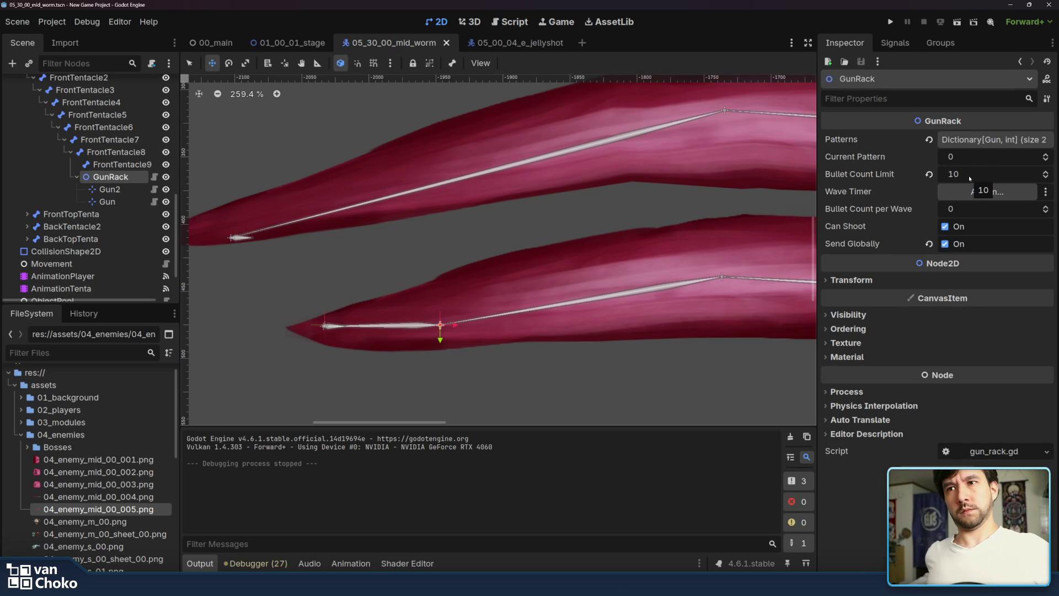
Step: Set the GunRack's Bullet Count Limit to 20, then select the Gun2 node
click(929, 174)
click(986, 177)
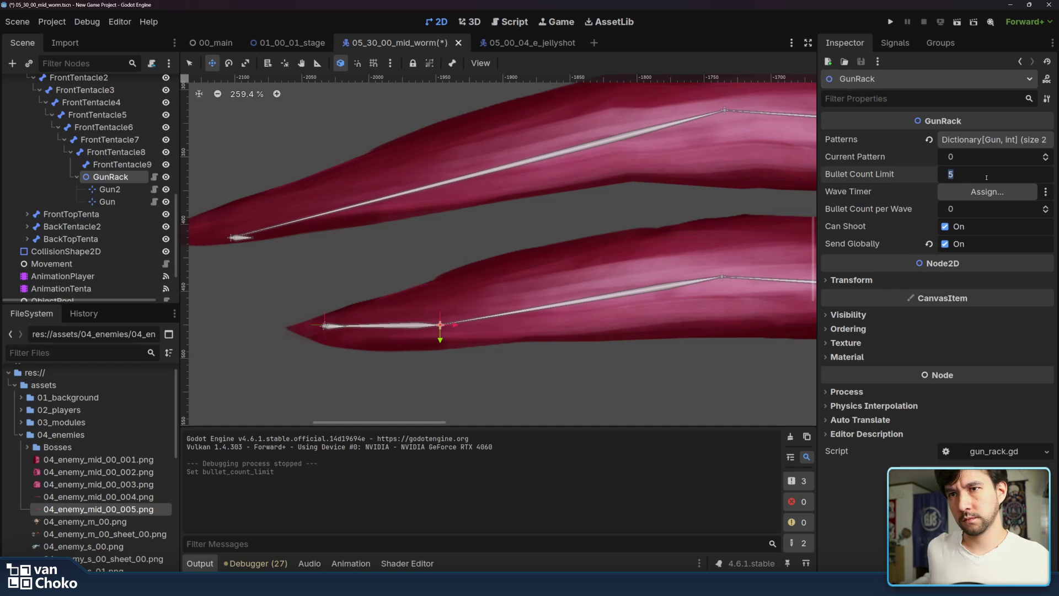
text(0)
key(Return)
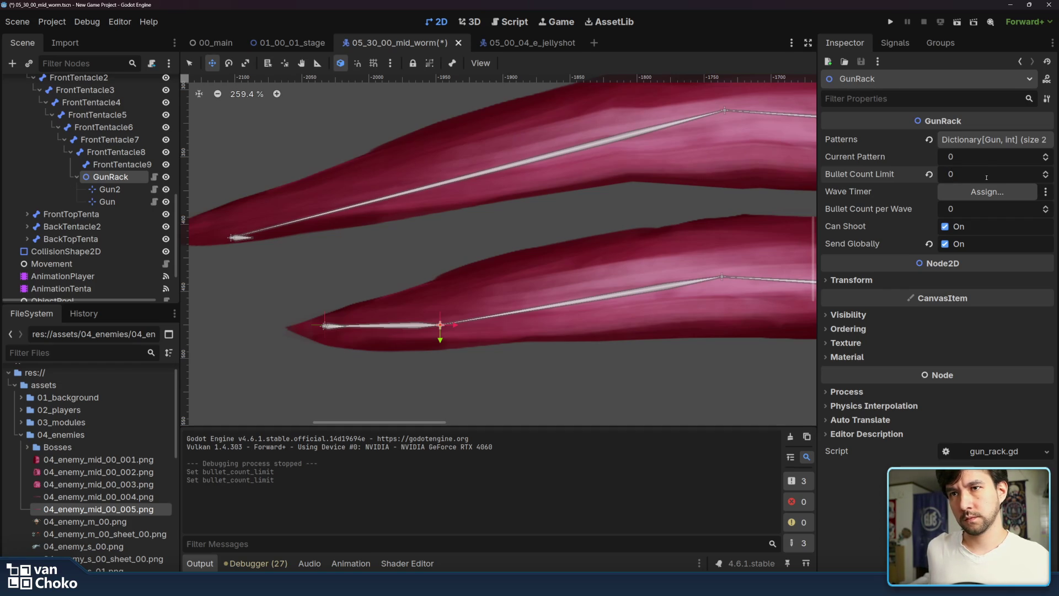
click(929, 174)
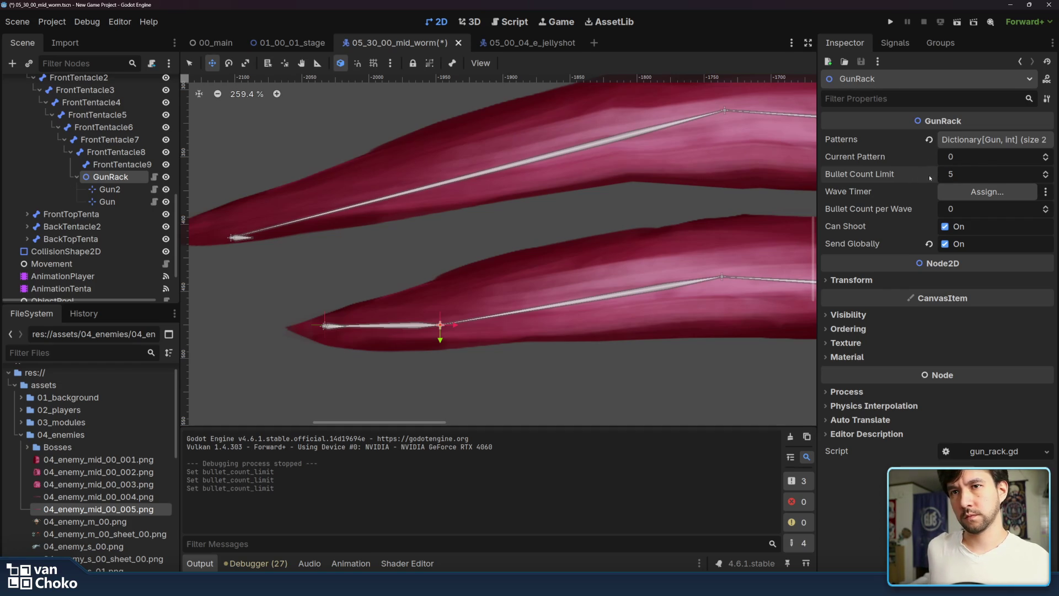
click(968, 178)
text(20)
key(Return)
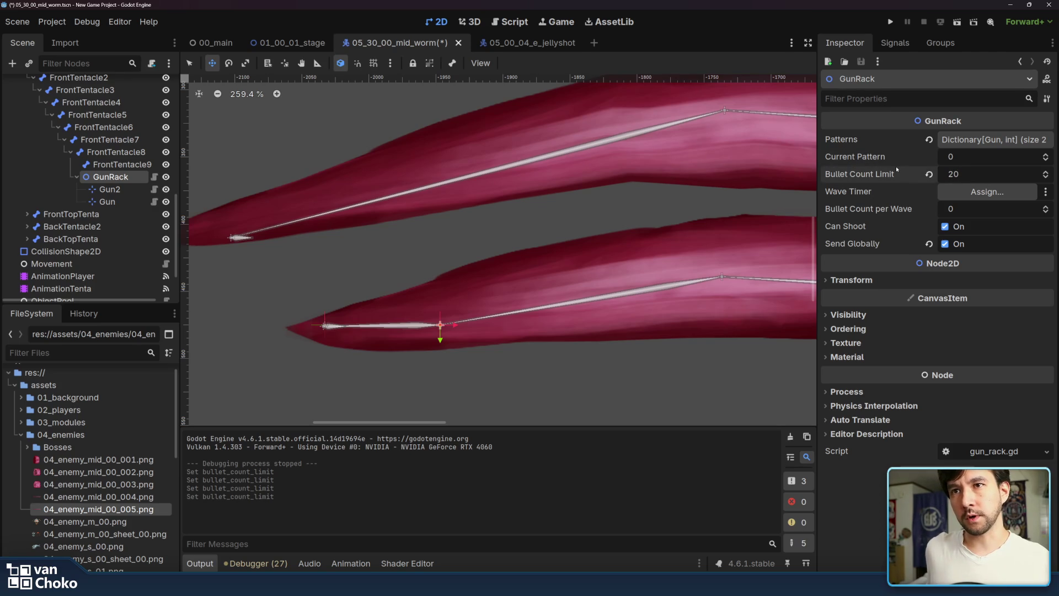
click(109, 189)
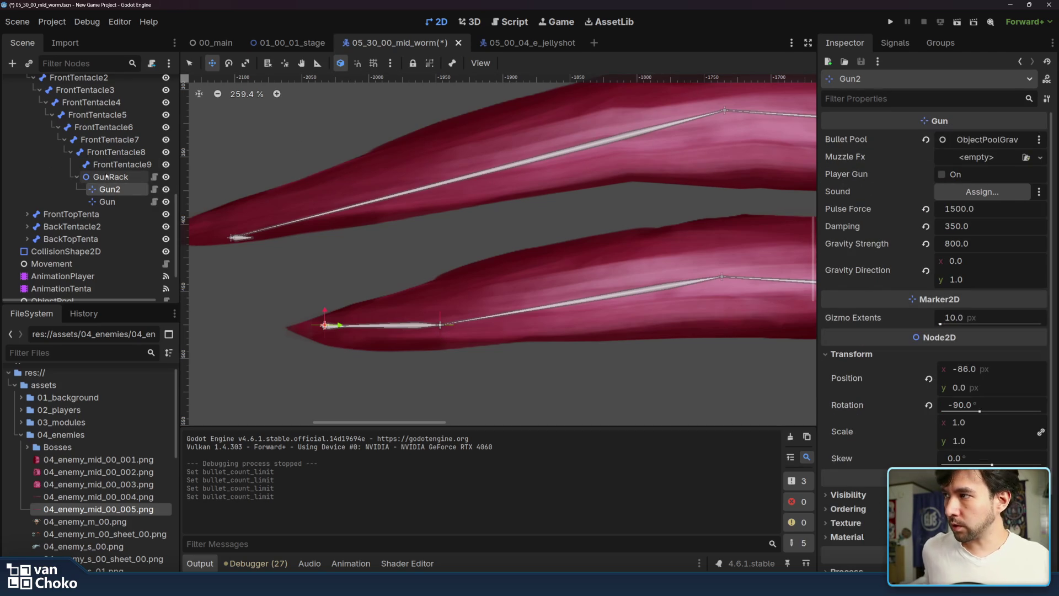
click(110, 181)
click(107, 201)
click(111, 189)
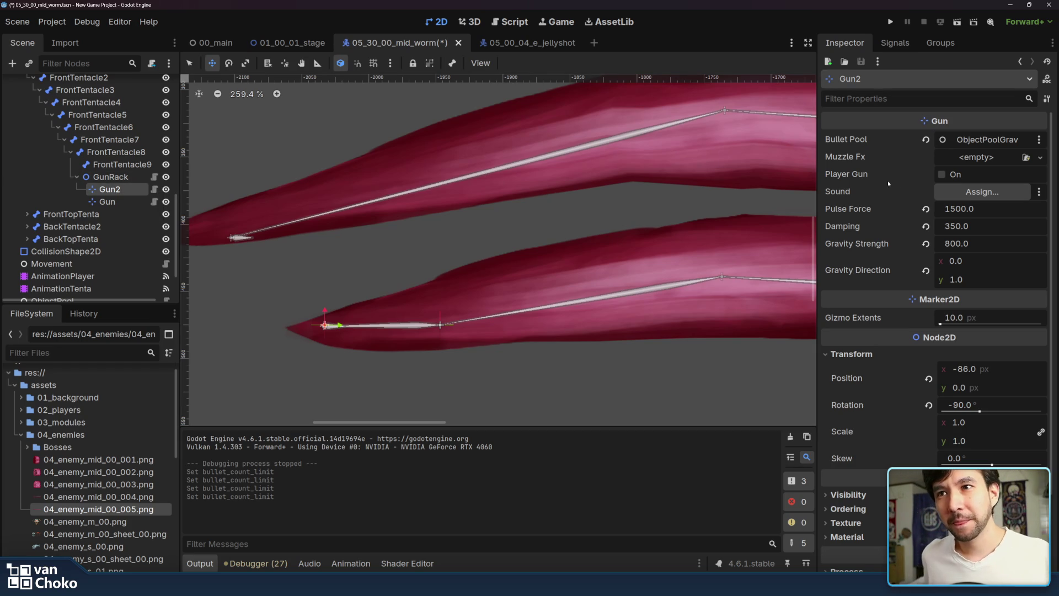
click(111, 177)
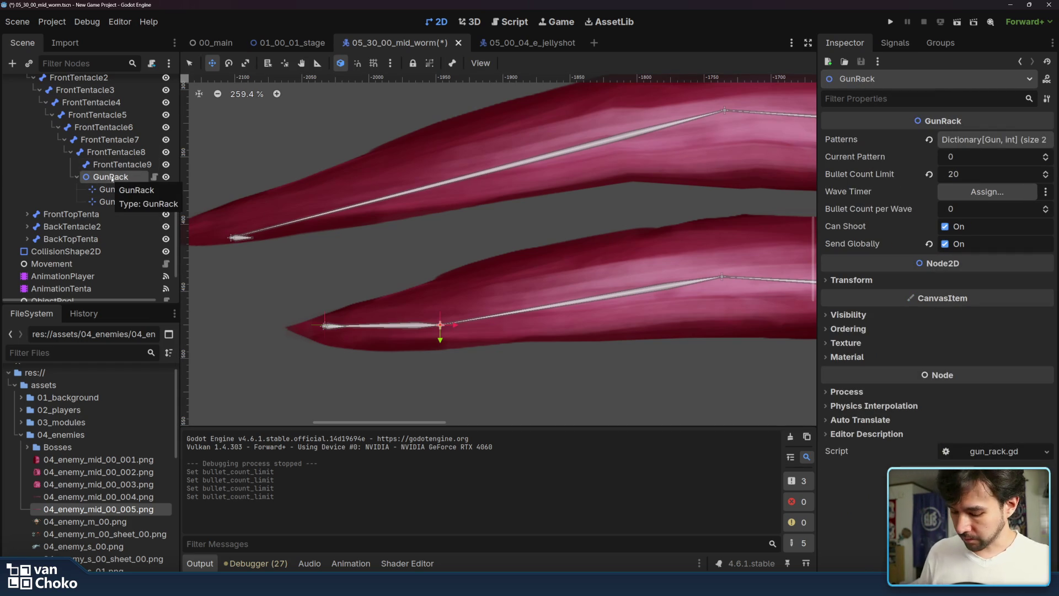
click(113, 170)
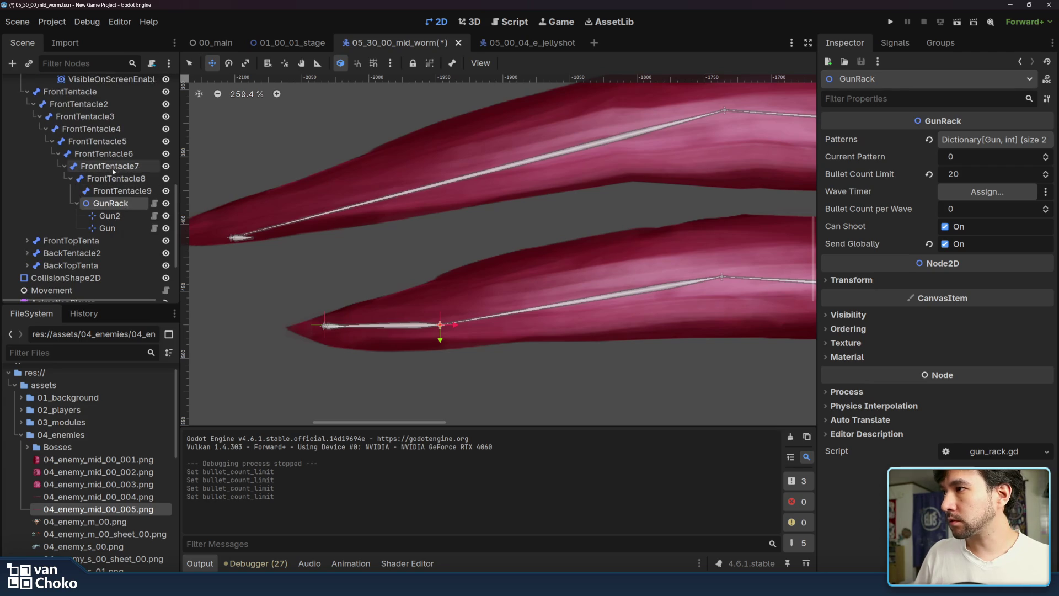
scroll(115, 169, up, 2)
scroll(115, 169, down, 8)
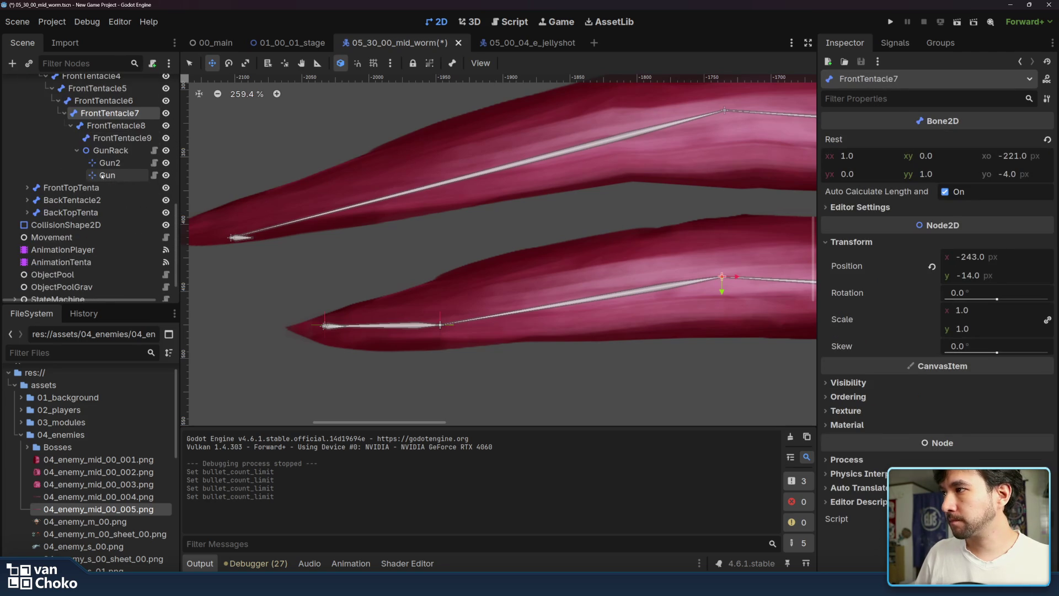
Step: Paste the copied gun rack under the FrontTopTenta7 bone
click(128, 161)
click(130, 153)
scroll(352, 151, down, 10)
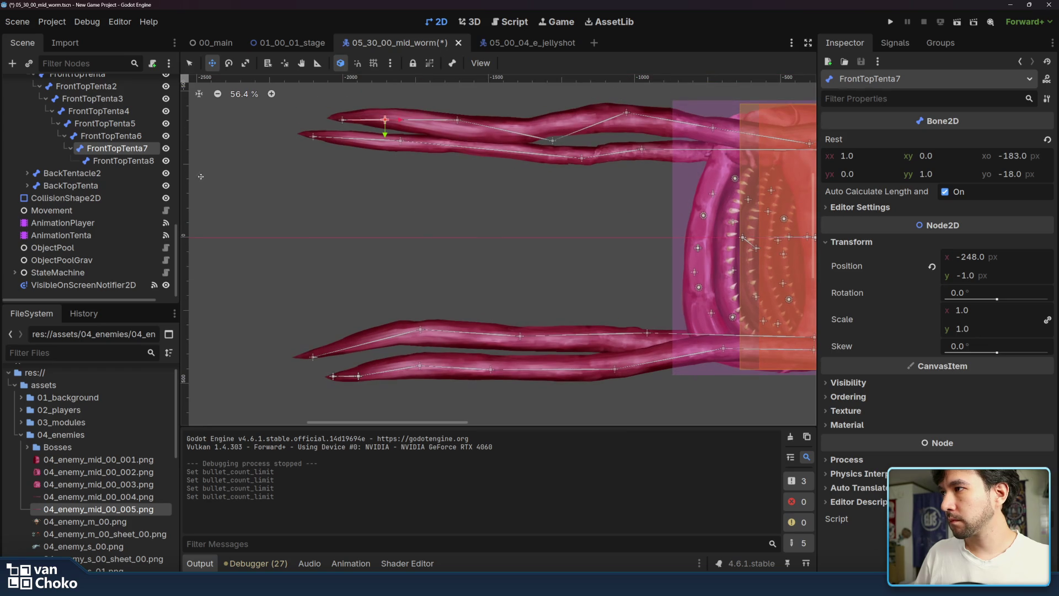
click(132, 161)
click(135, 151)
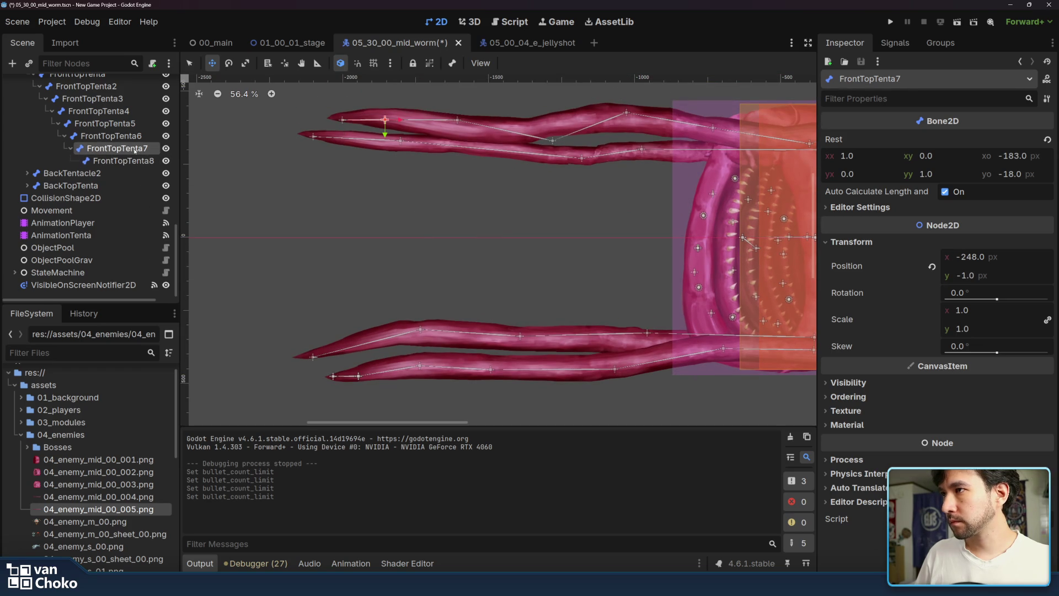
key(ctrl+v)
double_click(129, 173)
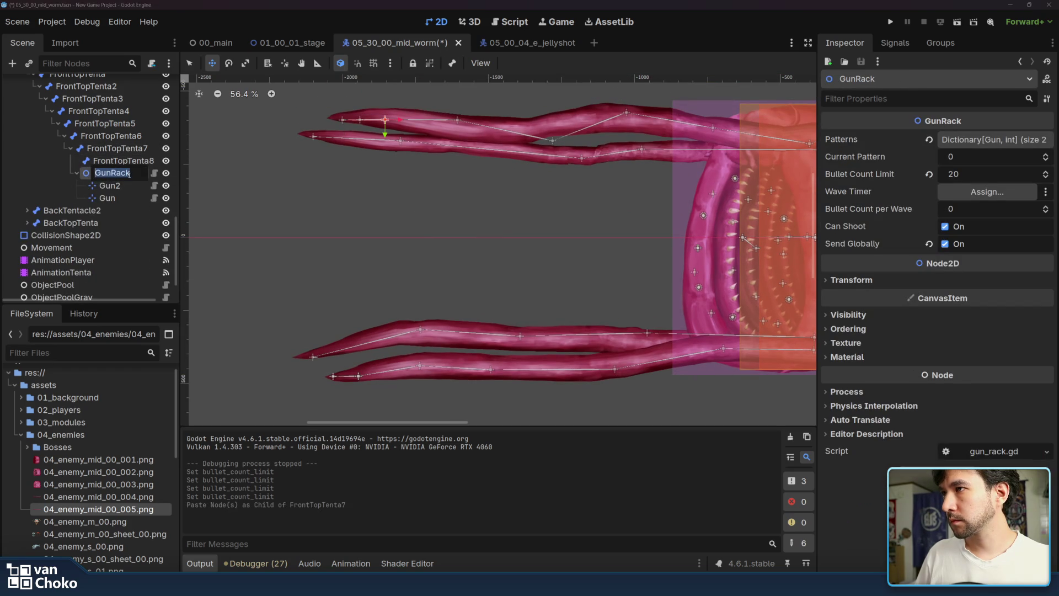
Step: Set the gravity direction y to -1 on both pasted Gun2 and Gun
click(129, 188)
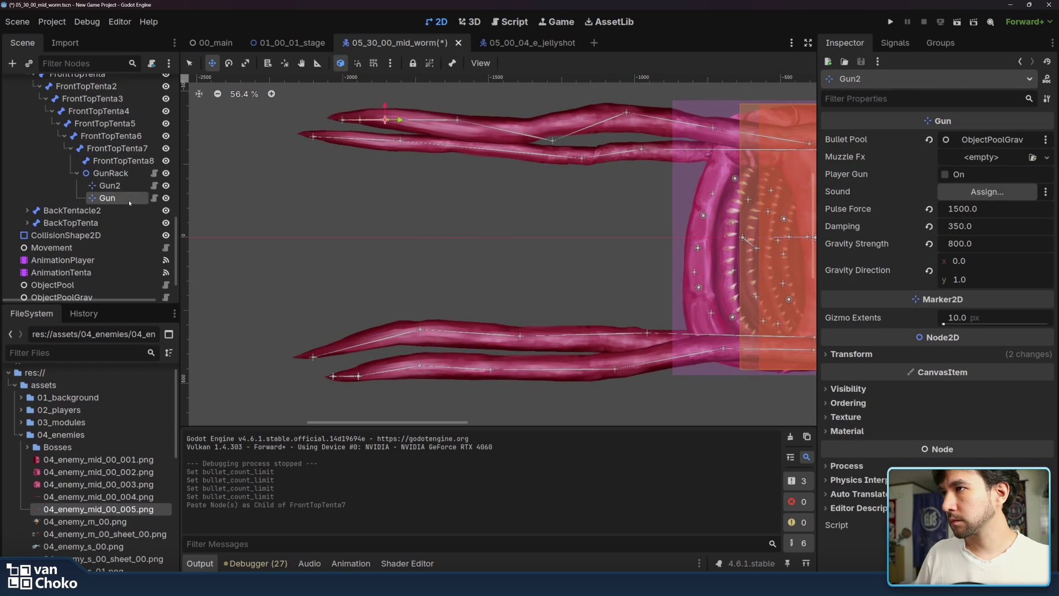
click(123, 173)
click(129, 187)
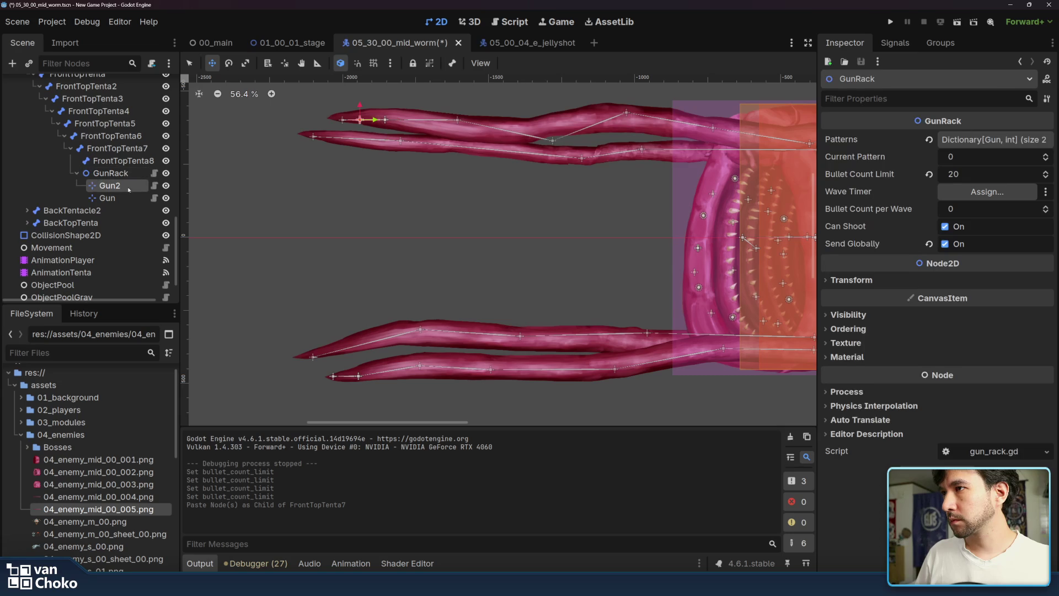
click(981, 283)
text(-1)
key(Return)
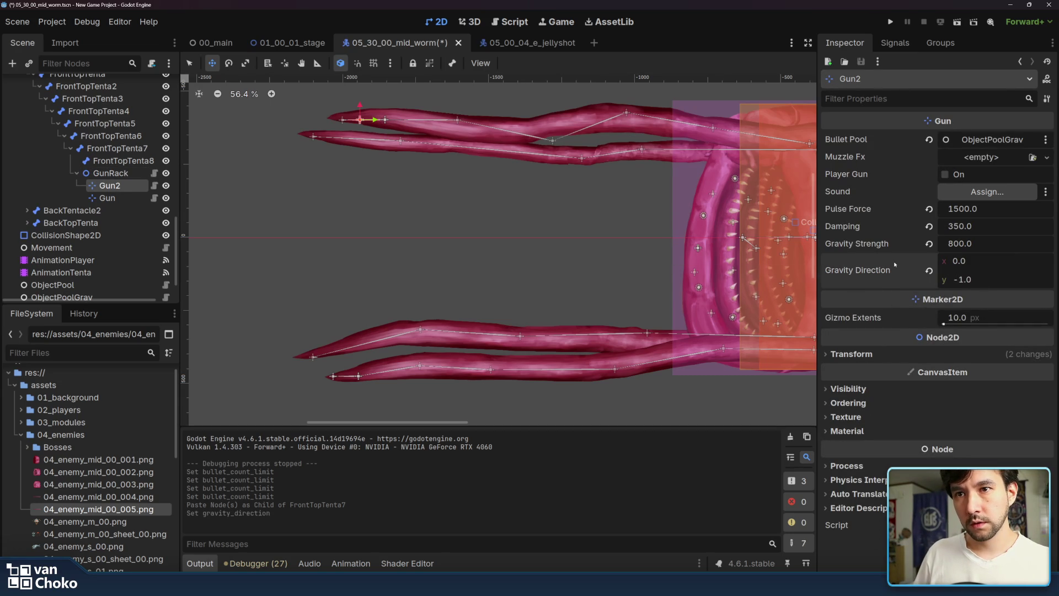
click(107, 197)
click(987, 281)
text(-1)
key(Return)
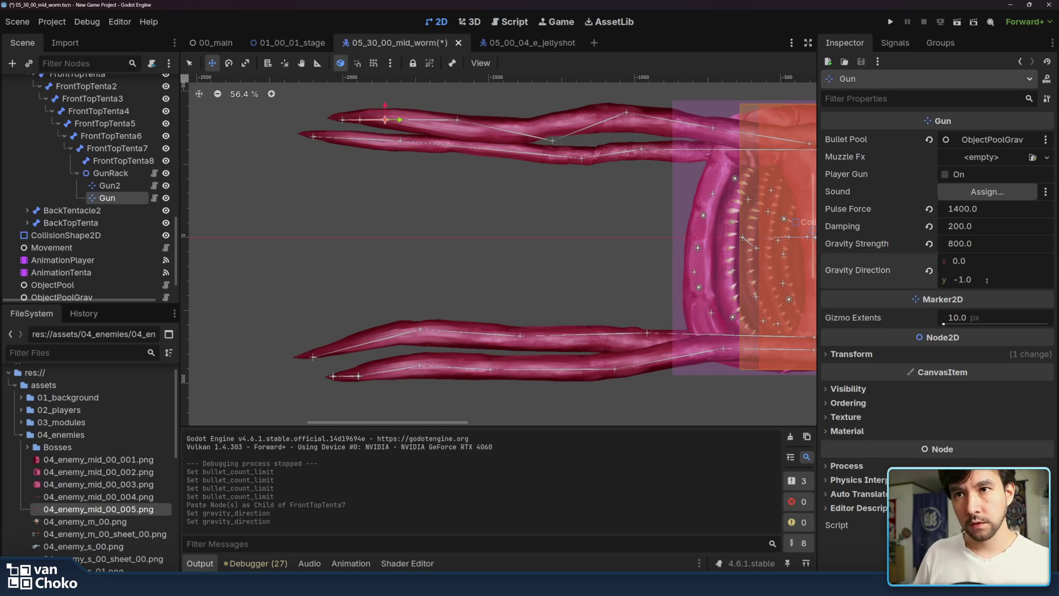
Step: Rotate the pasted Gun and Gun2 to 90 degrees and run the project
click(889, 354)
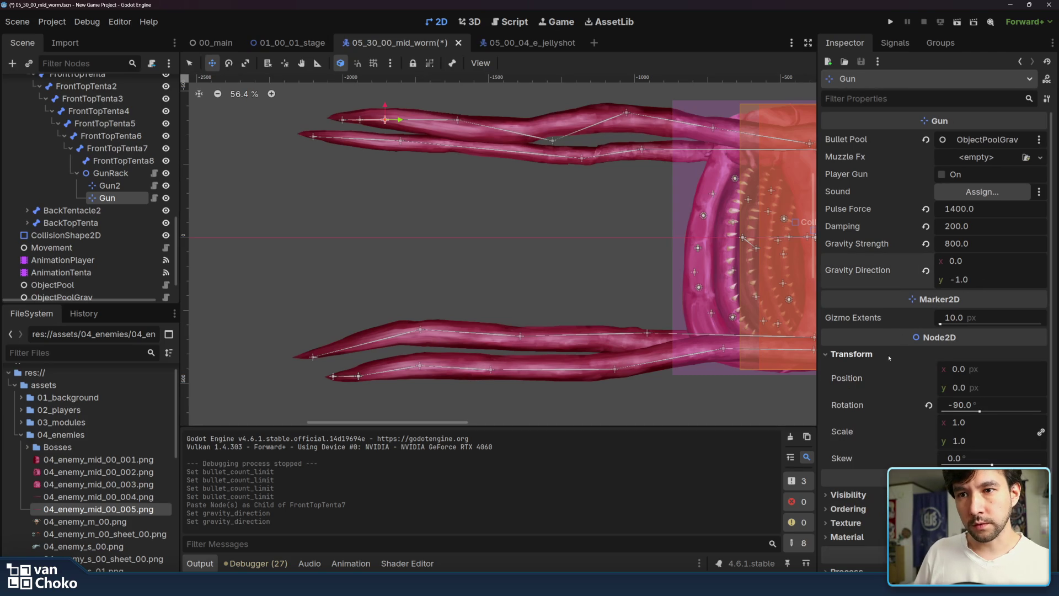
click(975, 405)
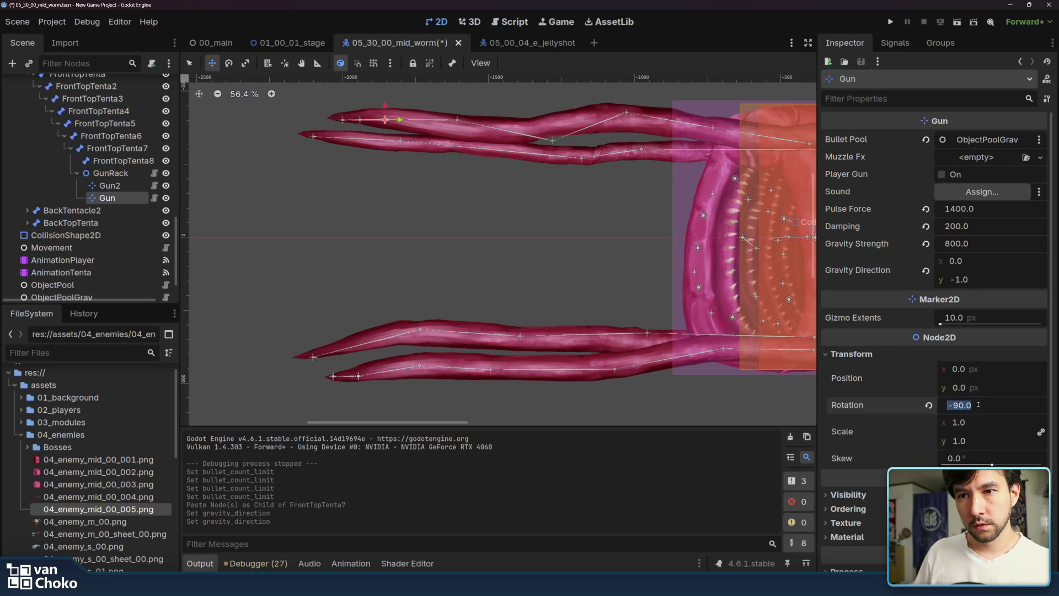
text(90)
key(Return)
click(109, 185)
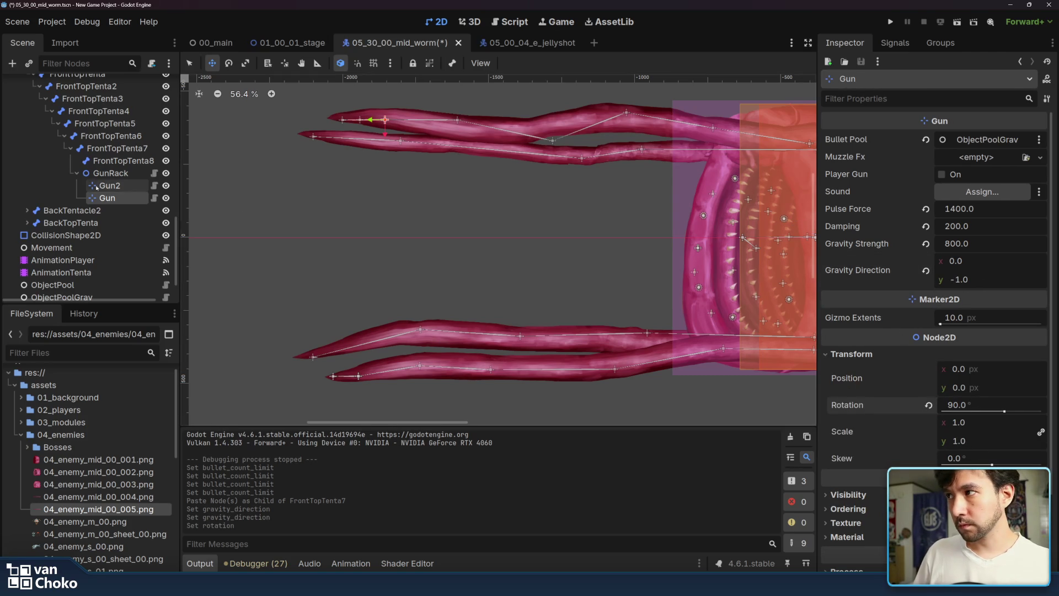
click(852, 354)
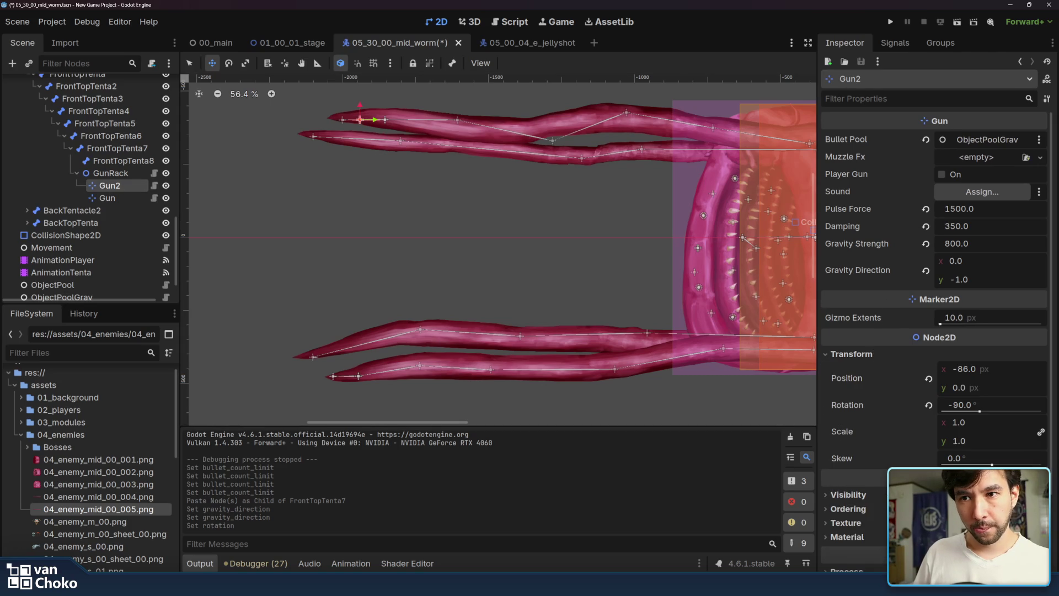
click(1009, 406)
text(90)
key(Return)
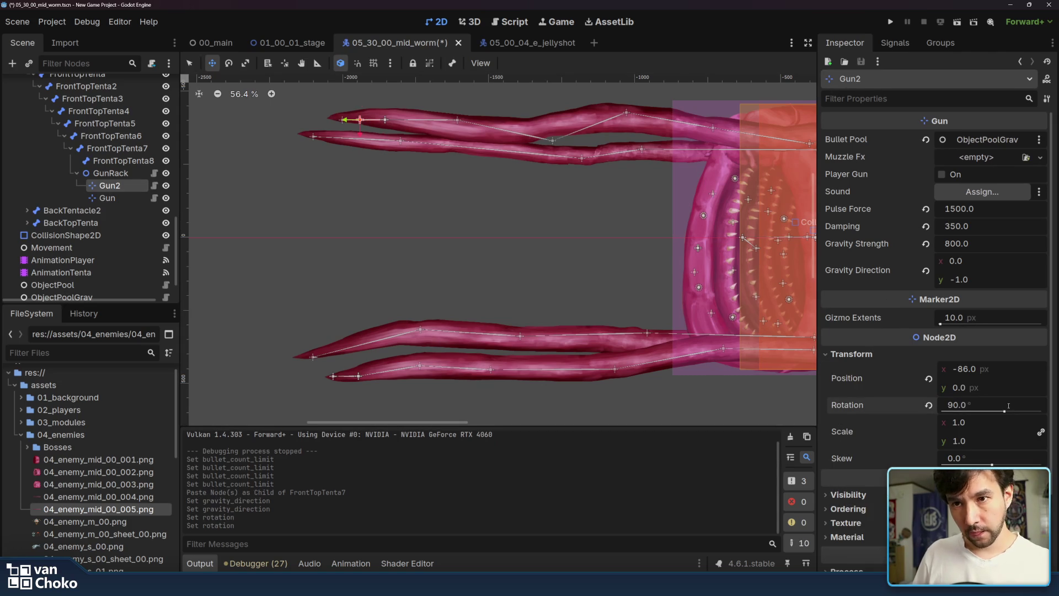
click(894, 23)
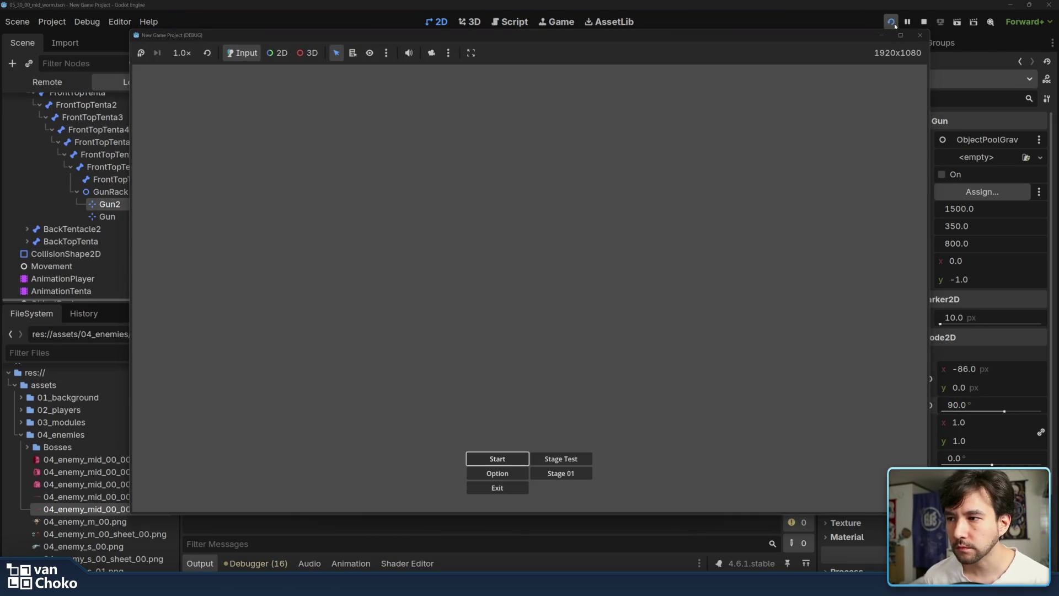
Step: Start Stage 1, steer the ship to the firing worm boss, then close the game
key(Return)
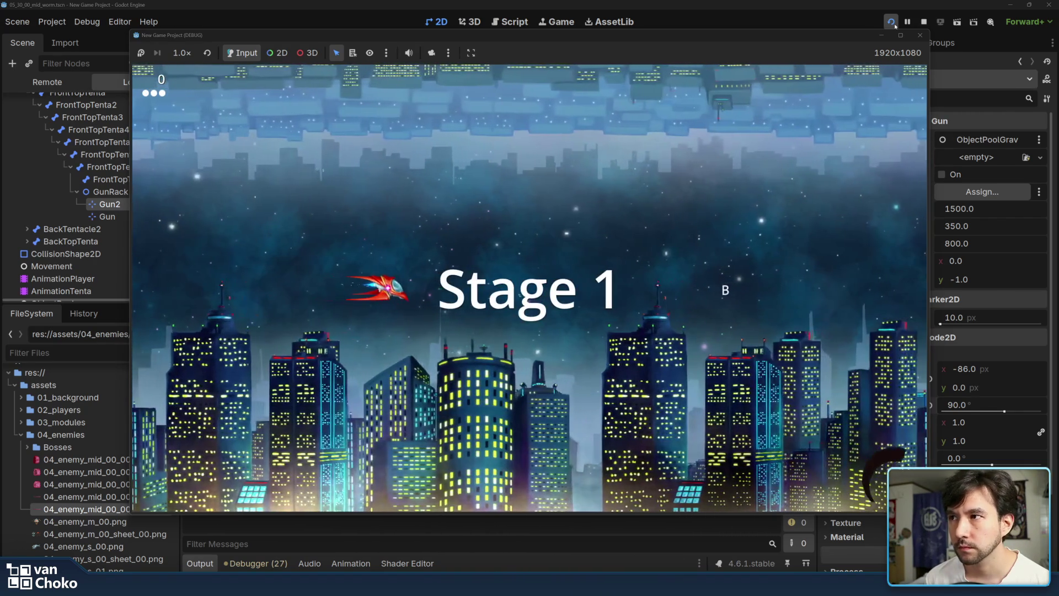
key(Right)
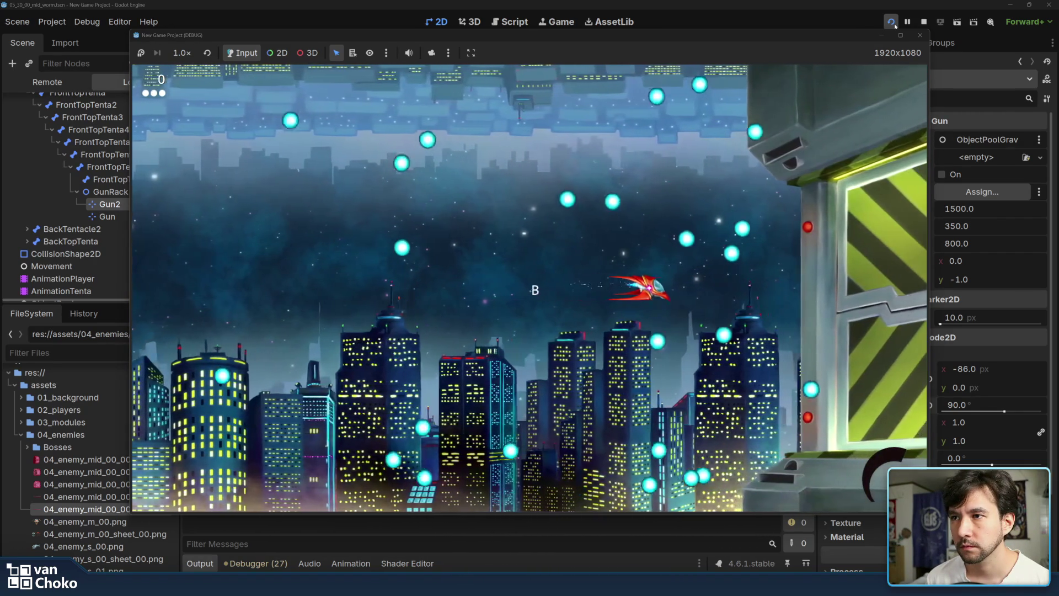
key(Right)
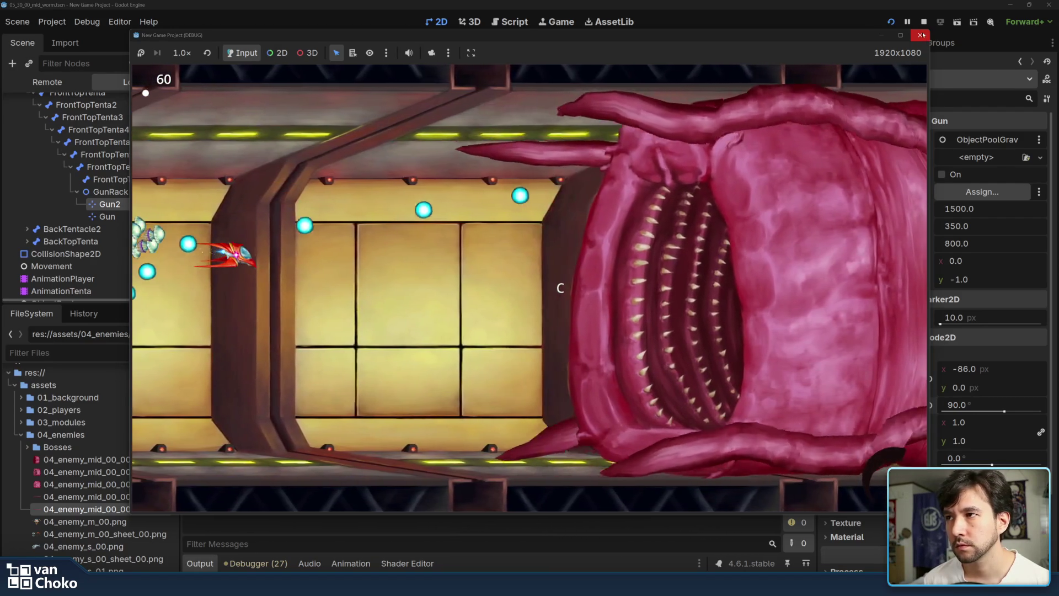
click(922, 36)
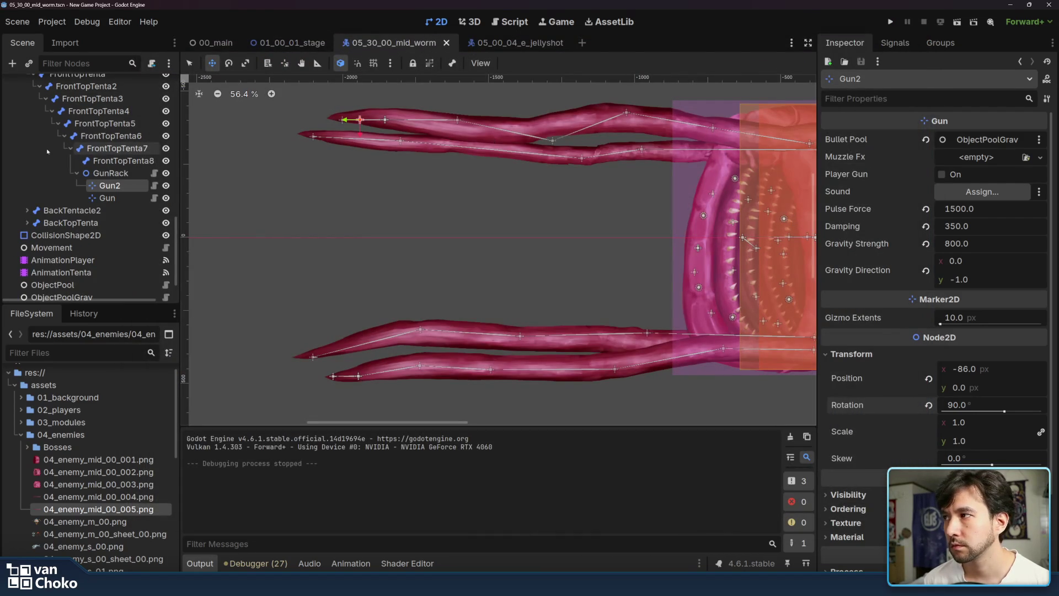
Step: Set the top tentacle GunRack's Bullet Count Limit to 100
click(110, 173)
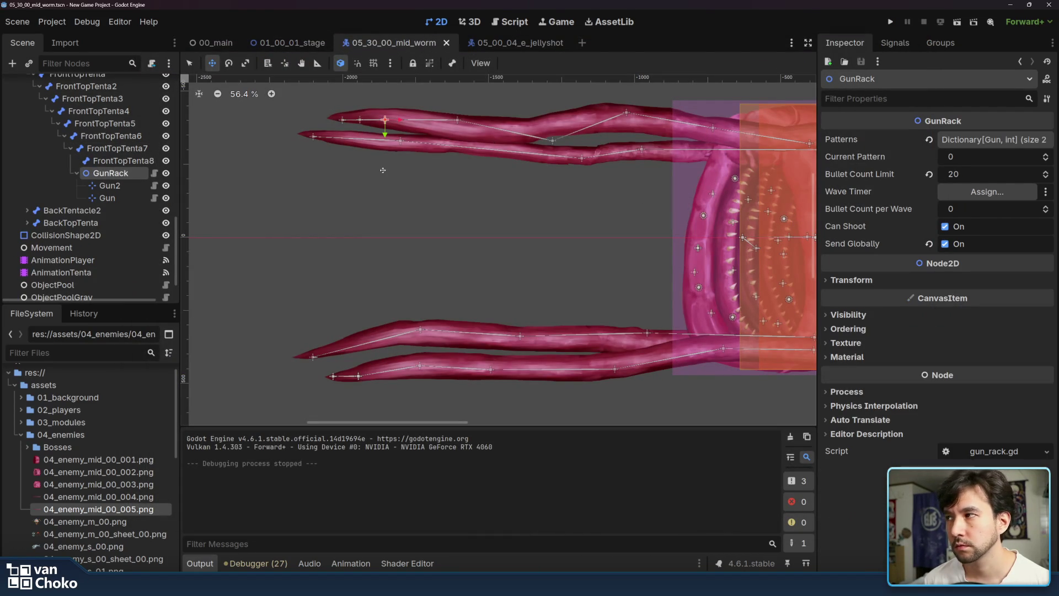
click(968, 172)
text(100)
key(Return)
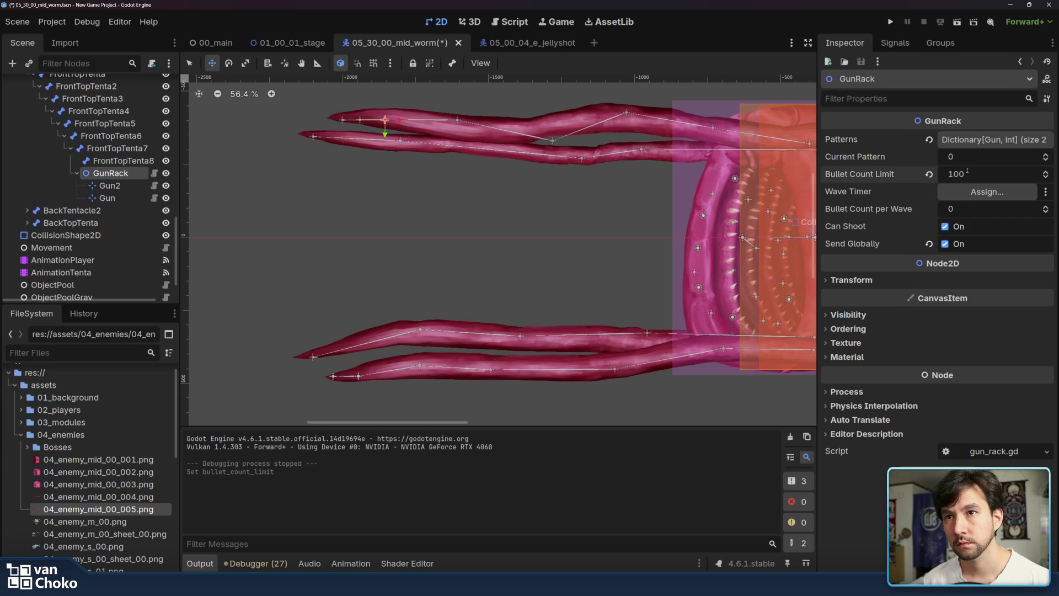
Step: Set the FrontTentacle9 GunRack's Bullet Count Limit to 200 and select AnimationTenta
scroll(83, 185, up, 4)
scroll(83, 184, up, 2)
click(88, 184)
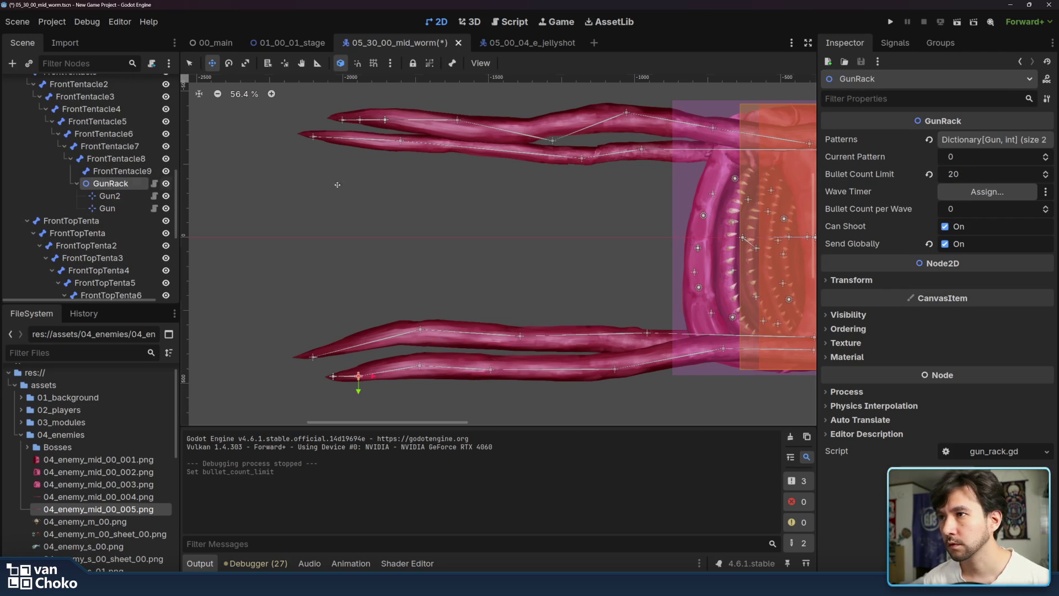
click(955, 176)
text(200)
key(Return)
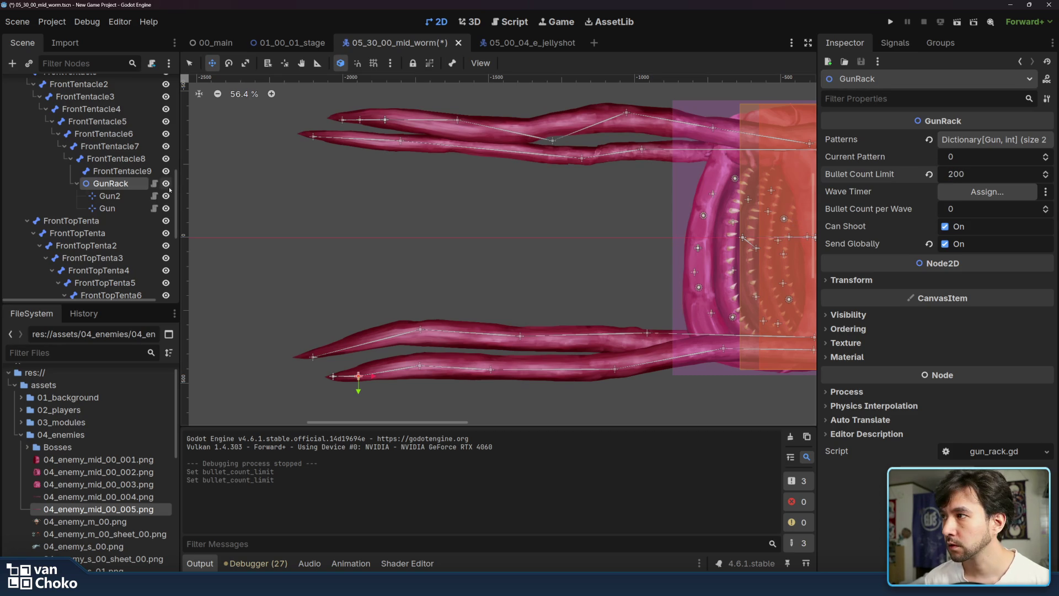
scroll(117, 199, down, 7)
scroll(117, 199, down, 1)
click(66, 235)
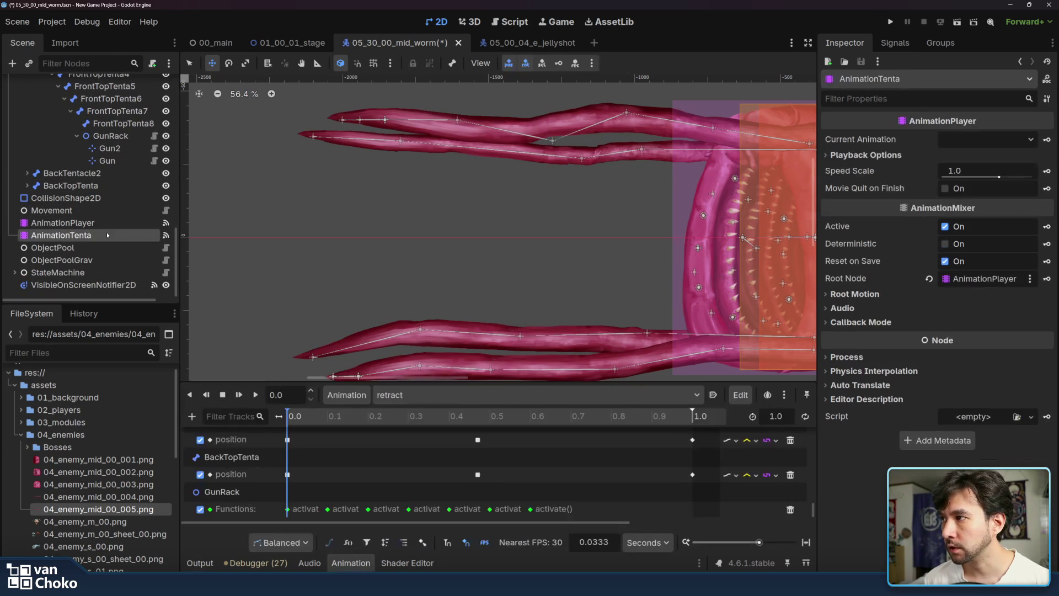
Step: Add a Call Method Track for the top tentacle's GunRack to the retract animation
scroll(370, 459, up, 2)
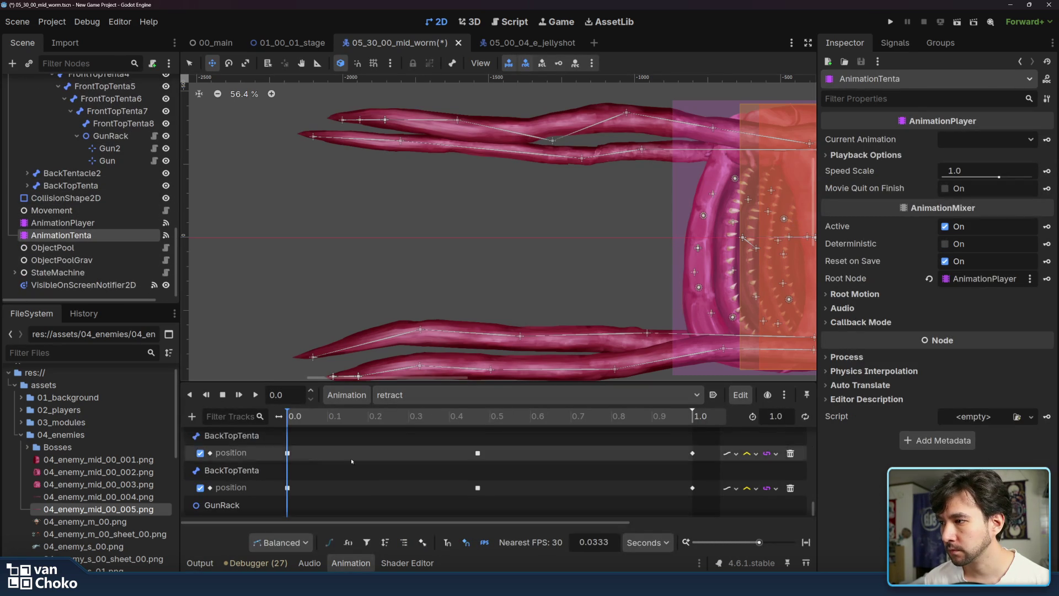
scroll(239, 495, down, 2)
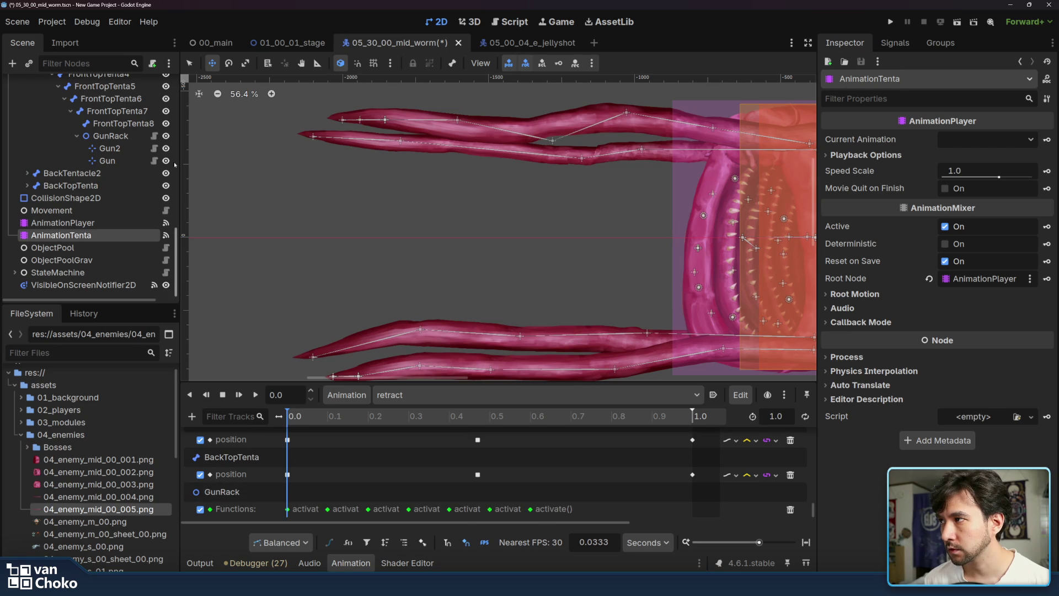
scroll(121, 140, up, 6)
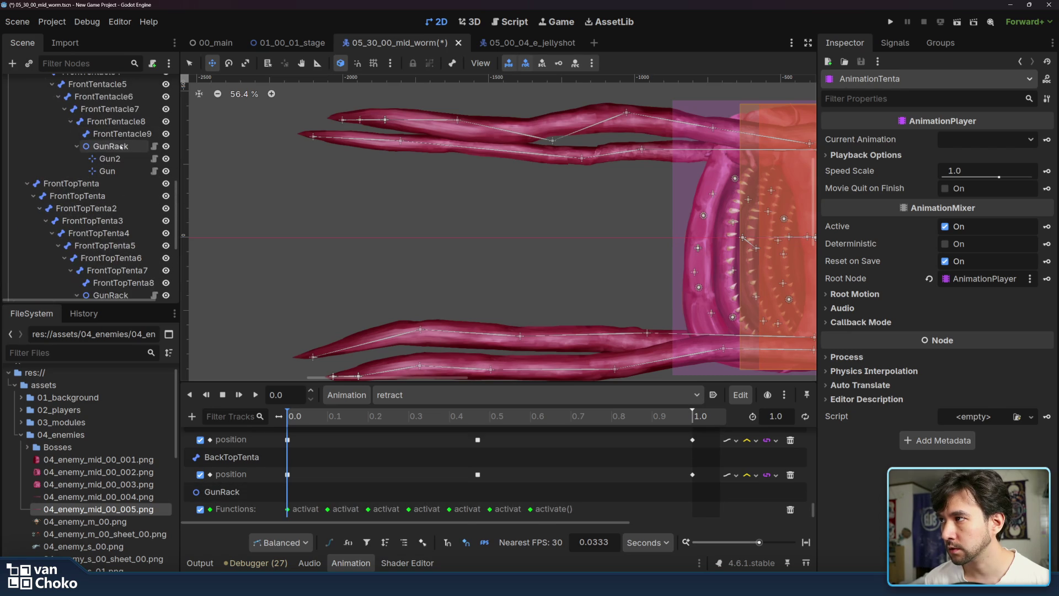
click(113, 146)
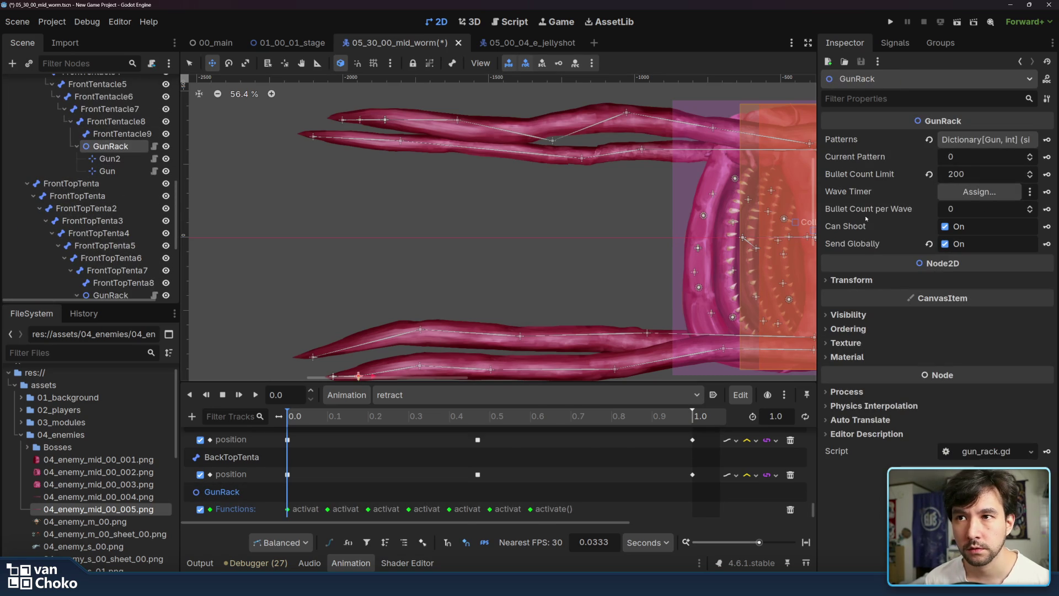
click(192, 417)
click(263, 498)
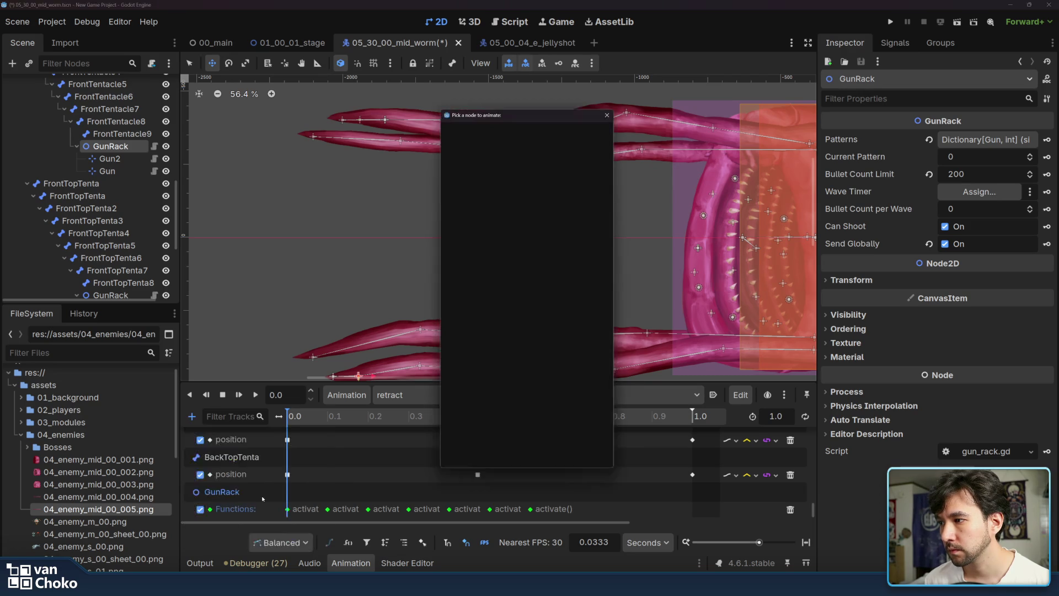
scroll(556, 311, down, 5)
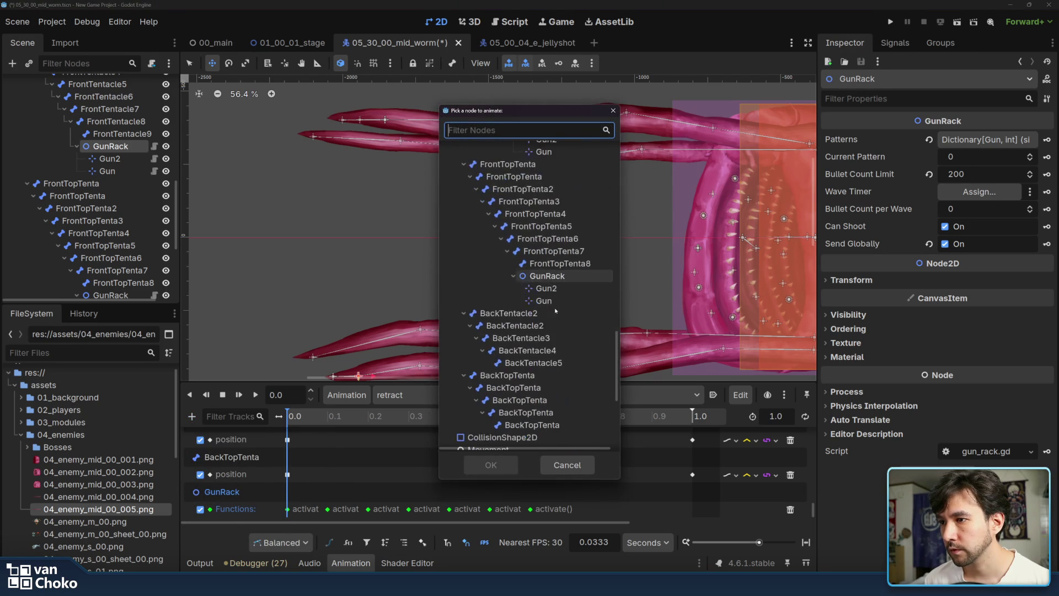
click(559, 276)
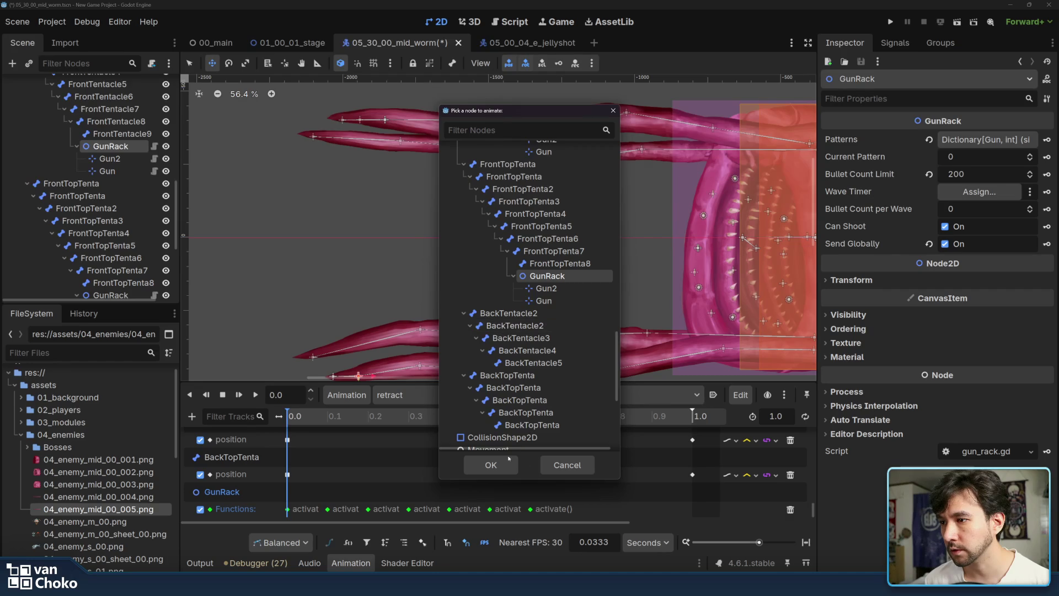
click(509, 465)
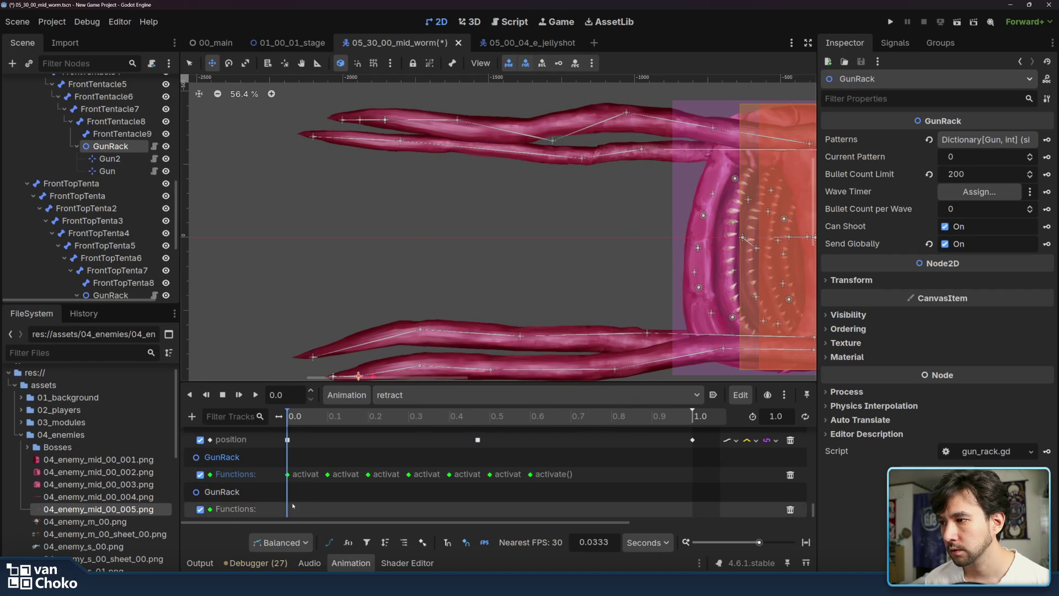
Step: Copy the activate keys onto the new GunRack track starting at 0.0, then run the game
drag(296, 468, 287, 471)
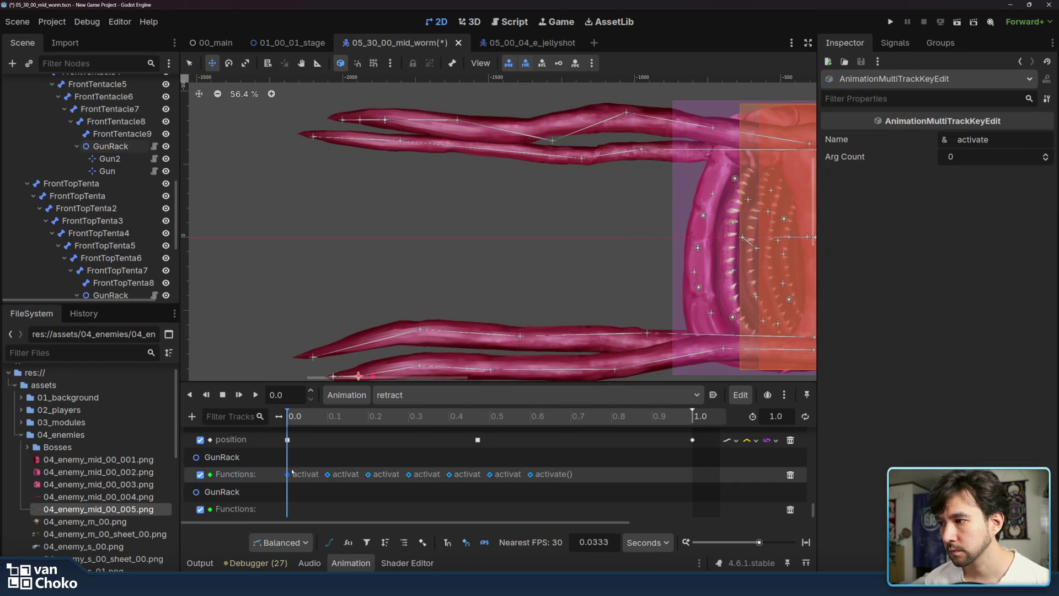
right_click(289, 476)
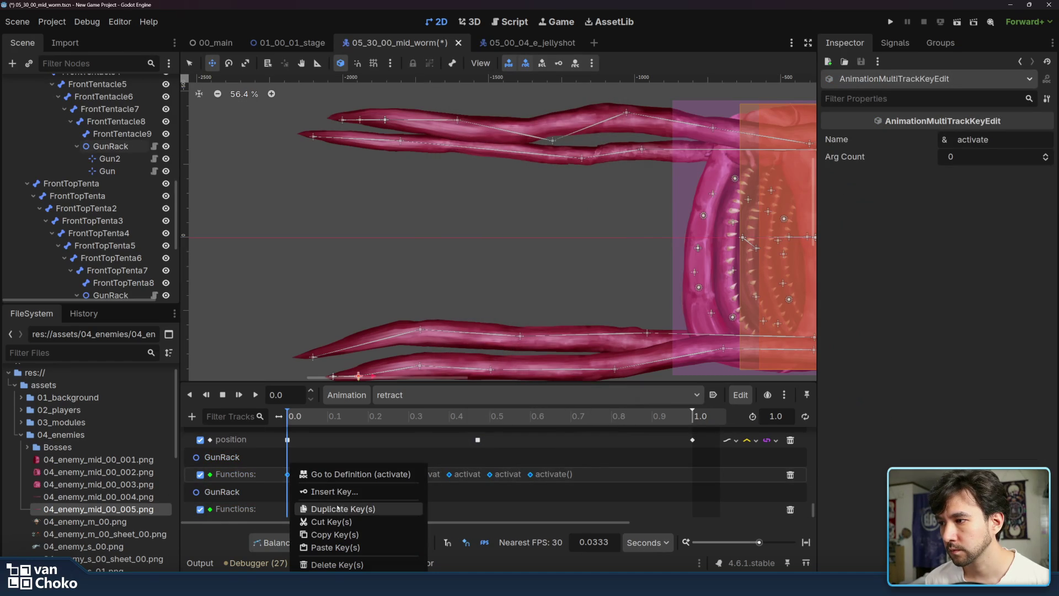
click(325, 533)
right_click(301, 511)
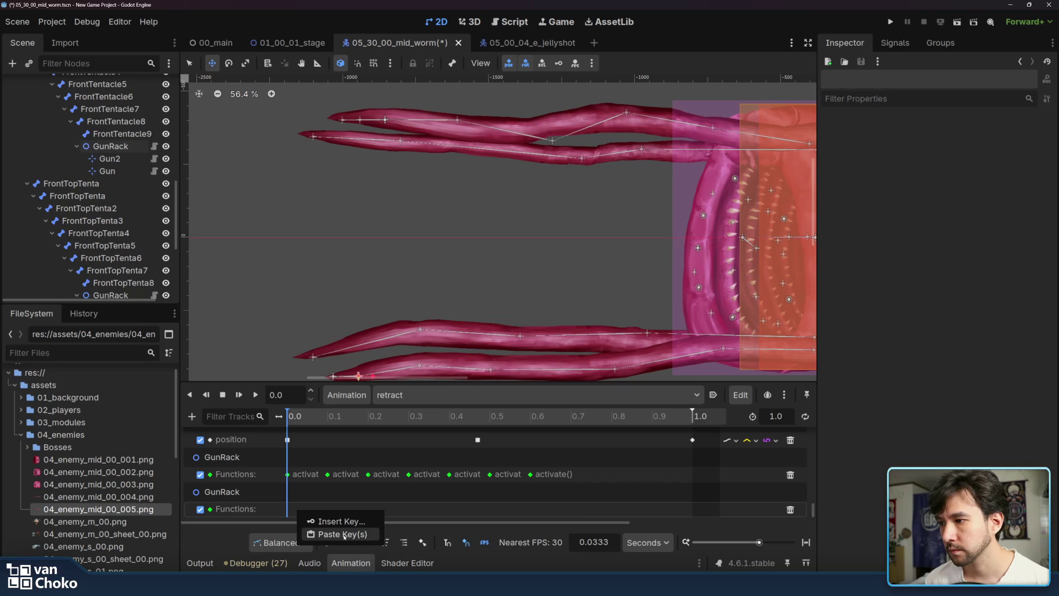
click(331, 535)
drag(301, 509, 288, 509)
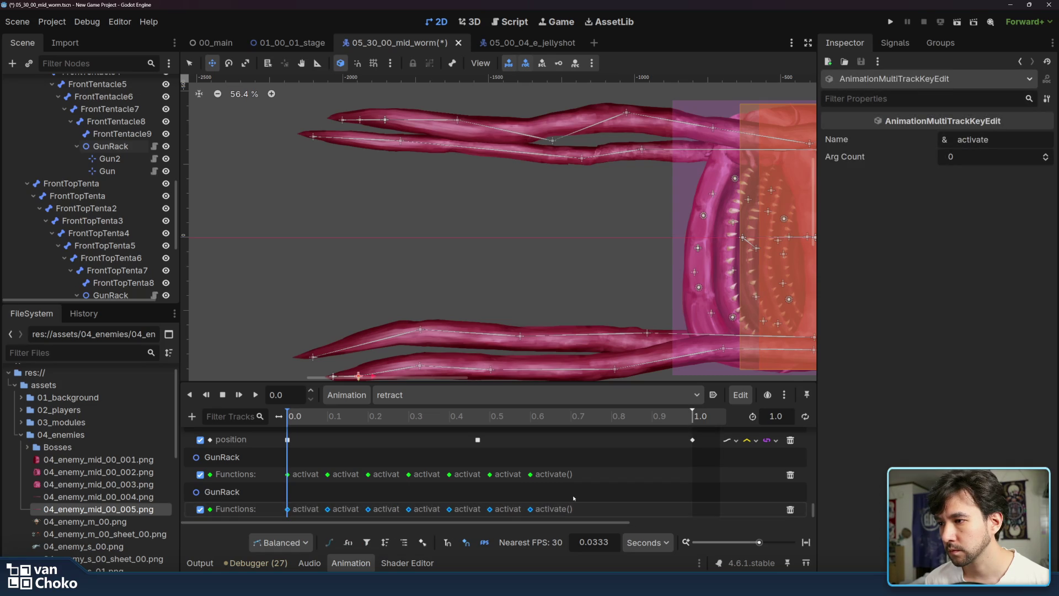
click(891, 23)
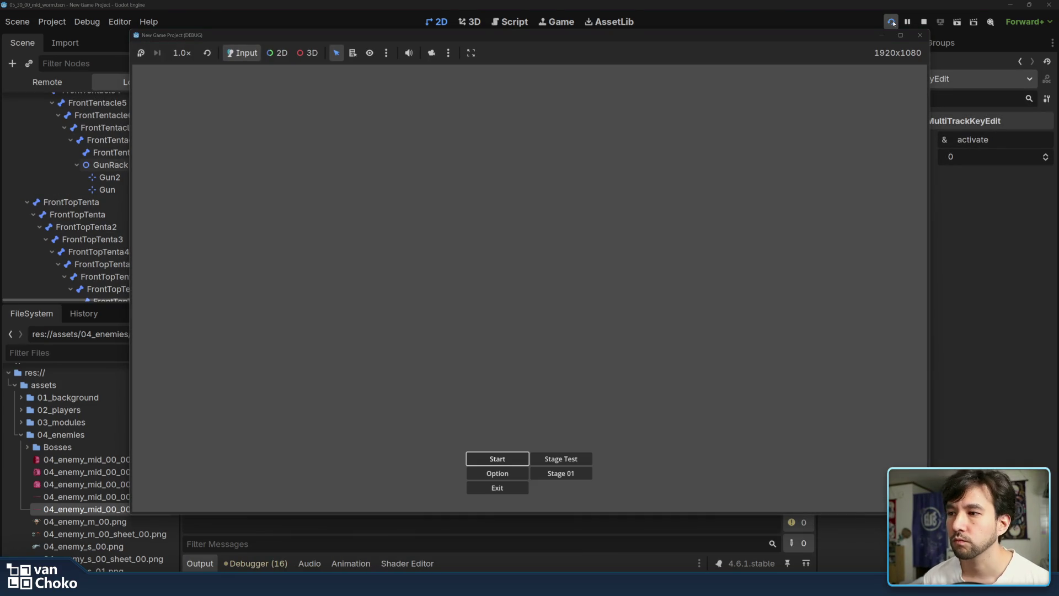
Step: Start a new game, fly to the worm boss to watch both racks fire, then stop
key(Return)
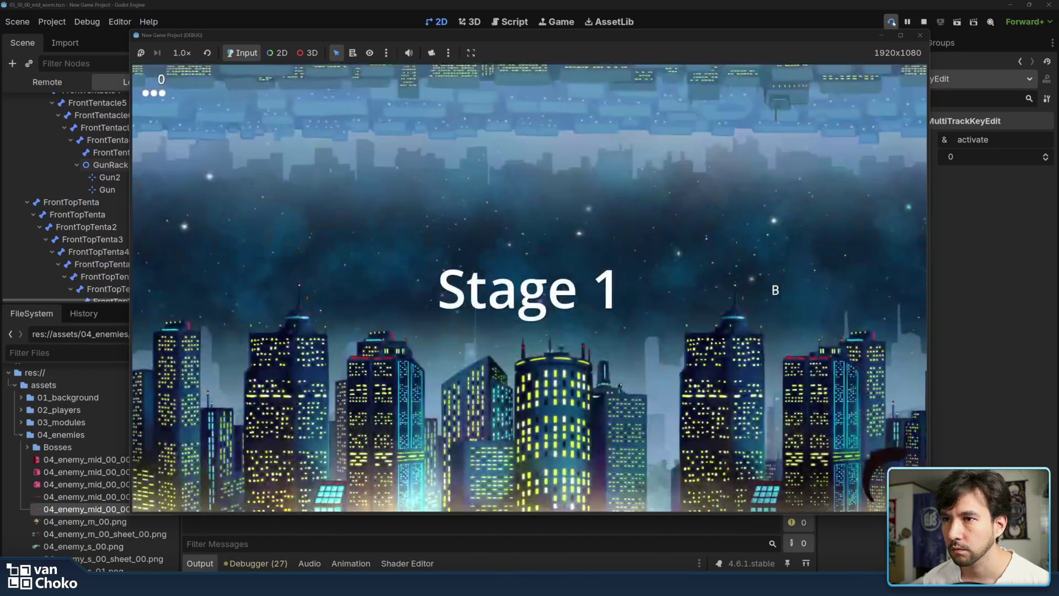
key(Left)
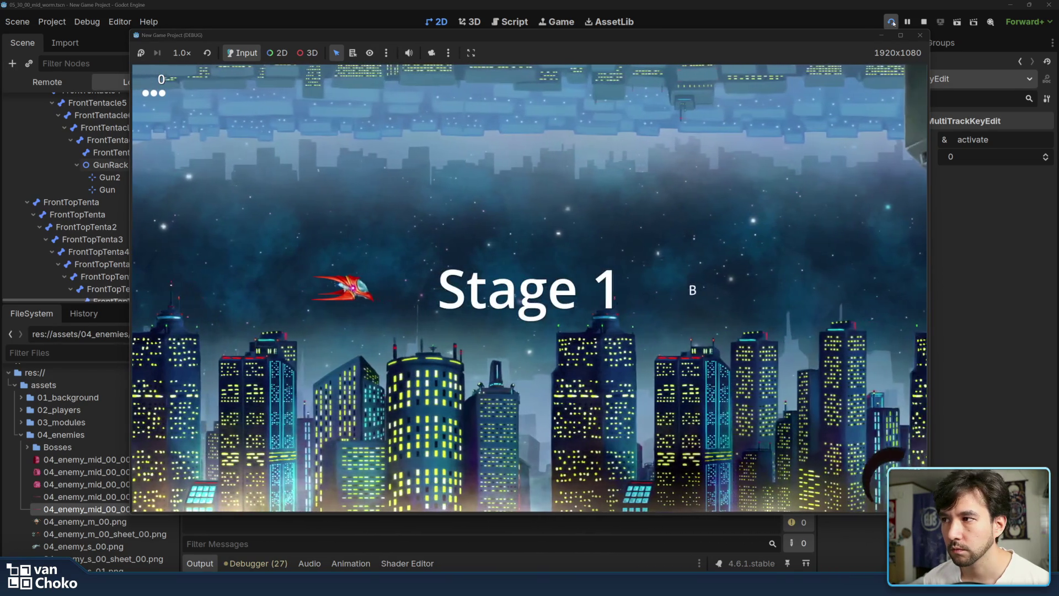
key(Right)
key(Right)
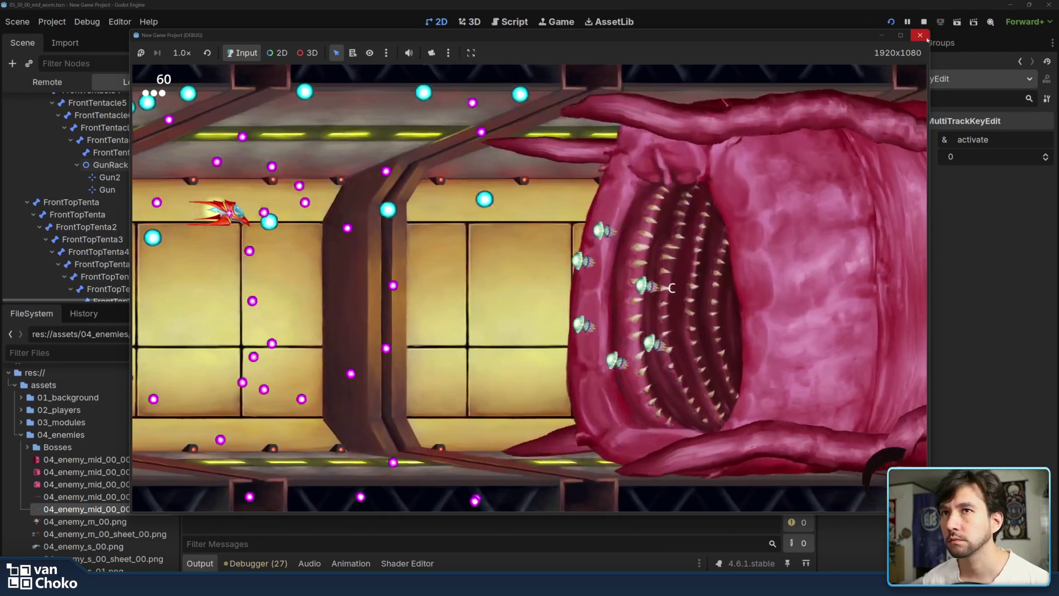
click(924, 21)
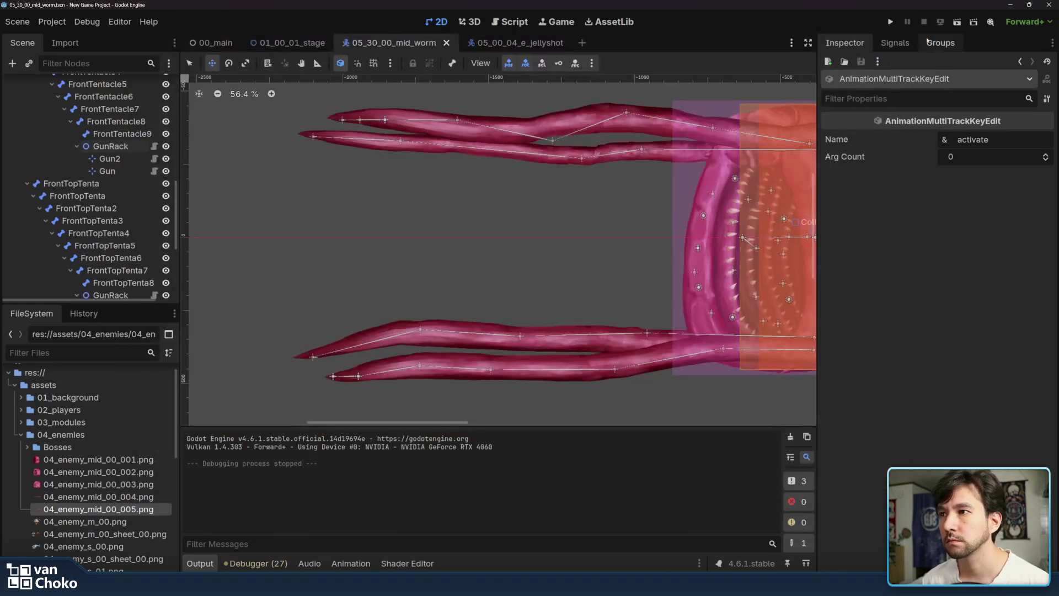
Step: Select the top tentacle's GunRack, briefly checking Gun2's bullet settings
click(111, 147)
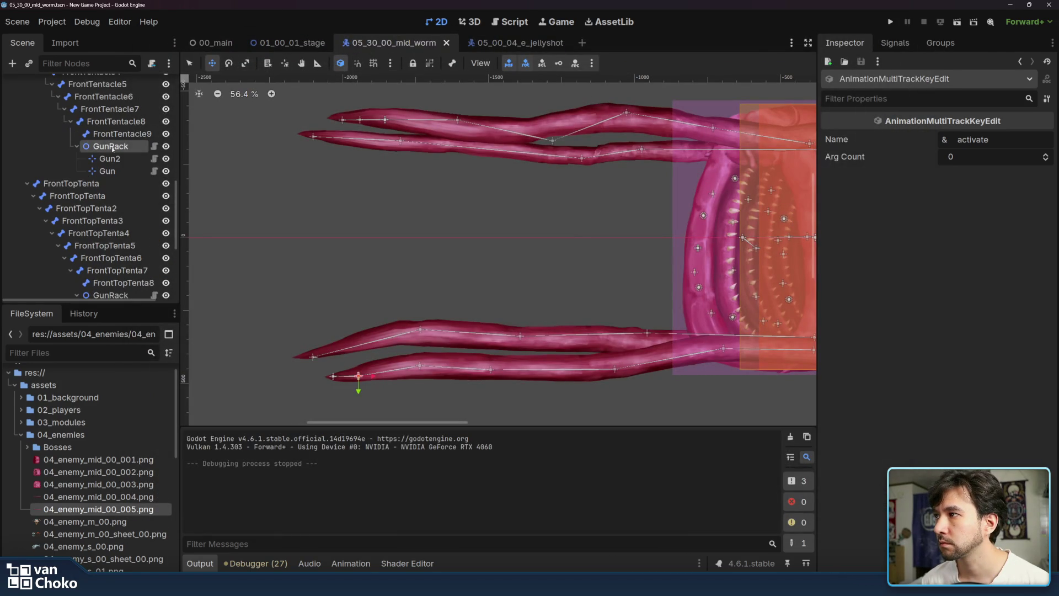
click(113, 134)
scroll(113, 135, down, 5)
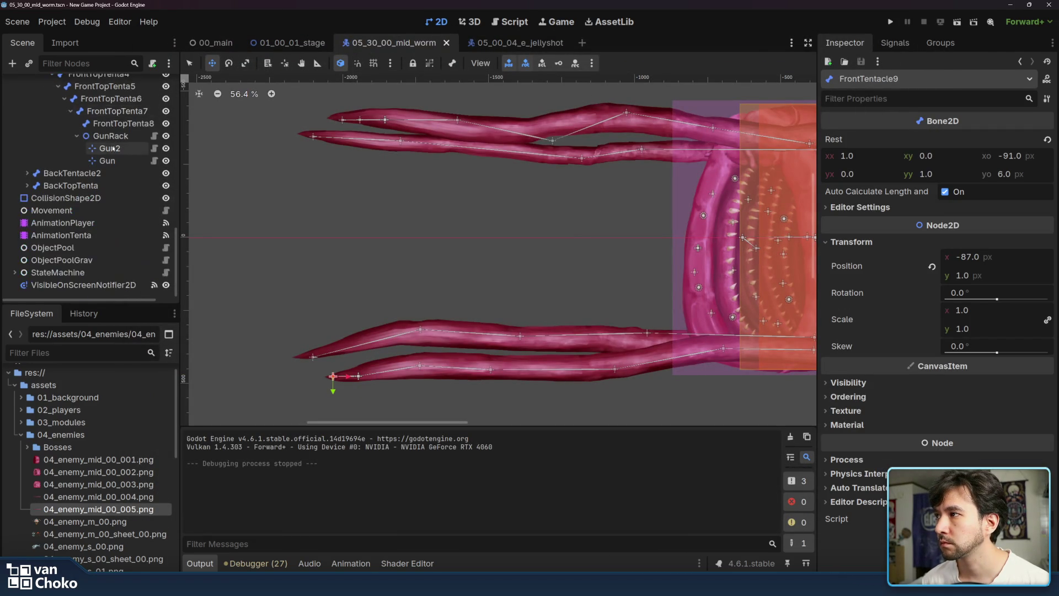
click(115, 138)
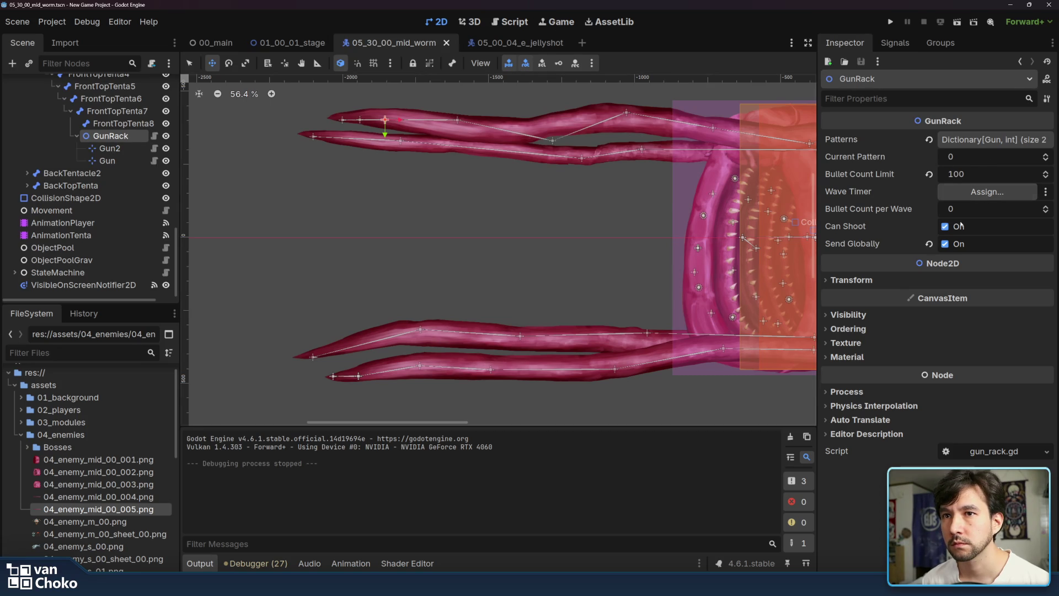
click(109, 149)
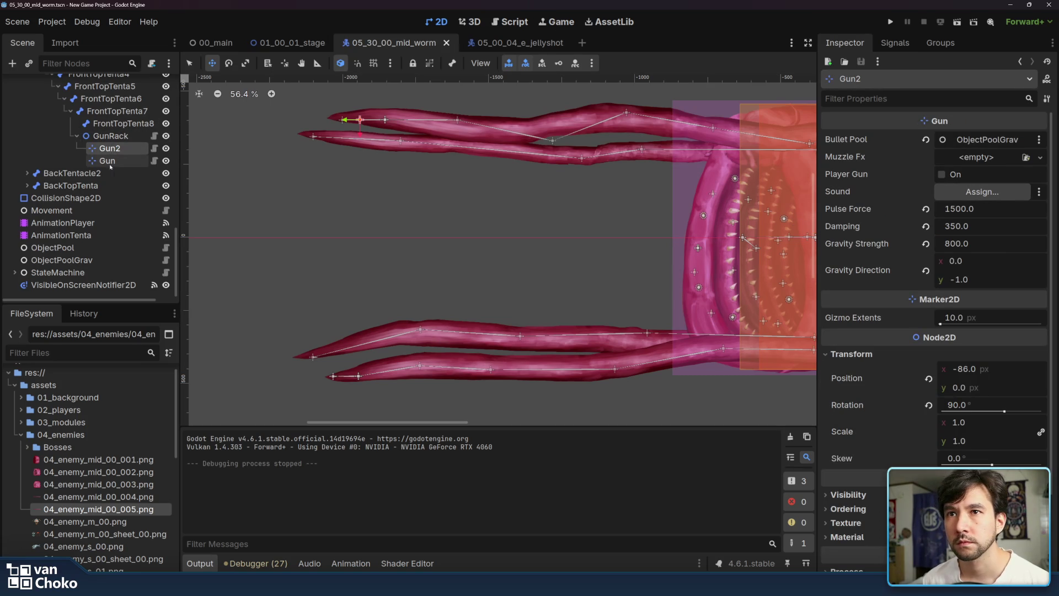
click(111, 136)
Step: Clear the Patterns dictionary, then re-add Gun2 with pattern 0 and Gun as keys
click(1013, 140)
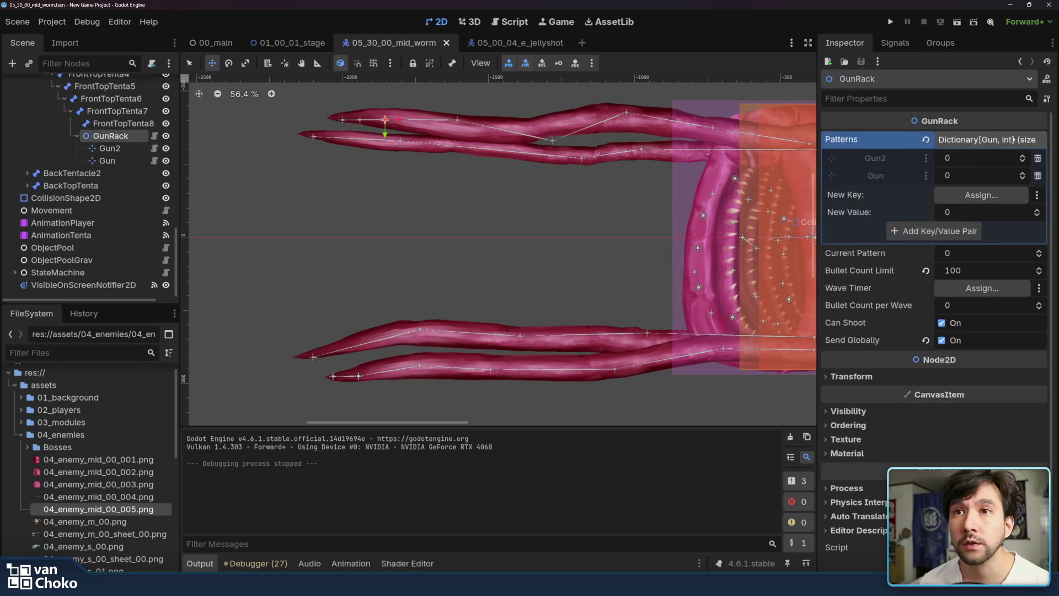
click(1038, 159)
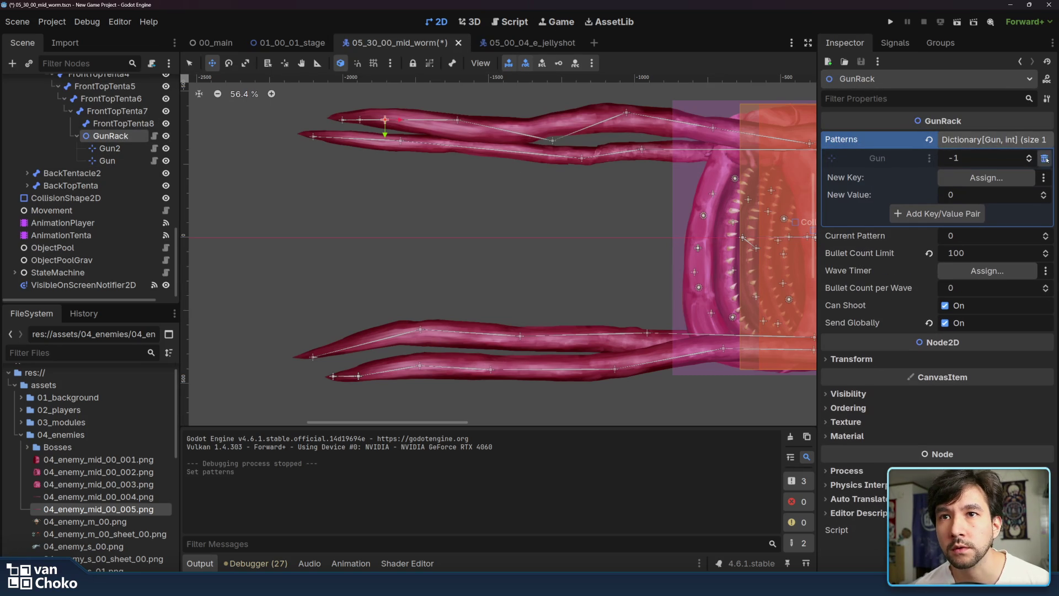
click(1046, 159)
click(987, 160)
scroll(549, 403, down, 10)
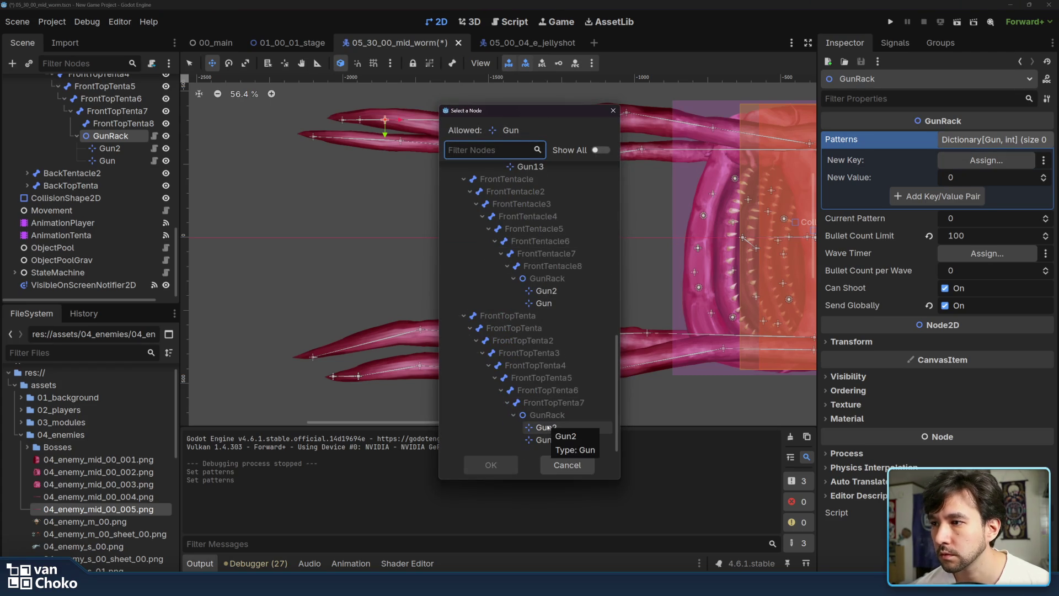
double_click(546, 427)
click(938, 196)
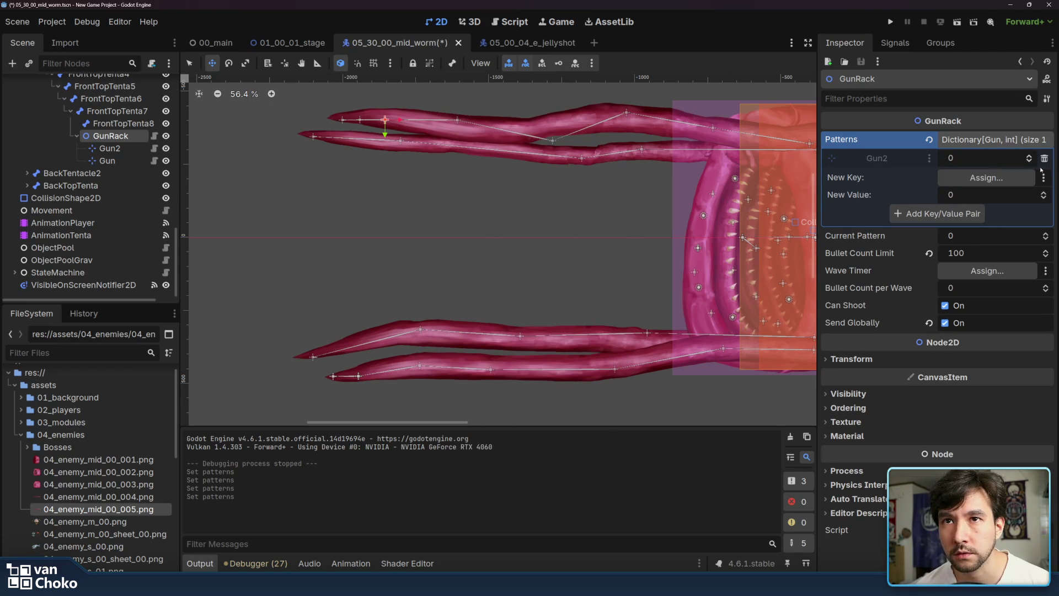
click(987, 177)
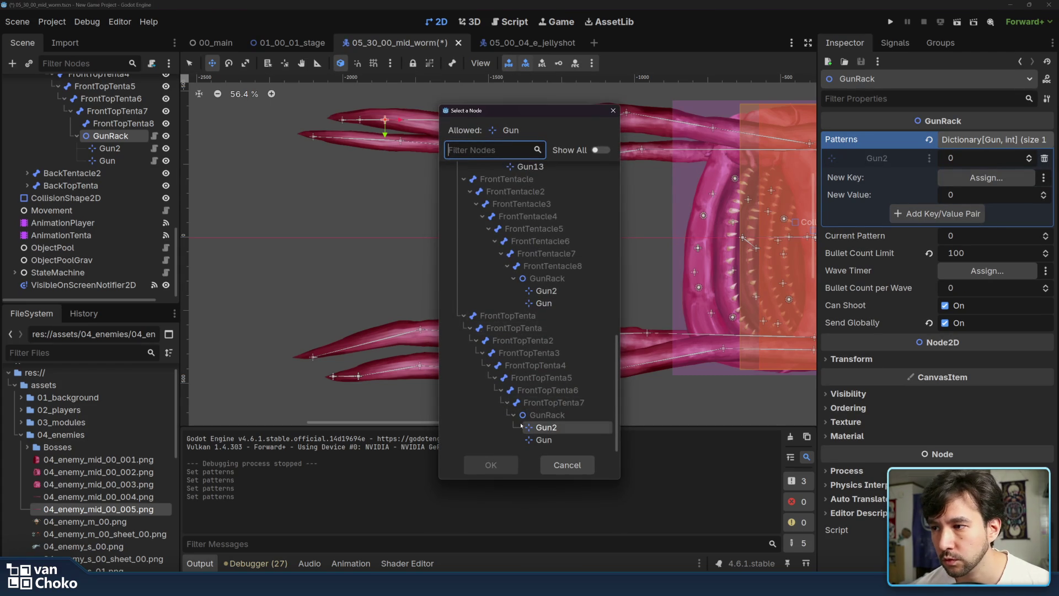
click(542, 440)
click(502, 464)
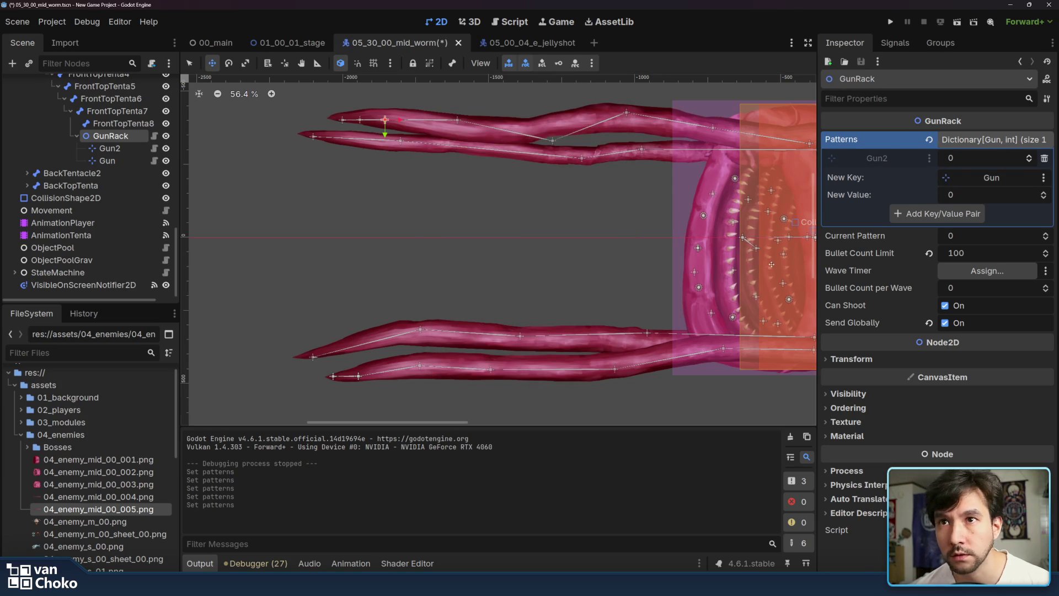
Step: Review Gun2's and Gun's bullet settings, then run the game
click(110, 148)
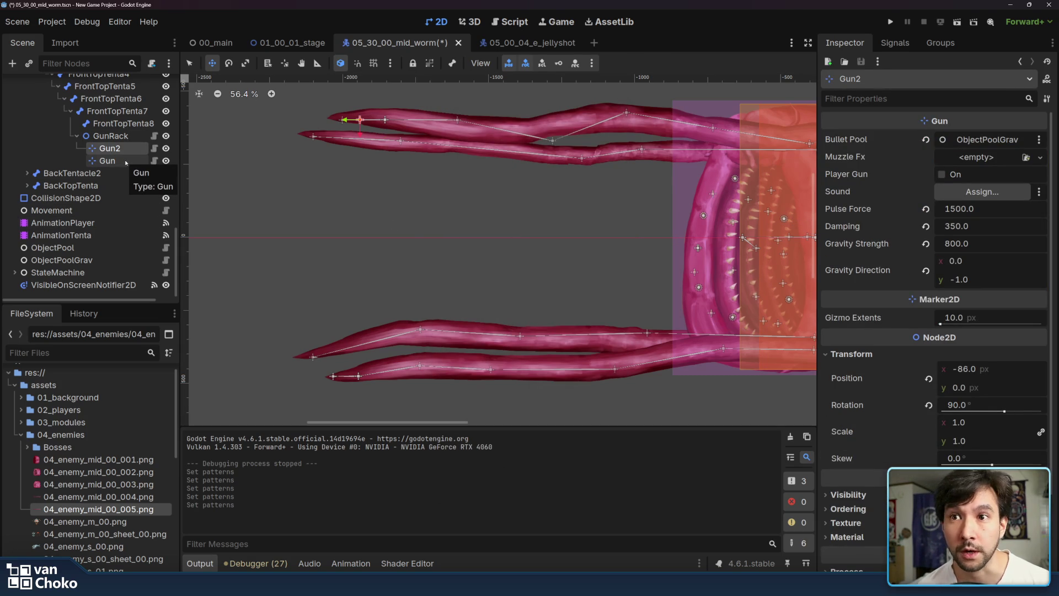
click(126, 163)
key(Up)
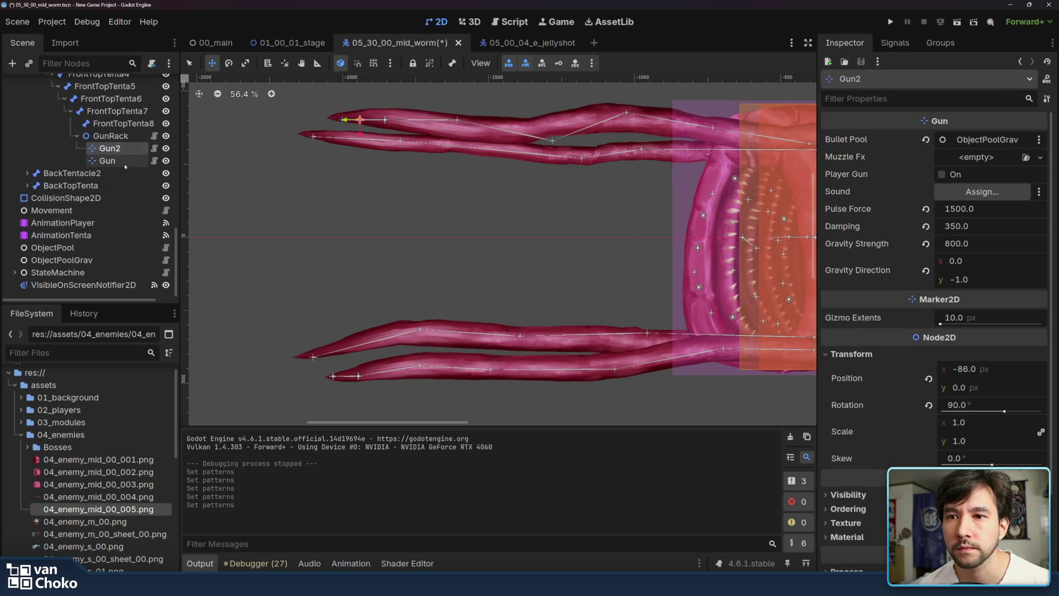
click(126, 165)
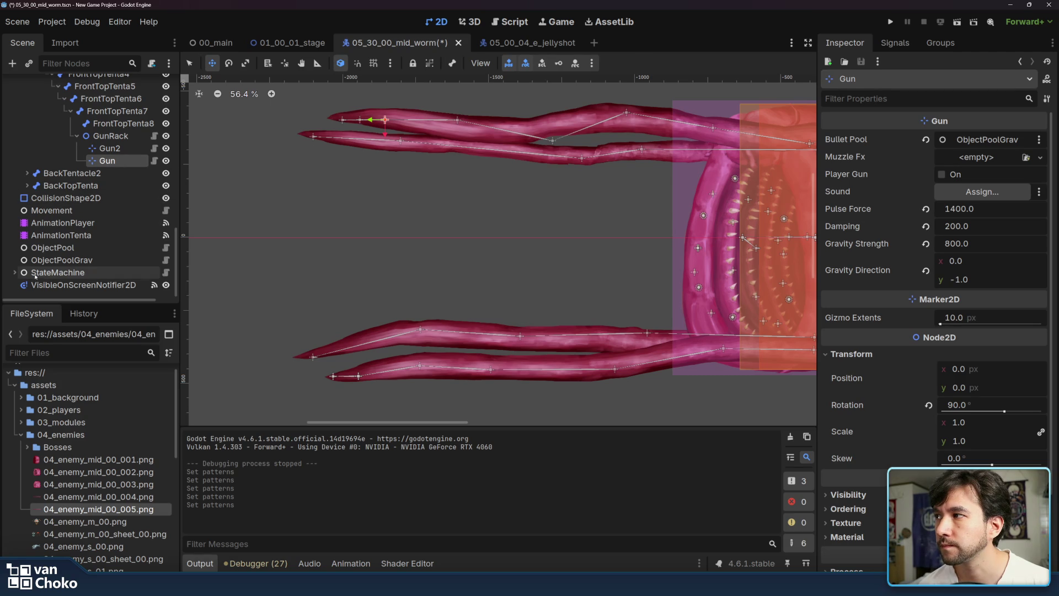
click(890, 22)
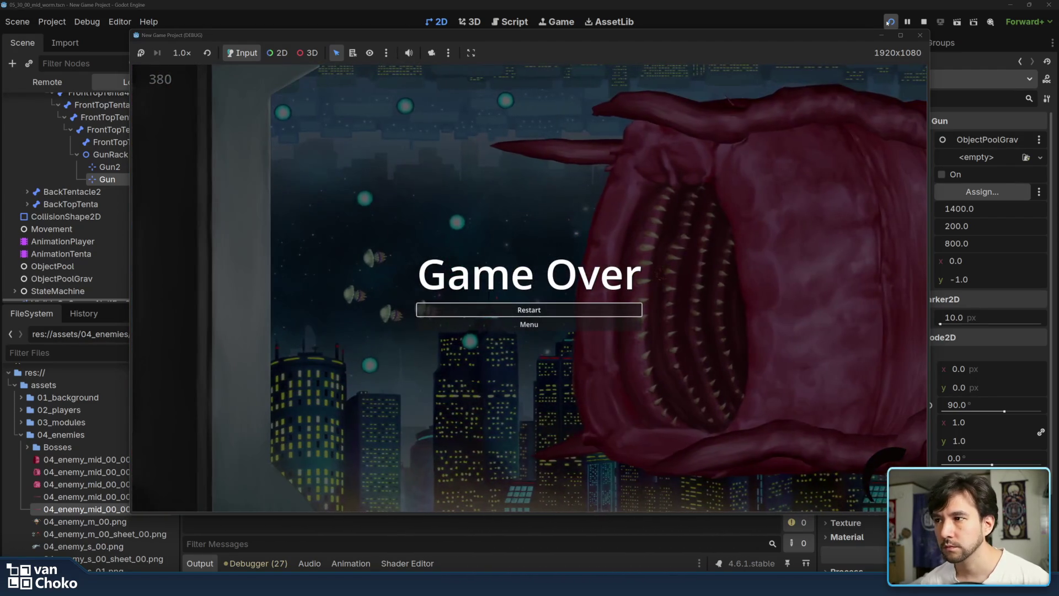
Step: Stop the test game after it reaches Game Over
click(920, 35)
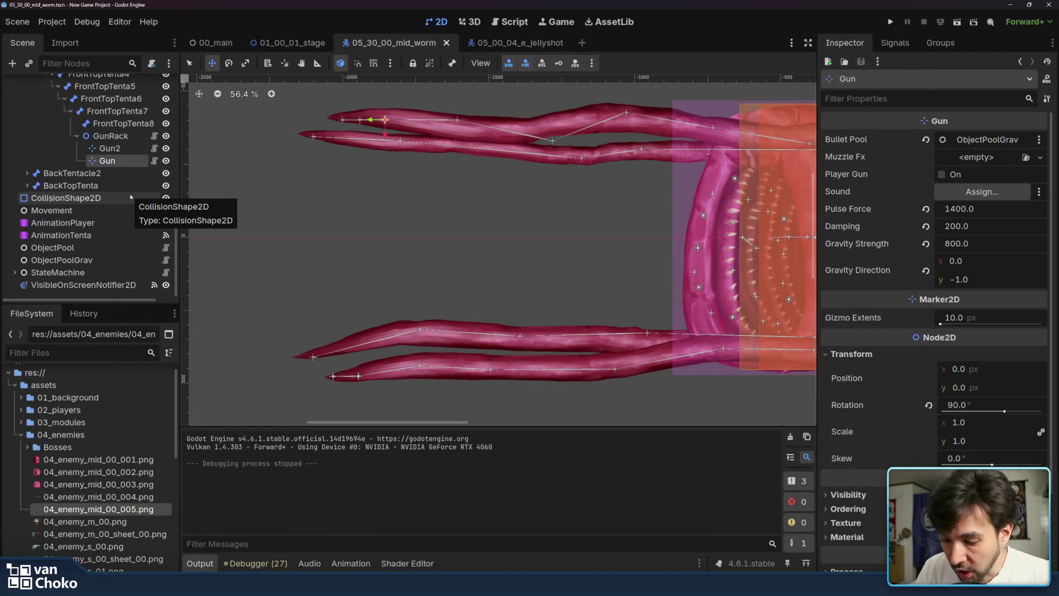
Step: Copy the top tentacle's GunRack and paste it under the BackTentacle4 bone
scroll(104, 209, up, 3)
click(106, 215)
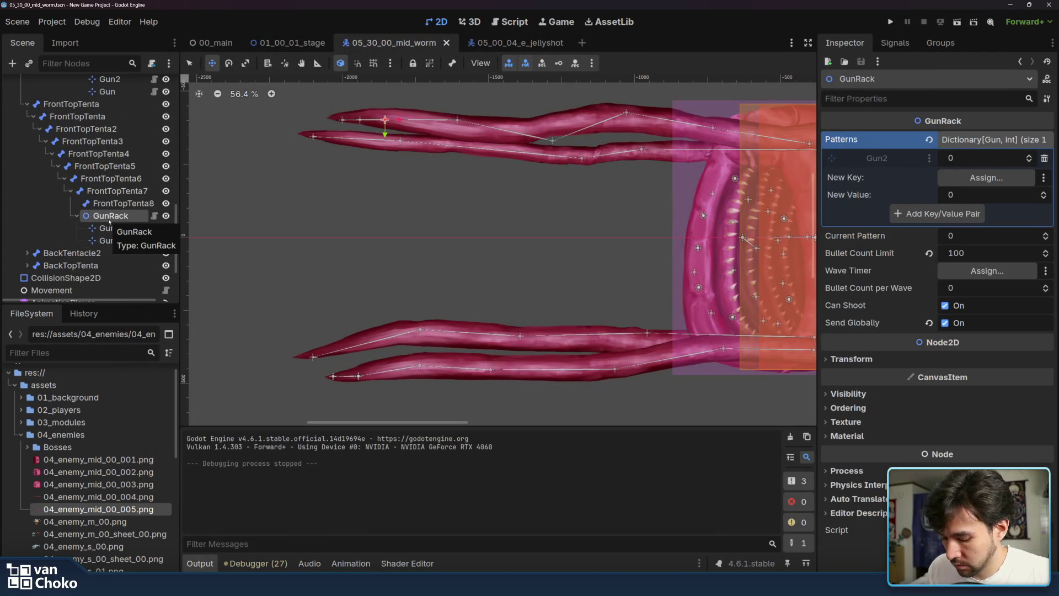
click(26, 252)
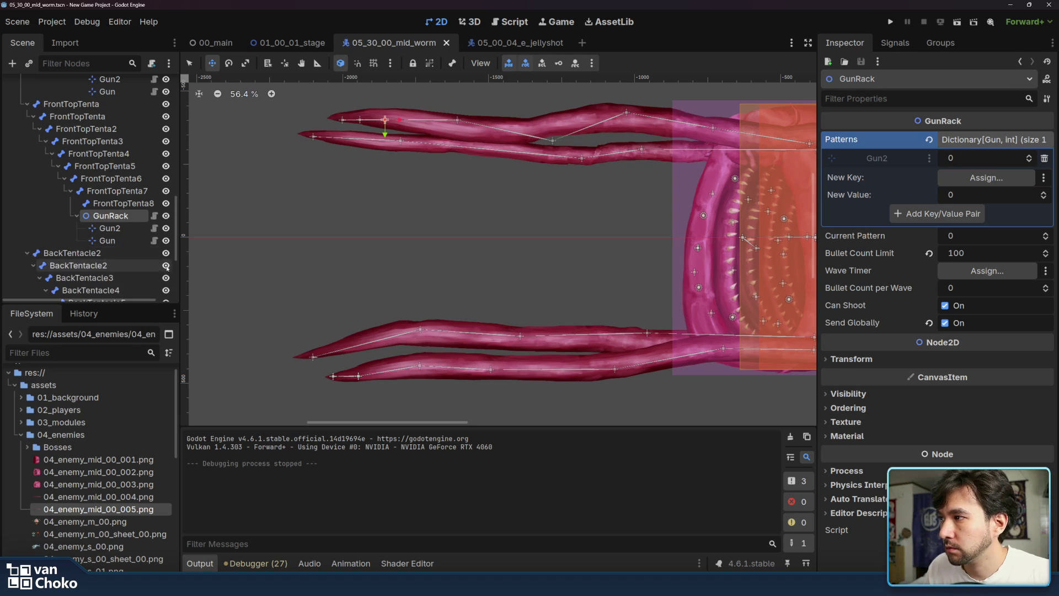
scroll(138, 248, down, 1)
click(138, 223)
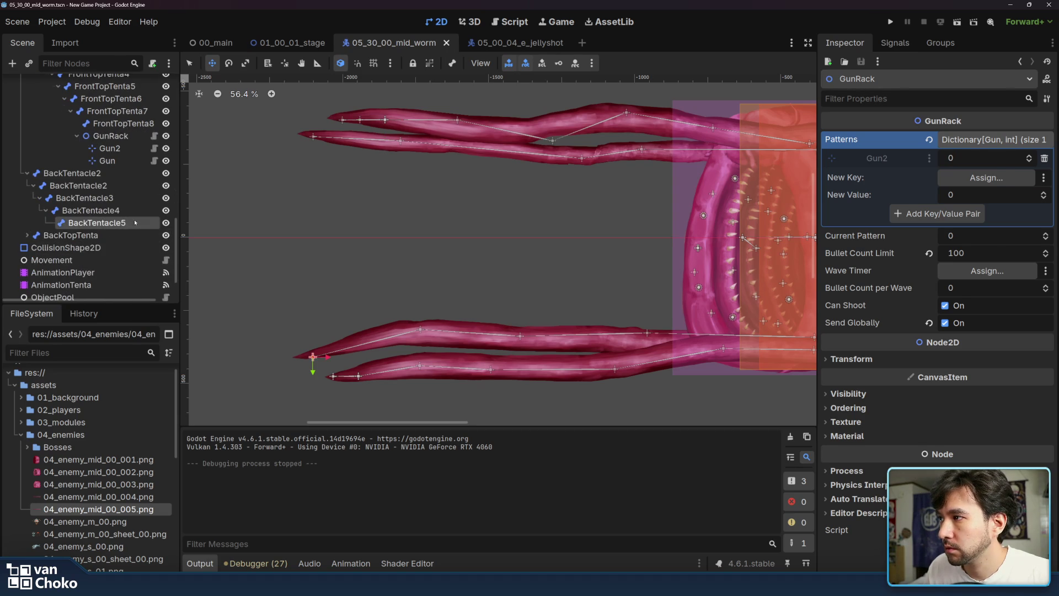
click(87, 212)
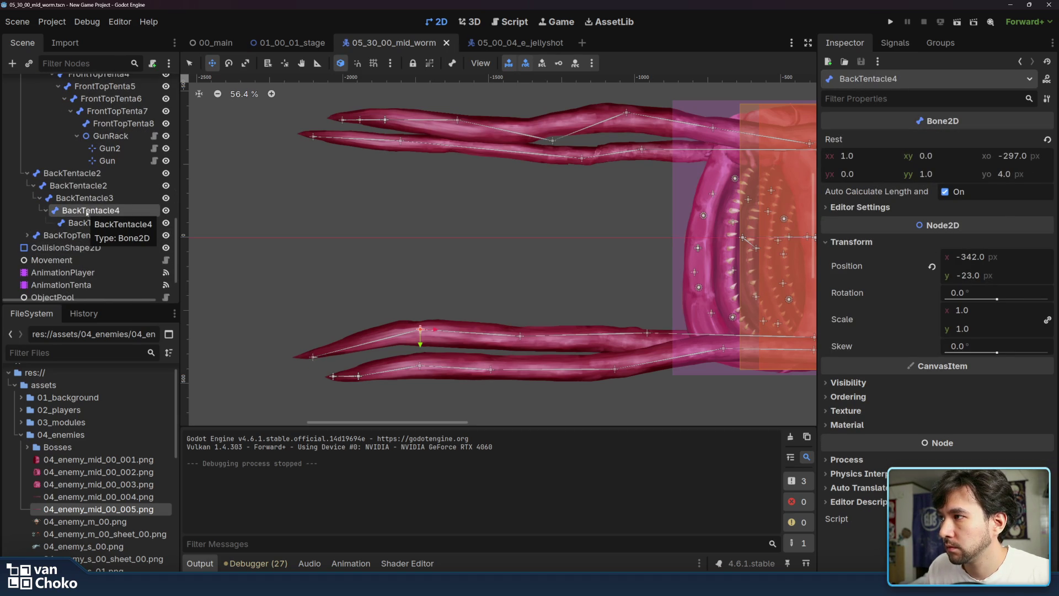
key(ctrl+v)
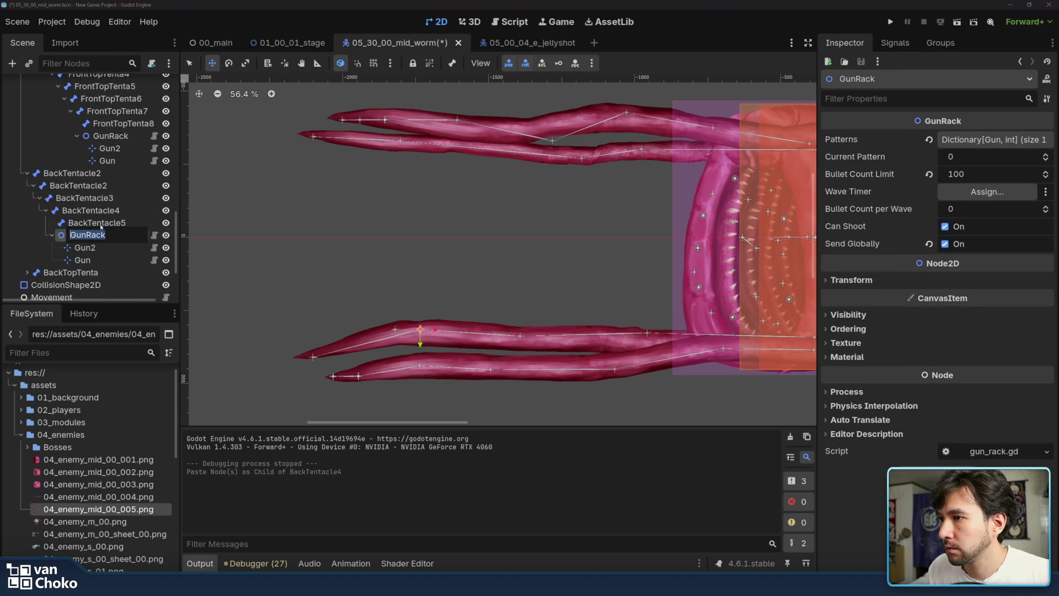